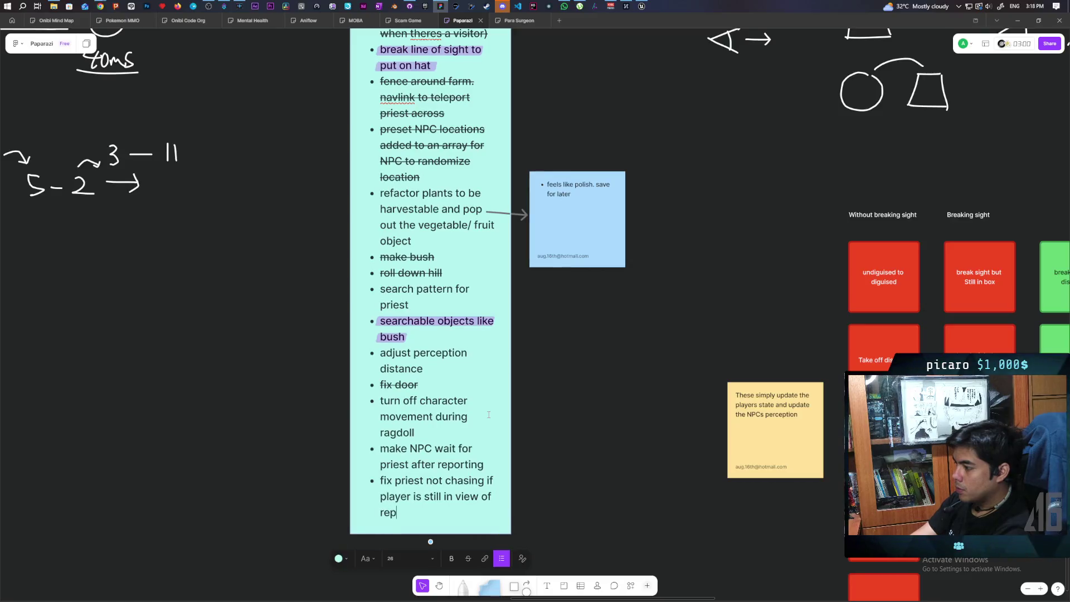
Step: Finish the to-do note about the priest not chasing in the reporter's view, then switch to Unreal Engine
left_click(547, 439)
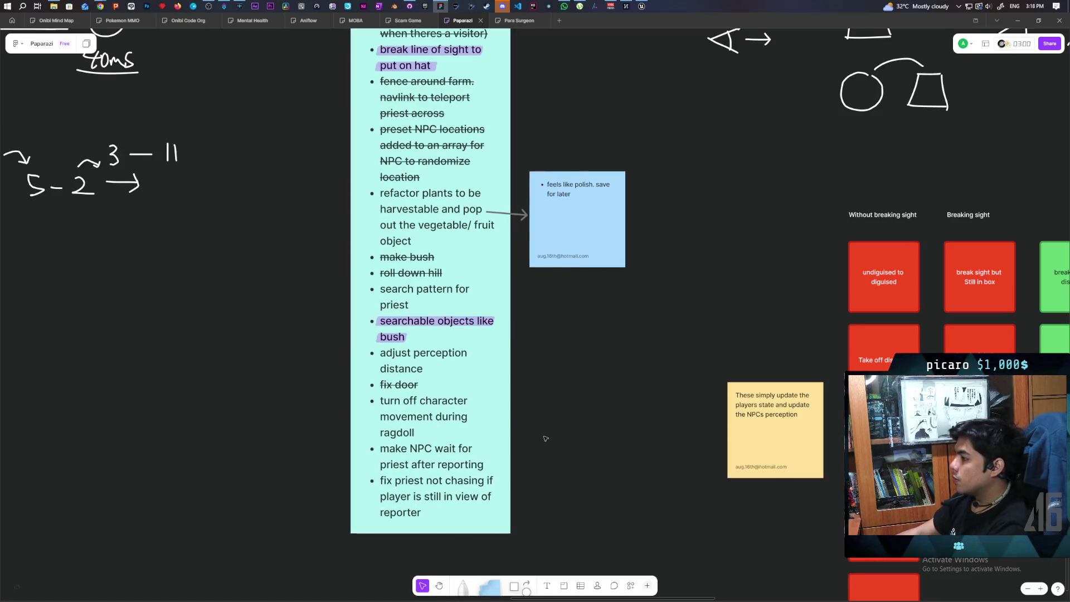
left_click(641, 5)
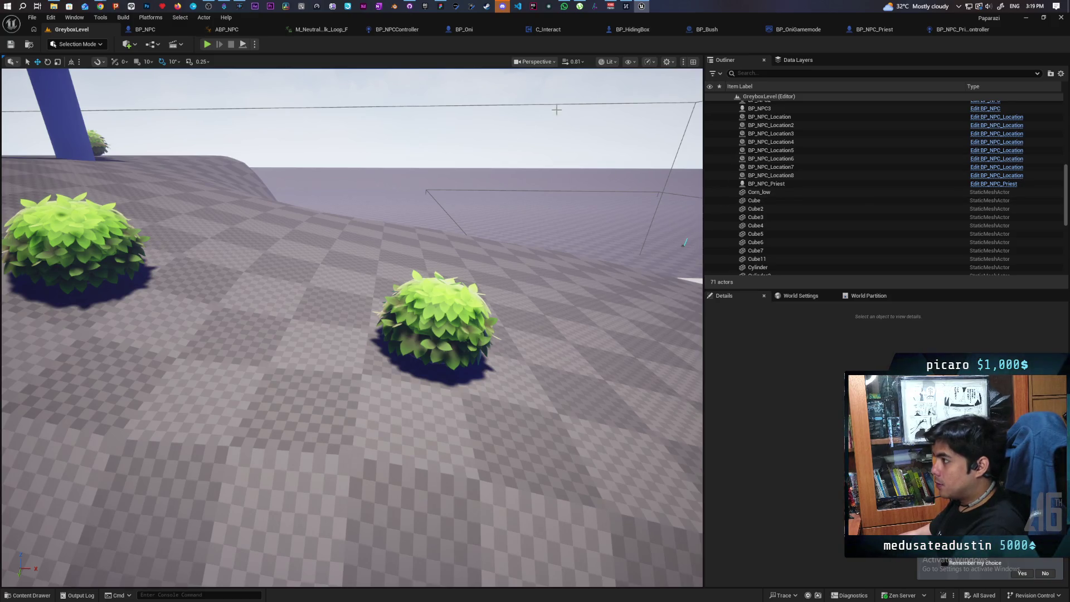
Step: Open the BP_NPC_Priest_Controller graph and pan past Event Report Sighting to the AI MoveTo chase nodes
left_click(953, 30)
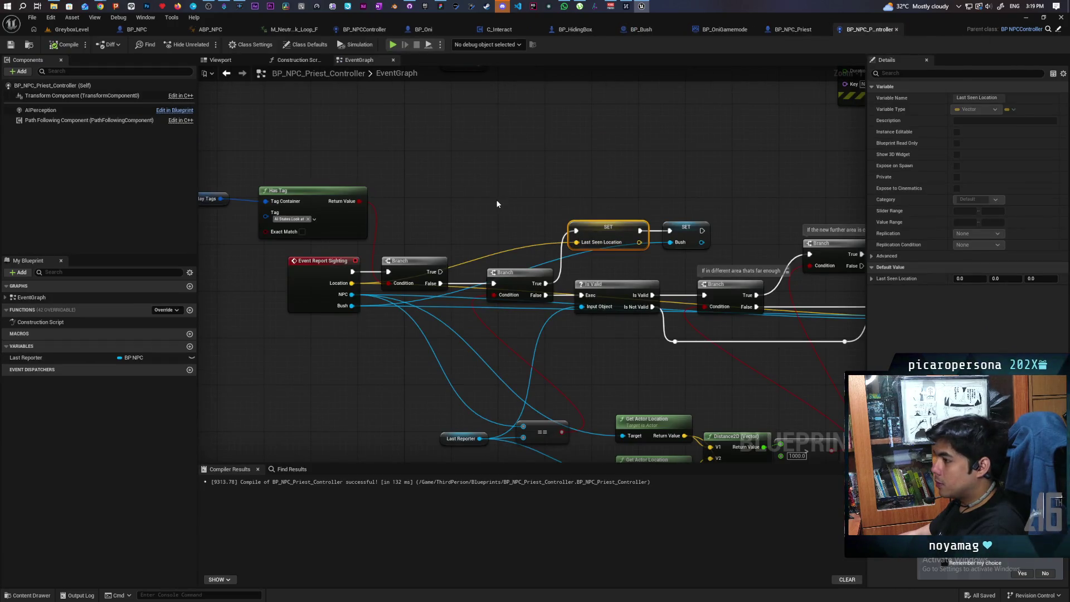
mouse_move(649, 377)
left_mouse_down()
mouse_move(176, 356)
mouse_move(644, 378)
mouse_move(269, 355)
mouse_move(109, 326)
mouse_move(848, 322)
left_mouse_up()
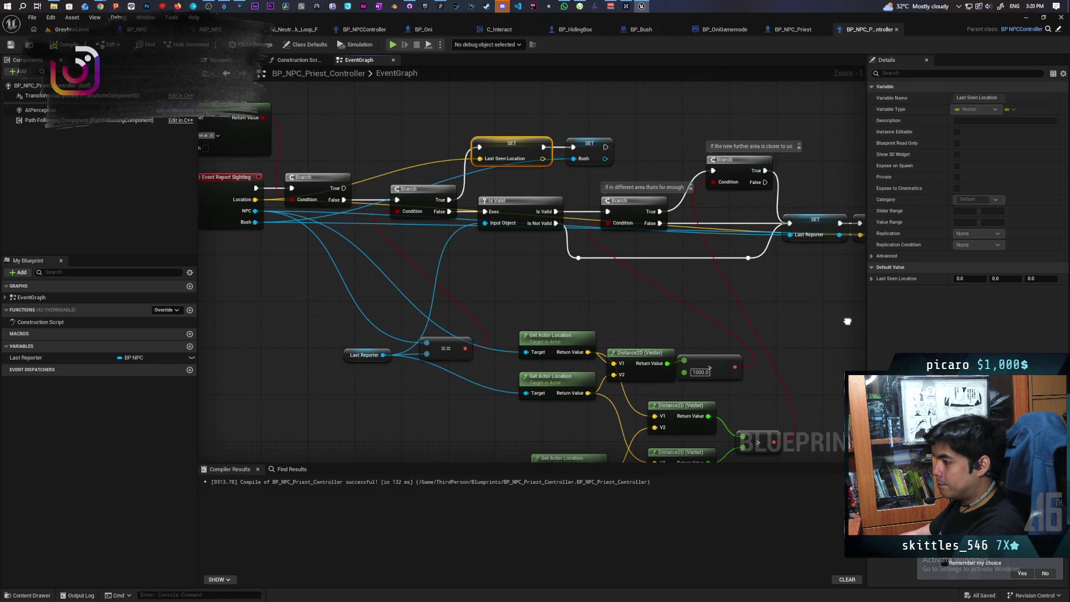
left_click_drag(847, 321, 770, 285)
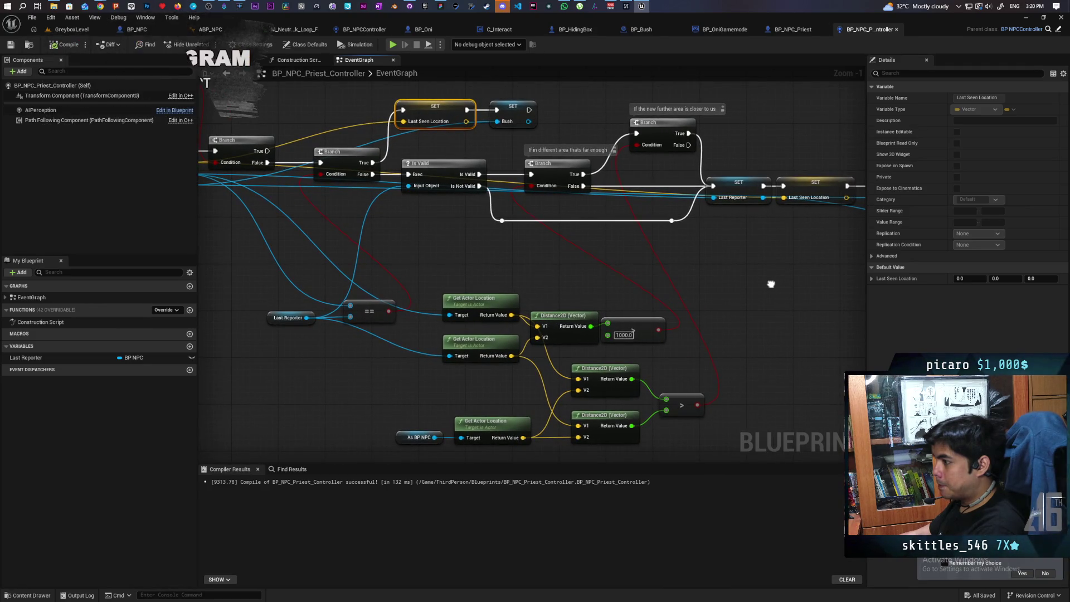
mouse_move(770, 285)
left_mouse_down()
mouse_move(461, 289)
mouse_move(475, 299)
left_mouse_up()
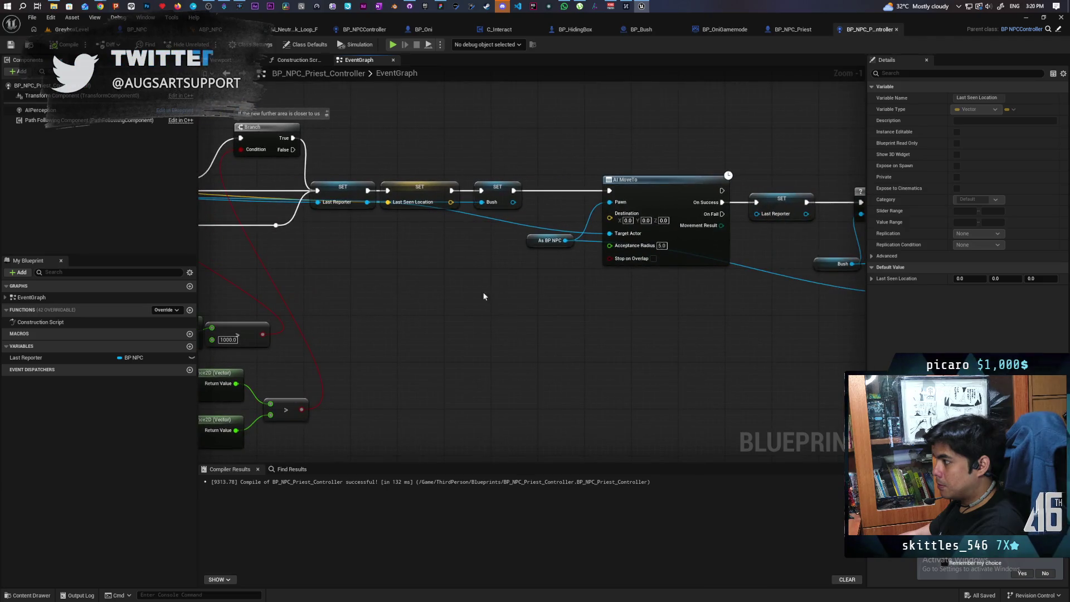
mouse_move(606, 318)
left_mouse_down()
mouse_move(305, 305)
mouse_move(327, 328)
left_mouse_up()
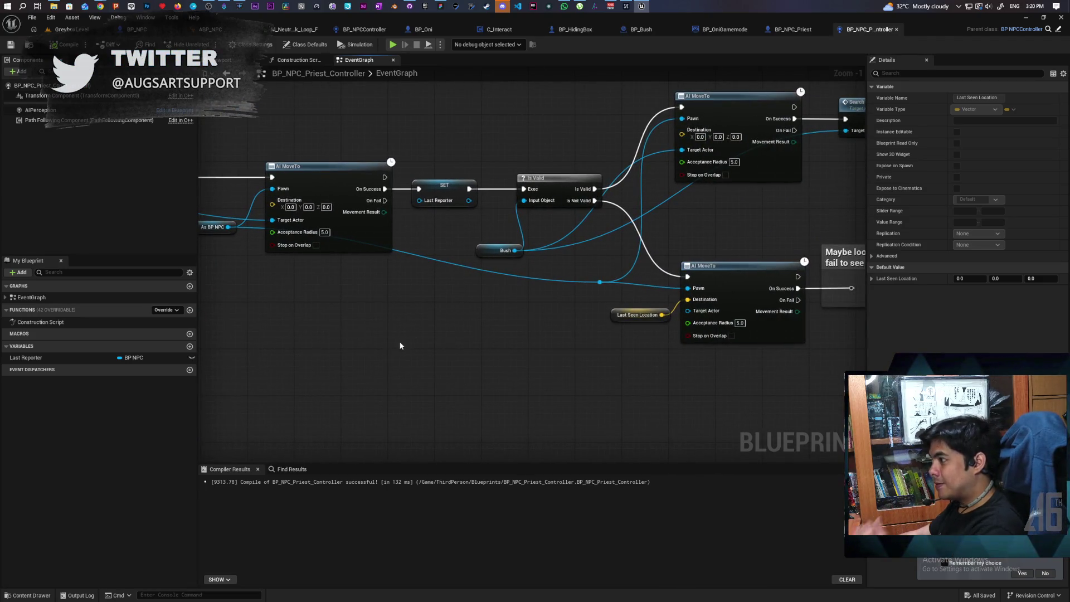
scroll(412, 342, "down", 3)
scroll(458, 336, "up", 2)
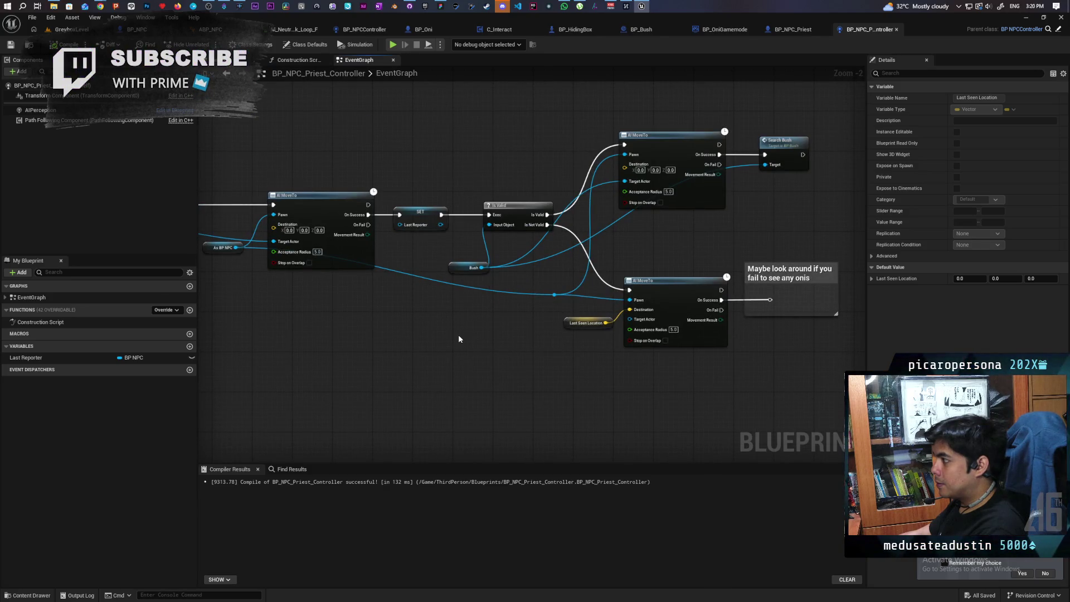
scroll(399, 239, "up", 2)
Step: Add a Sequence node after AI MoveTo and wire its On Success into it
key("s")
left_click(407, 227)
mouse_move(358, 275)
left_mouse_down()
mouse_move(414, 240)
mouse_move(415, 272)
mouse_move(404, 275)
mouse_move(433, 393)
mouse_move(455, 359)
left_mouse_up()
left_click_drag(414, 240, 409, 287)
left_click(407, 212)
left_click(414, 239)
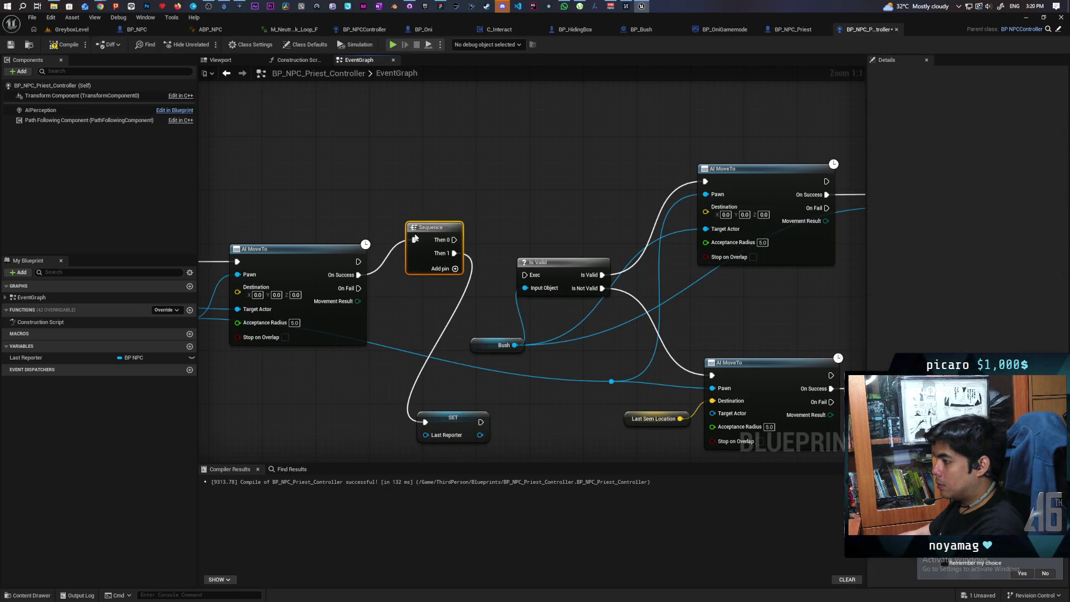
left_click_drag(428, 227, 412, 261)
Step: Shift the bush-check and search nodes right and place SET Last Reporter beside the Sequence
left_click_drag(454, 406, 335, 374)
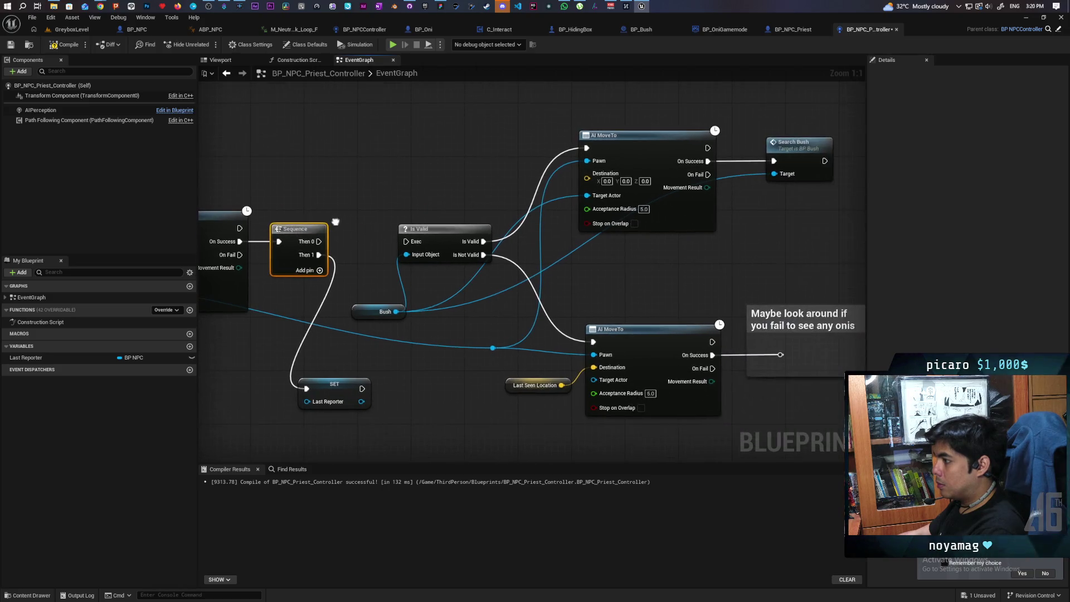
left_click(335, 383)
scroll(330, 369, "down", 2)
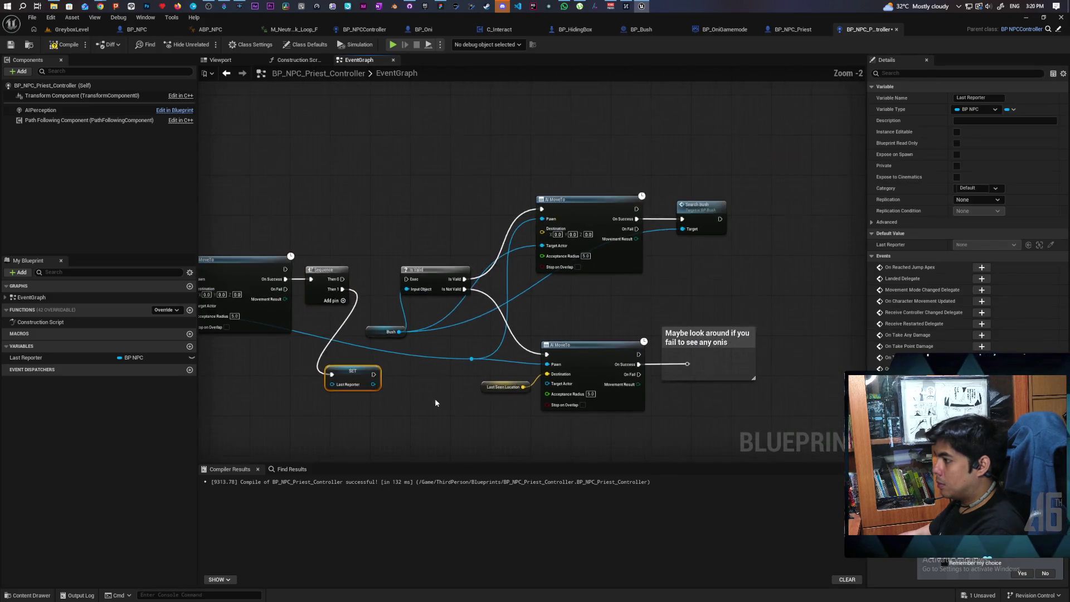
mouse_move(663, 127)
left_mouse_down()
mouse_move(330, 427)
mouse_move(254, 443)
left_mouse_up()
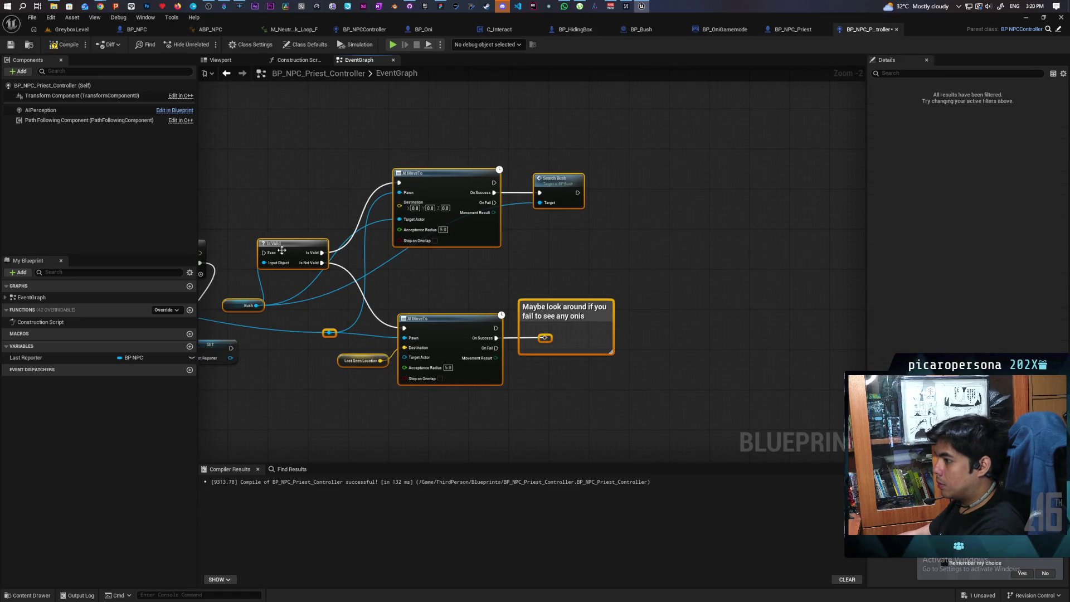
left_click_drag(284, 250, 413, 250)
scroll(294, 301, "up", 2)
left_click_drag(294, 301, 468, 284)
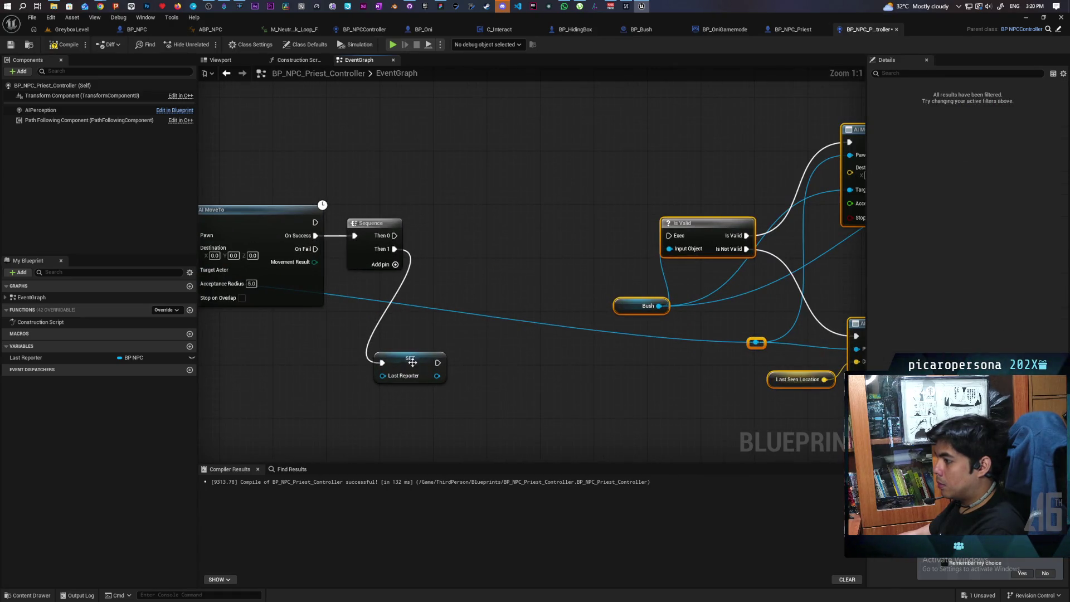
left_click_drag(412, 360, 432, 358)
Step: Add a Last Reporter getter node to the priest controller graph
mouse_move(33, 358)
left_mouse_down()
mouse_move(342, 179)
mouse_move(350, 156)
left_mouse_up()
left_click(385, 163)
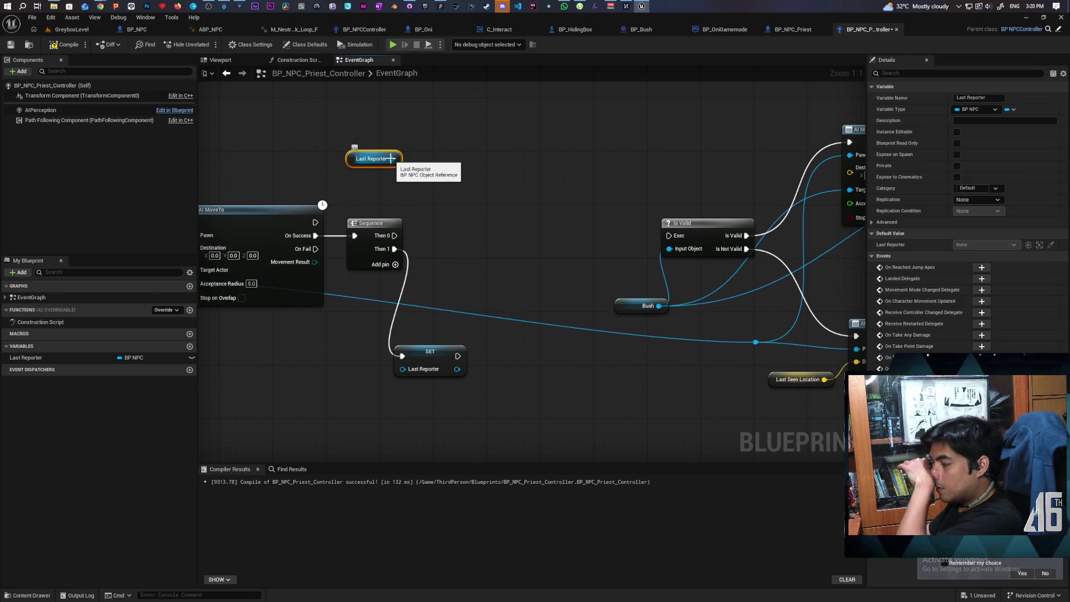
scroll(411, 199, "down", 5)
scroll(386, 220, "up", 5)
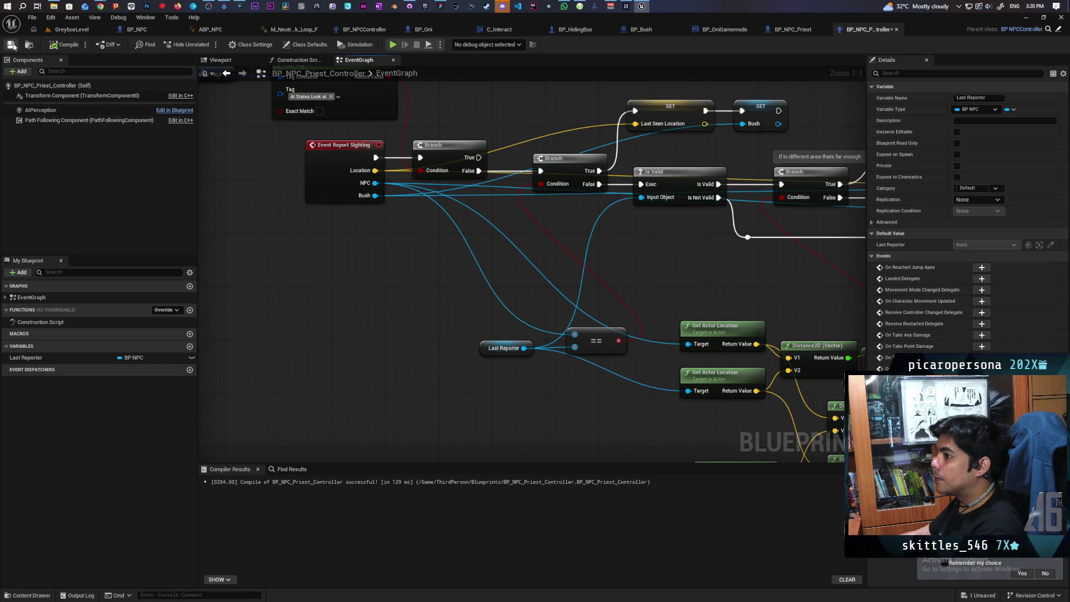
Step: Survey the graph to the right, then nudge SET Last Reporter up near the Sequence and Is Valid
scroll(629, 187, "down", 3)
mouse_move(630, 186)
left_mouse_down()
mouse_move(520, 310)
mouse_move(540, 306)
left_mouse_up()
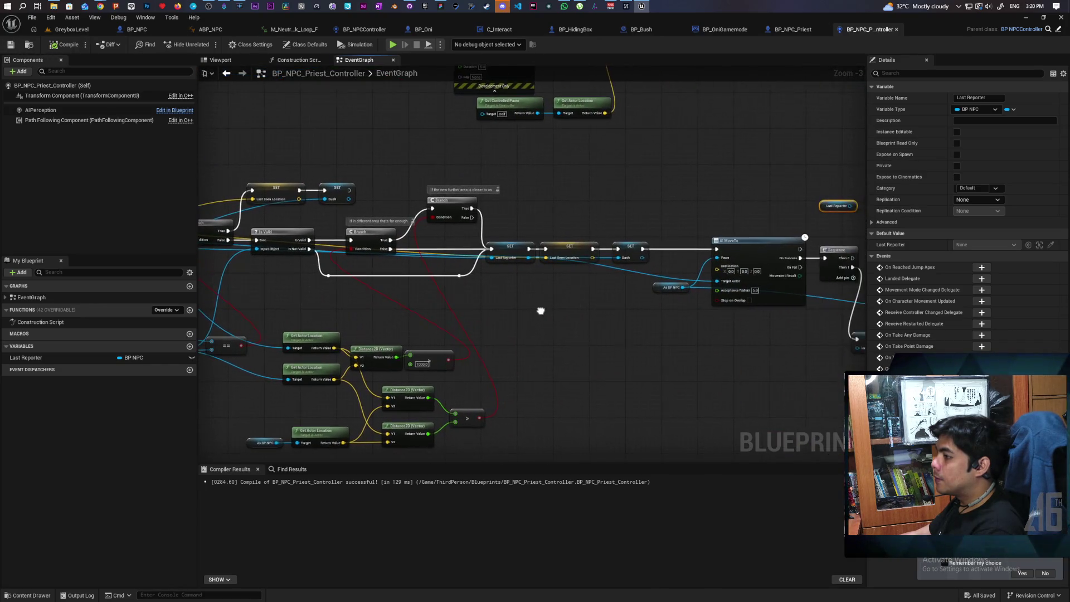
scroll(540, 311, "up", 3)
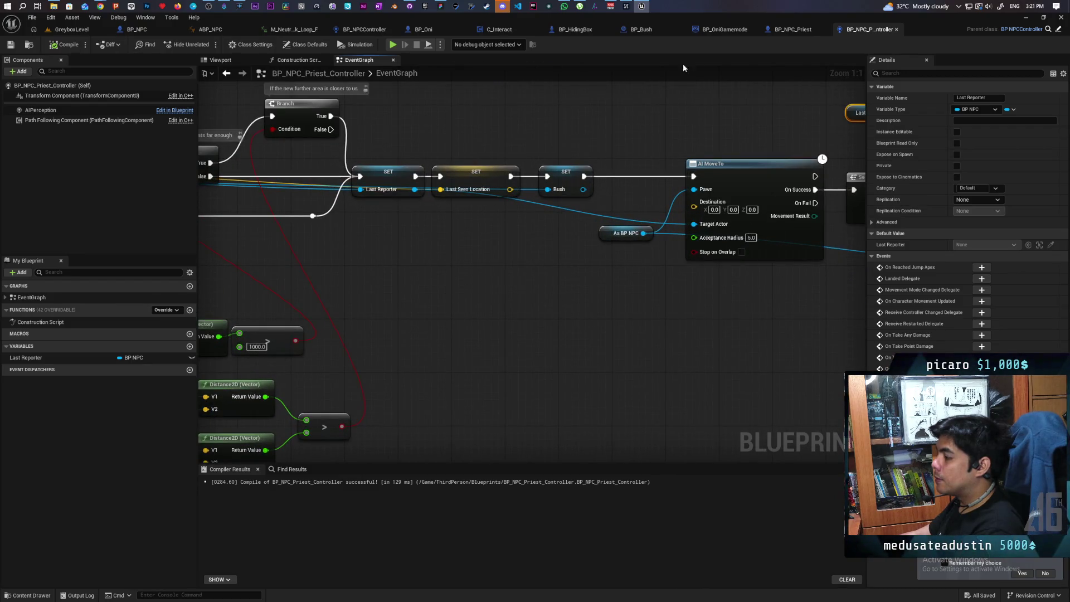
scroll(615, 125, "down", 2)
left_click_drag(655, 122, 418, 134)
scroll(497, 259, "up", 2)
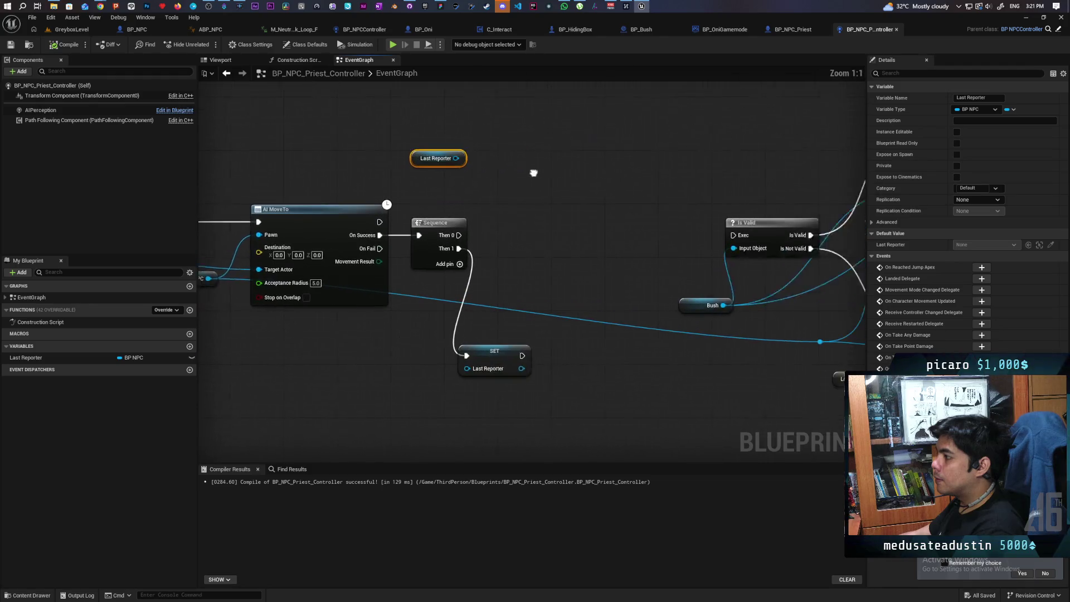
left_click_drag(453, 361, 460, 341)
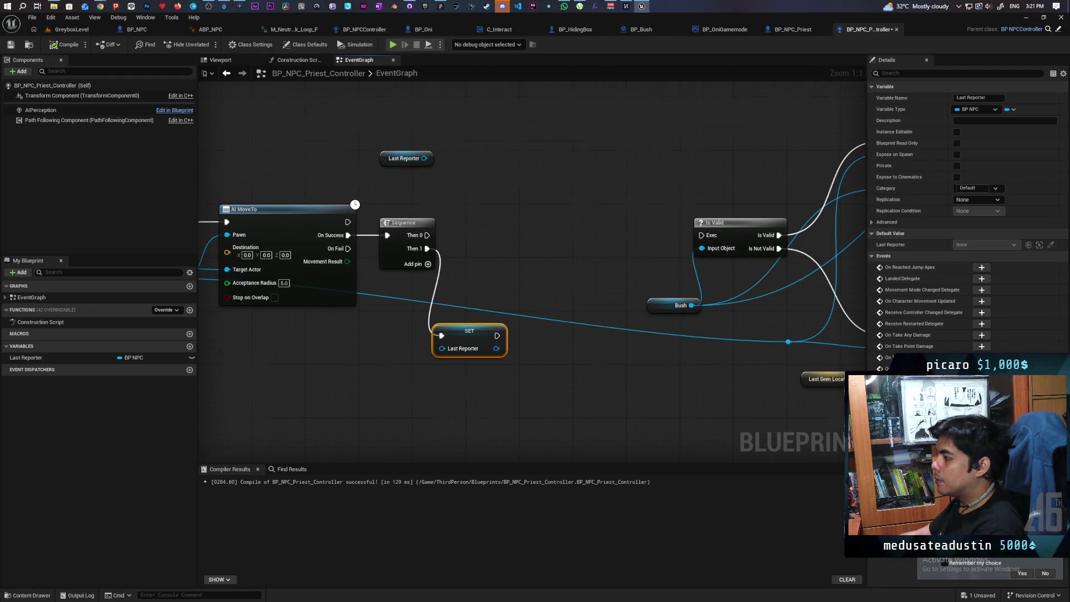
left_click_drag(517, 287, 349, 250)
Step: Connect Sequence Then 0 to the Is Valid bush check and save the blueprint
left_click_drag(259, 199, 534, 200)
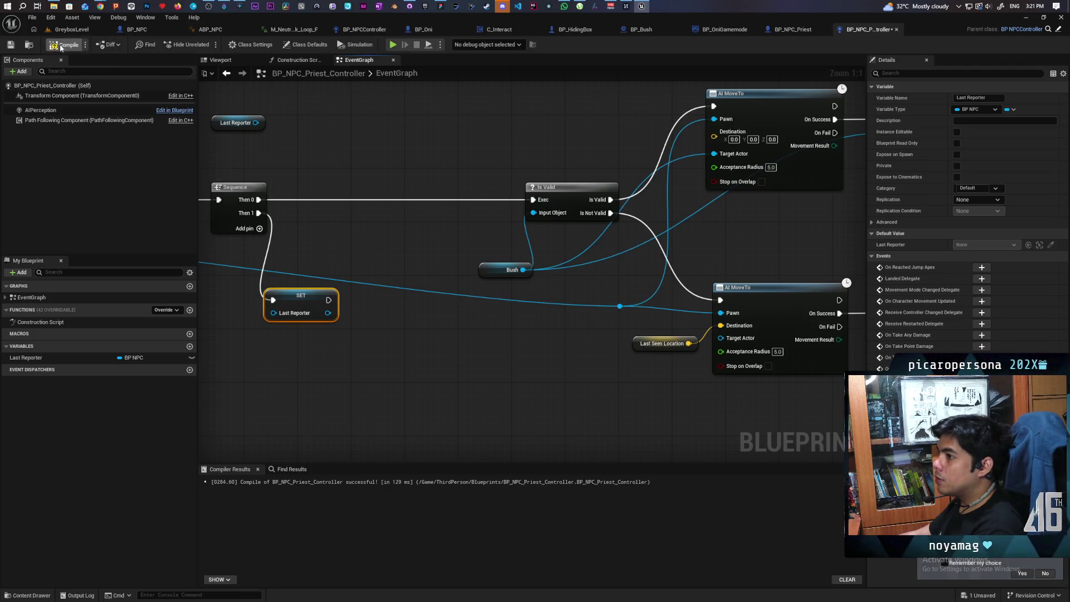
key("ctrl+s")
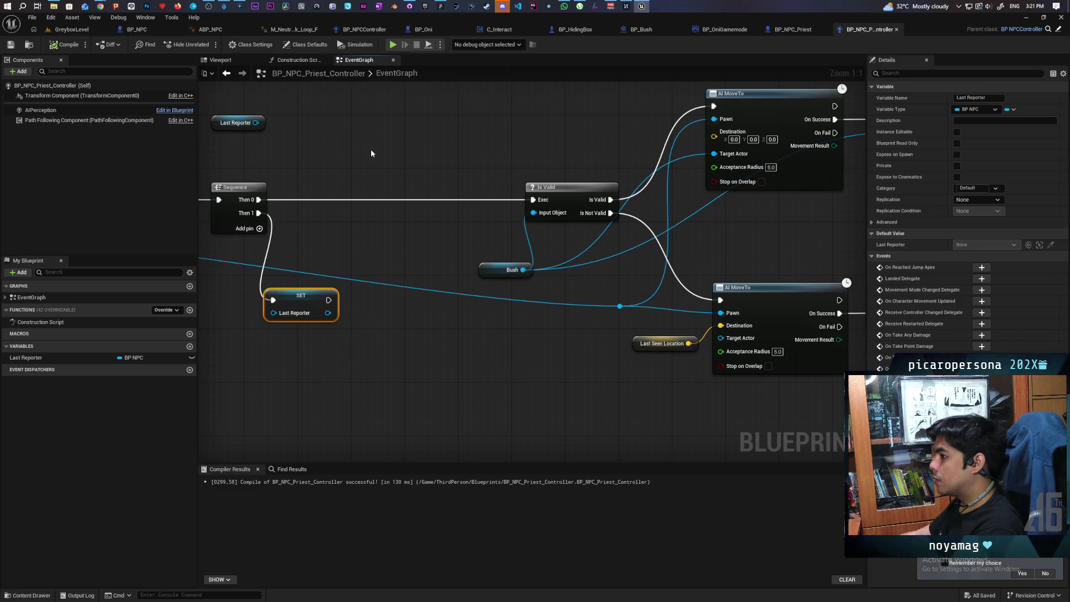
scroll(371, 152, "down", 1)
scroll(370, 149, "down", 2)
mouse_move(370, 149)
left_mouse_down()
mouse_move(481, 156)
mouse_move(429, 164)
left_mouse_up()
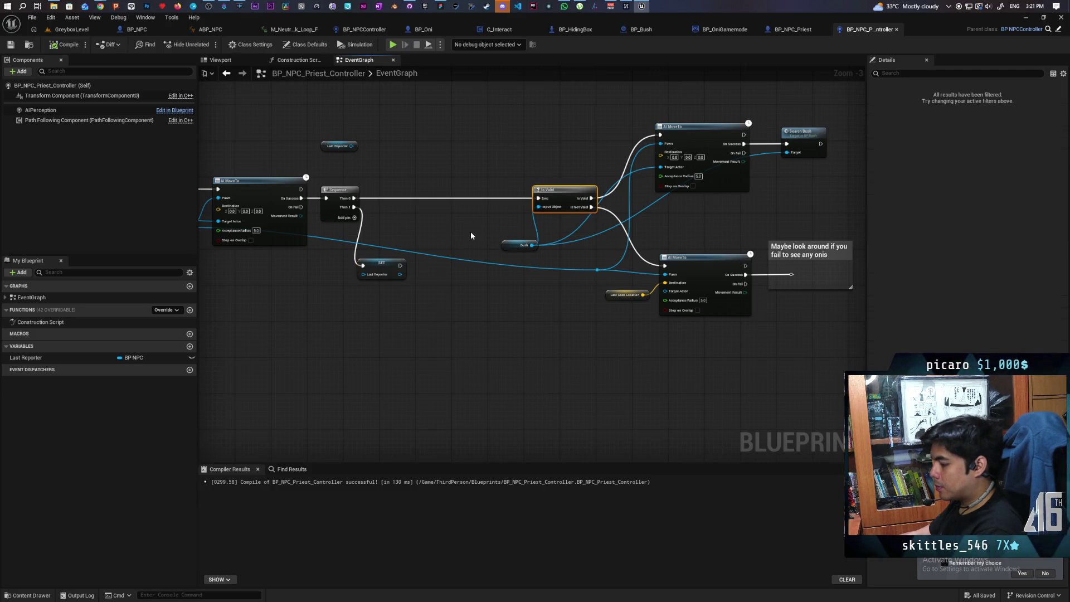
Step: Toggle a breakpoint on the Is Valid node with F9 and return to GreyboxLevel
key("F9")
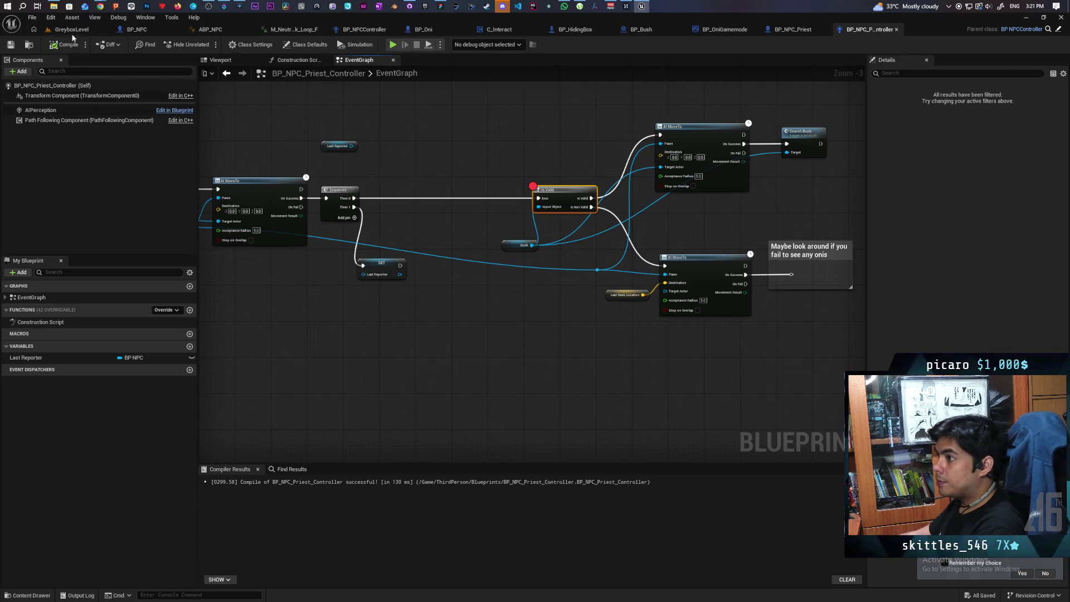
left_click(71, 29)
Step: Play-test GreyboxLevel, walking the character around the bushes, then stop and reopen the priest controller graph
left_click(212, 45)
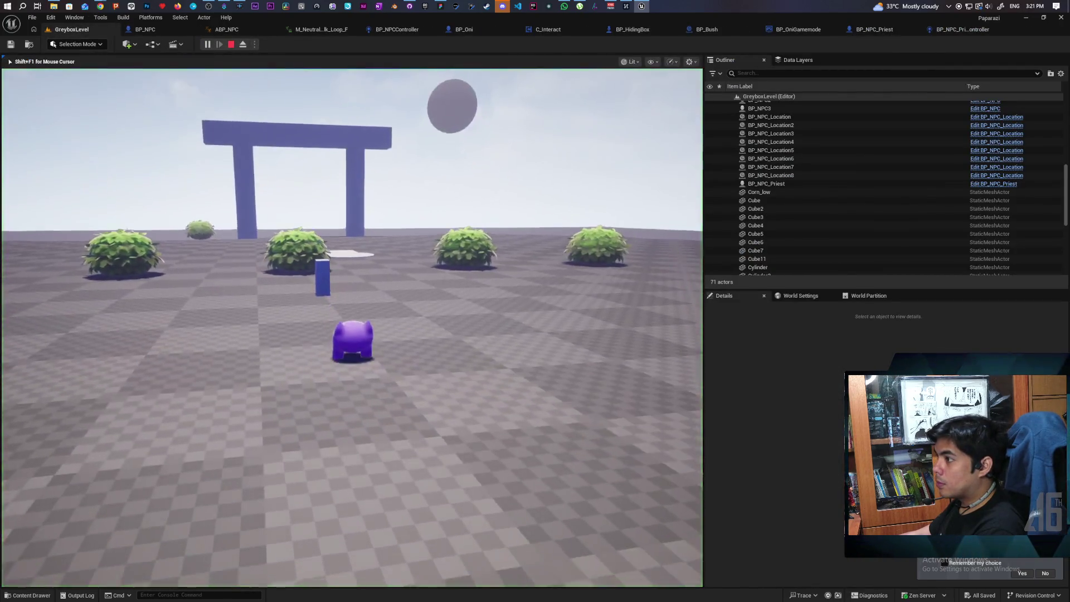
key("w")
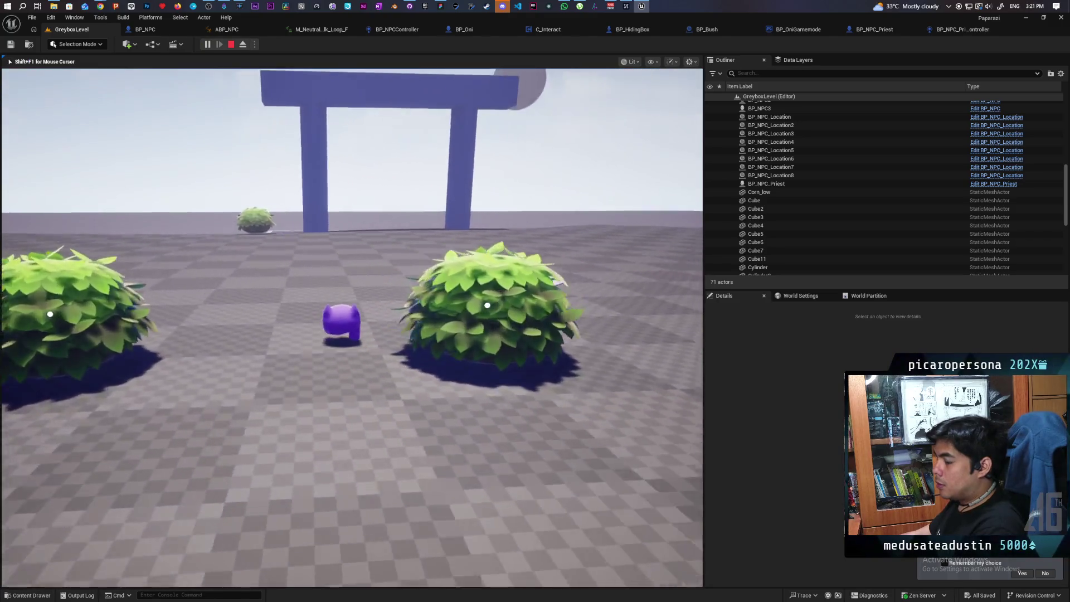
key("d")
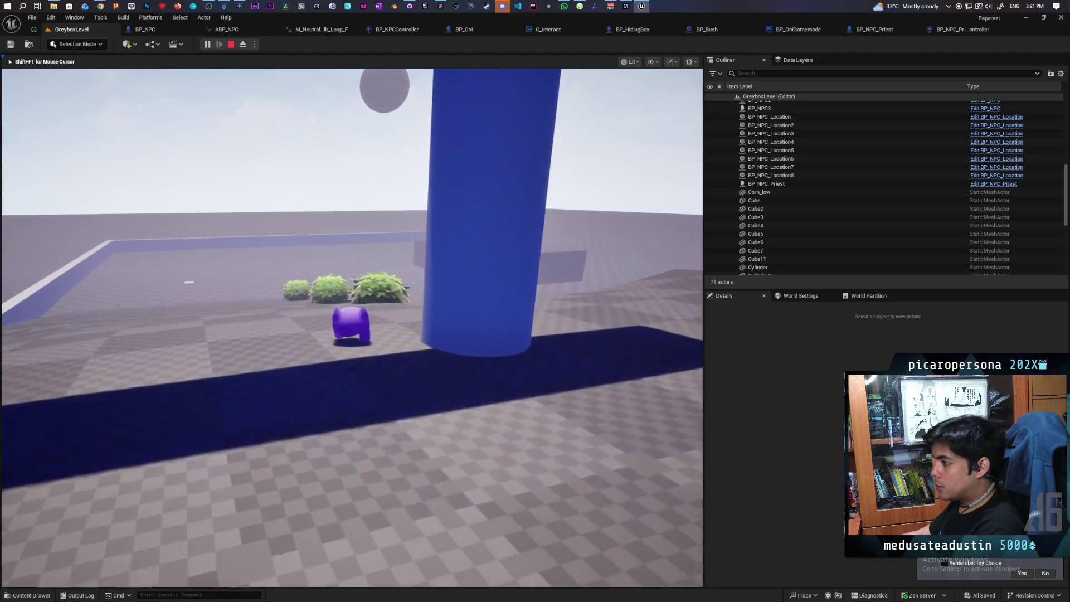
key("w")
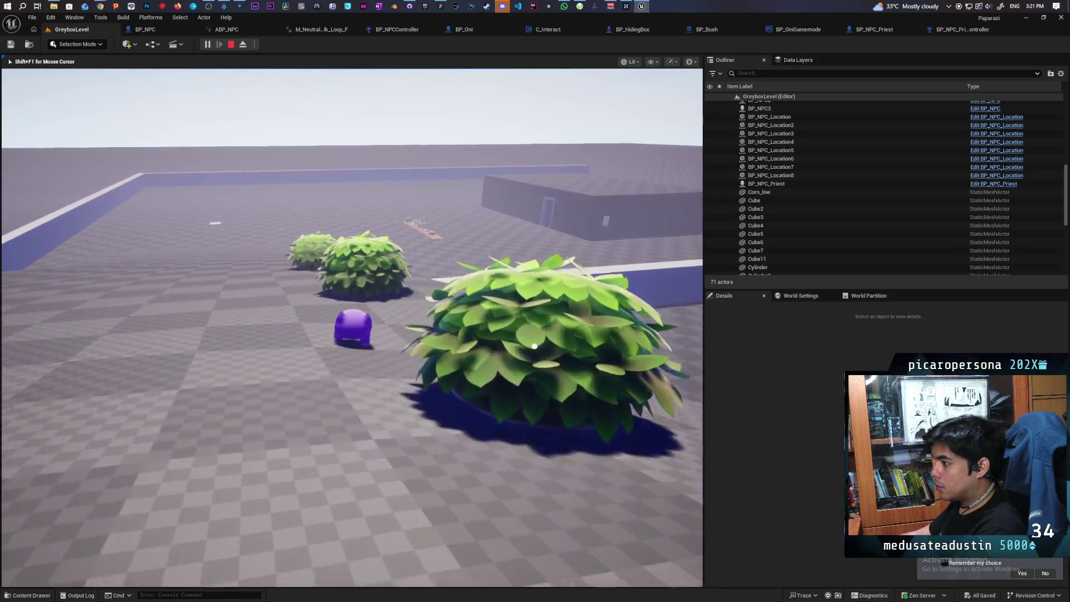
key("s")
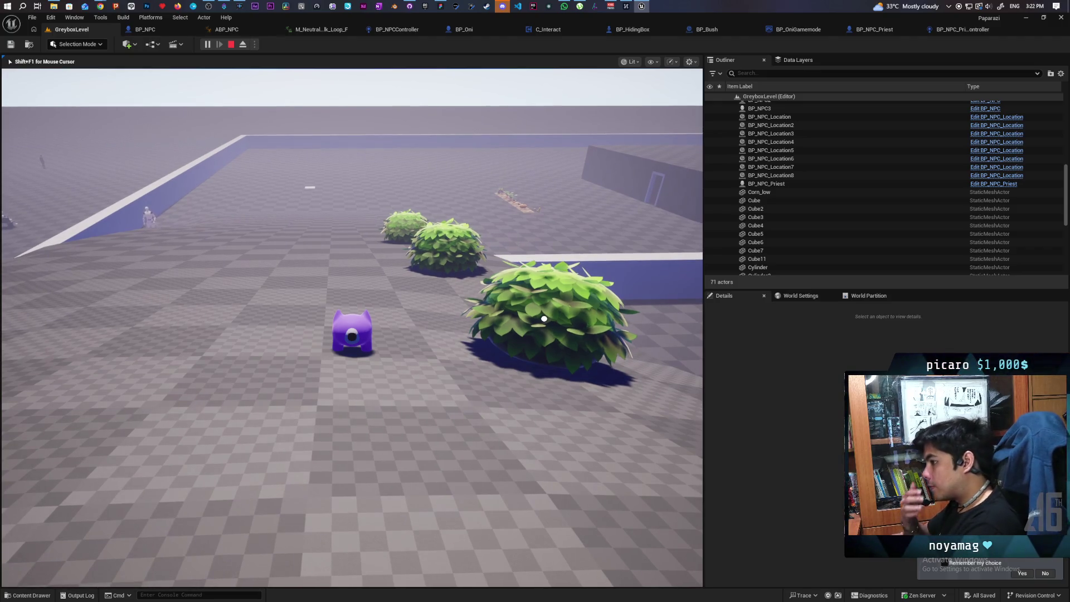
key("a")
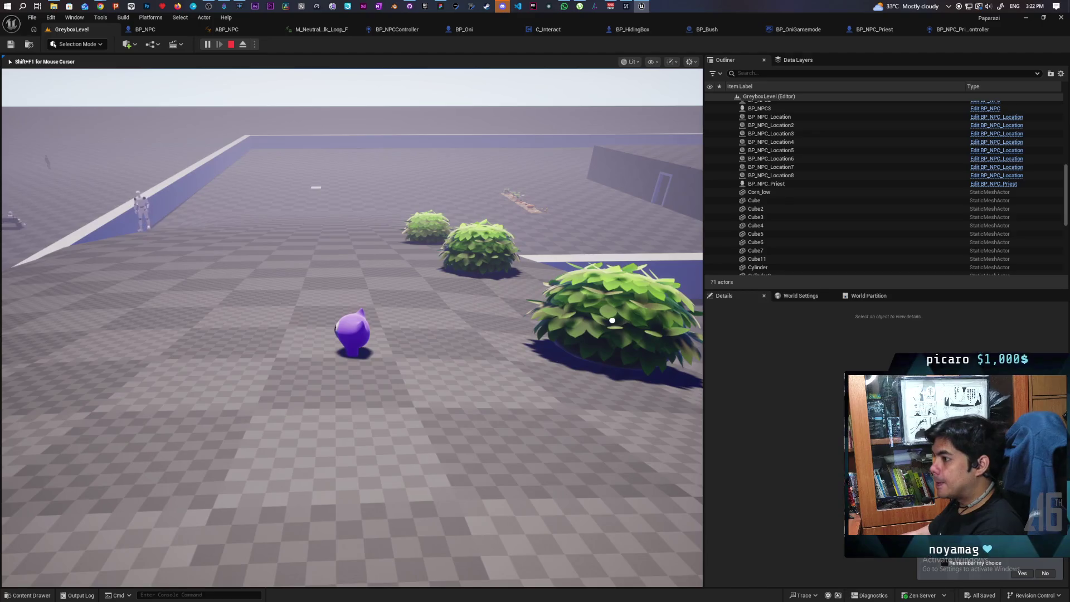
key("Escape")
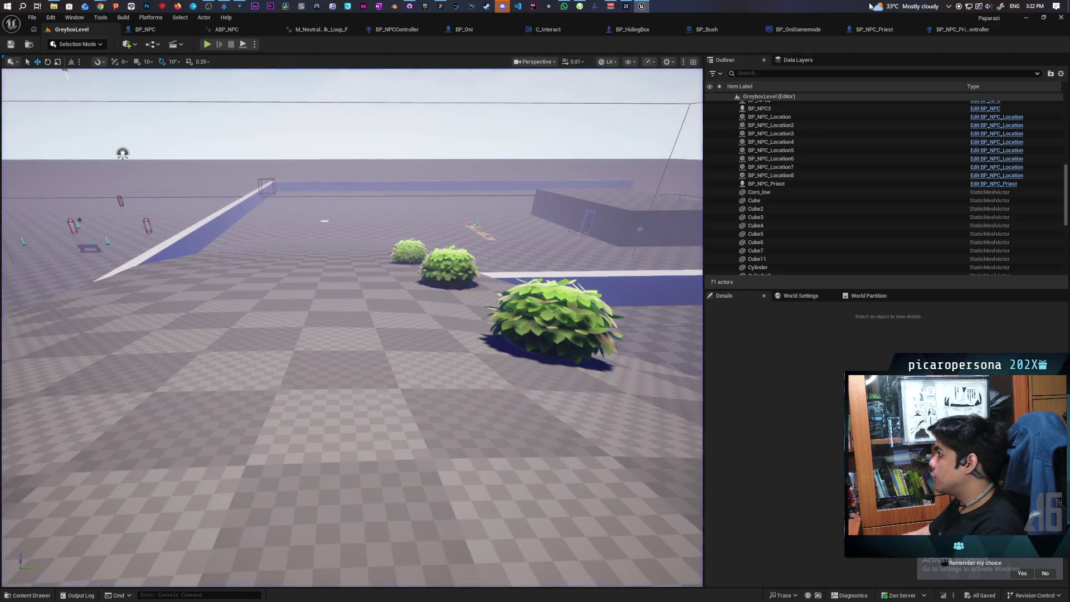
left_click(959, 29)
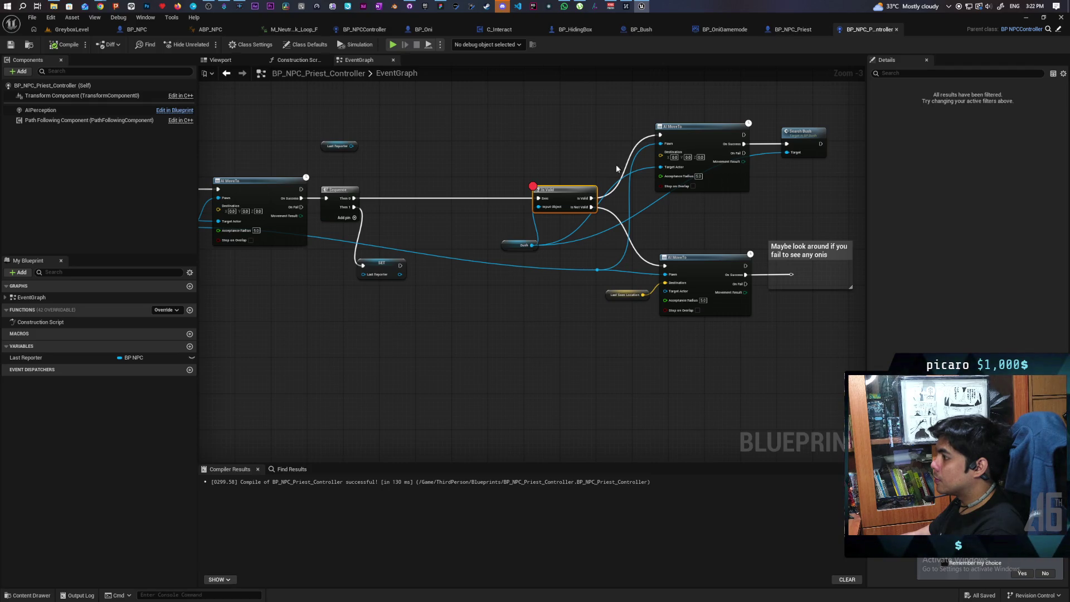
Step: Clear the Is Valid breakpoint with F9, then open the BP_NPC_Priest event graph
key("F9")
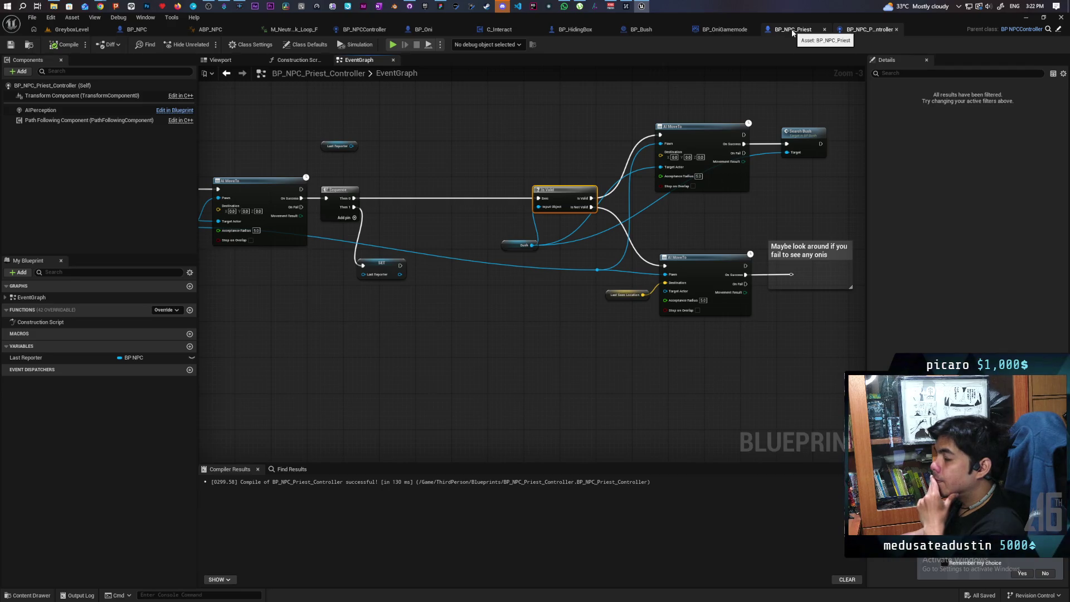
left_click(793, 31)
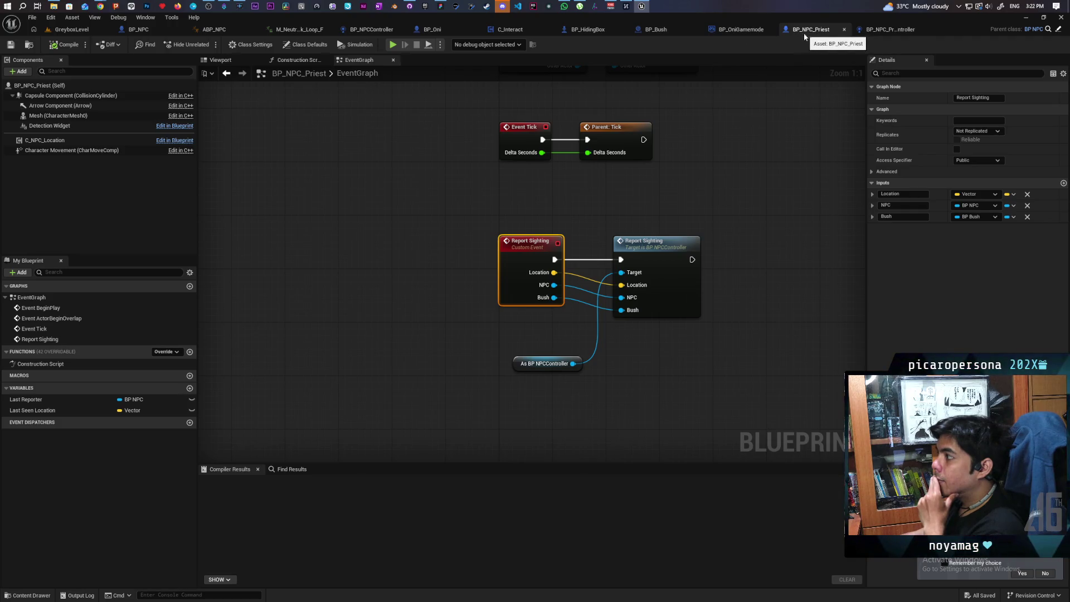
Step: Switch to BP_NPCController's Perception graph and pan to the Call Priest chain
left_click(372, 29)
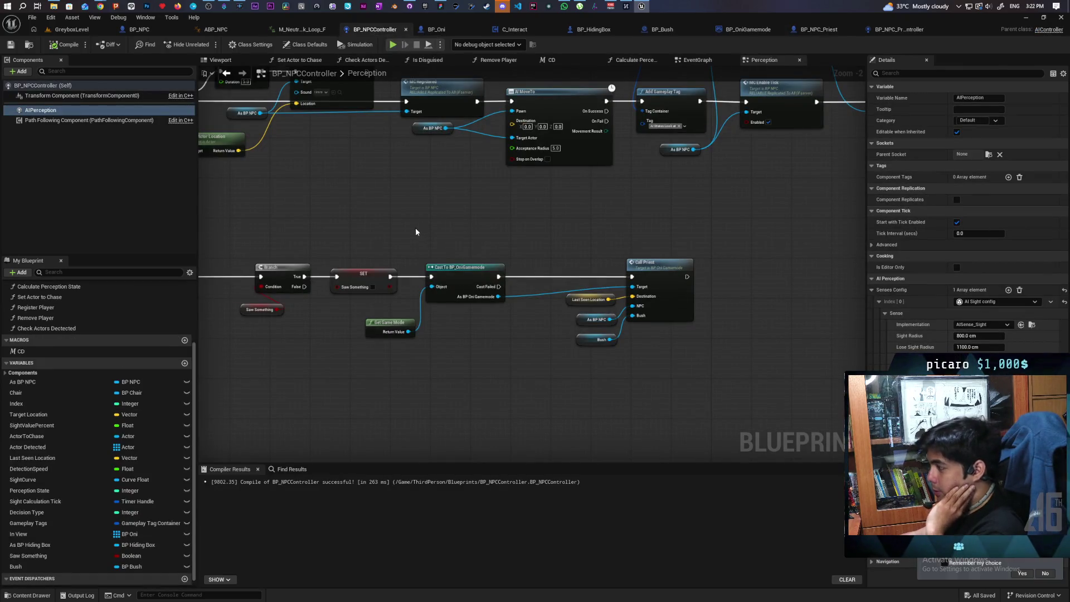
scroll(397, 233, "down", 5)
scroll(396, 233, "up", 4)
mouse_move(396, 233)
left_mouse_down()
mouse_move(609, 227)
mouse_move(447, 232)
mouse_move(485, 373)
mouse_move(557, 384)
left_mouse_up()
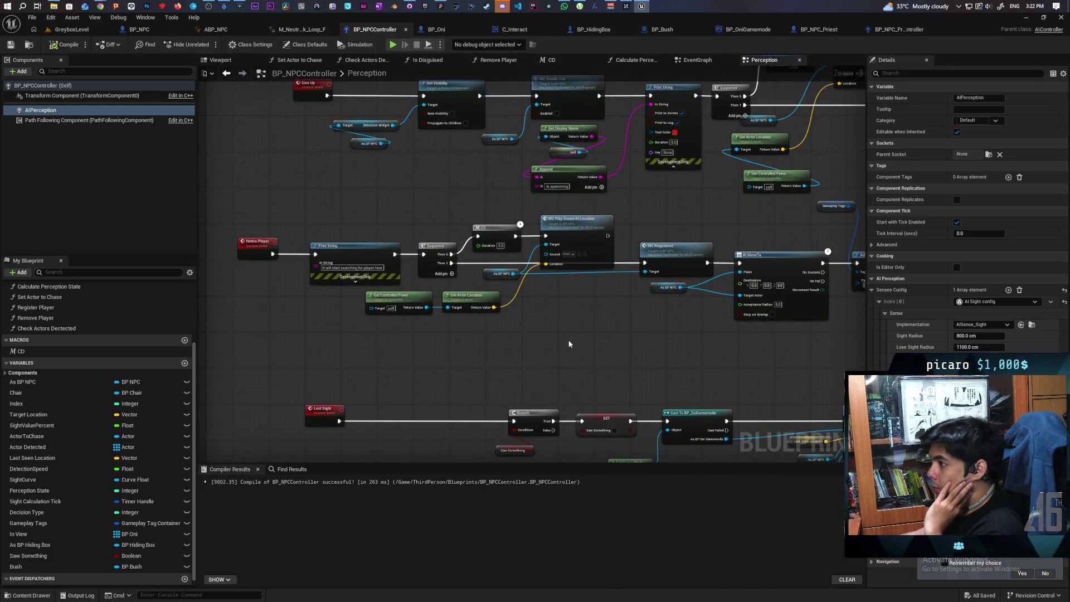
scroll(572, 336, "down", 4)
scroll(593, 330, "up", 3)
scroll(593, 330, "down", 1)
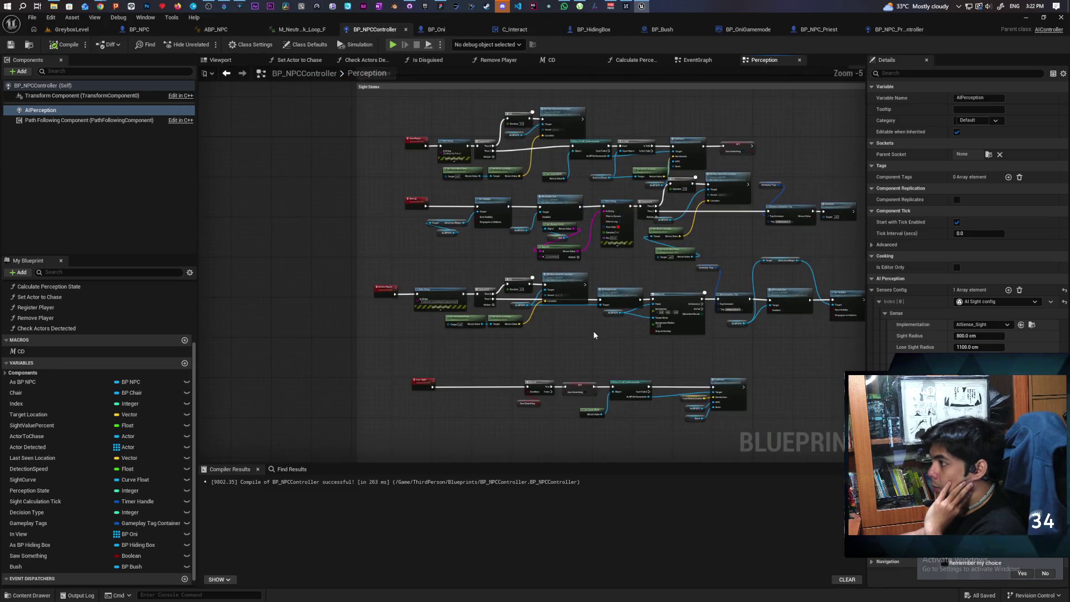
scroll(593, 330, "up", 2)
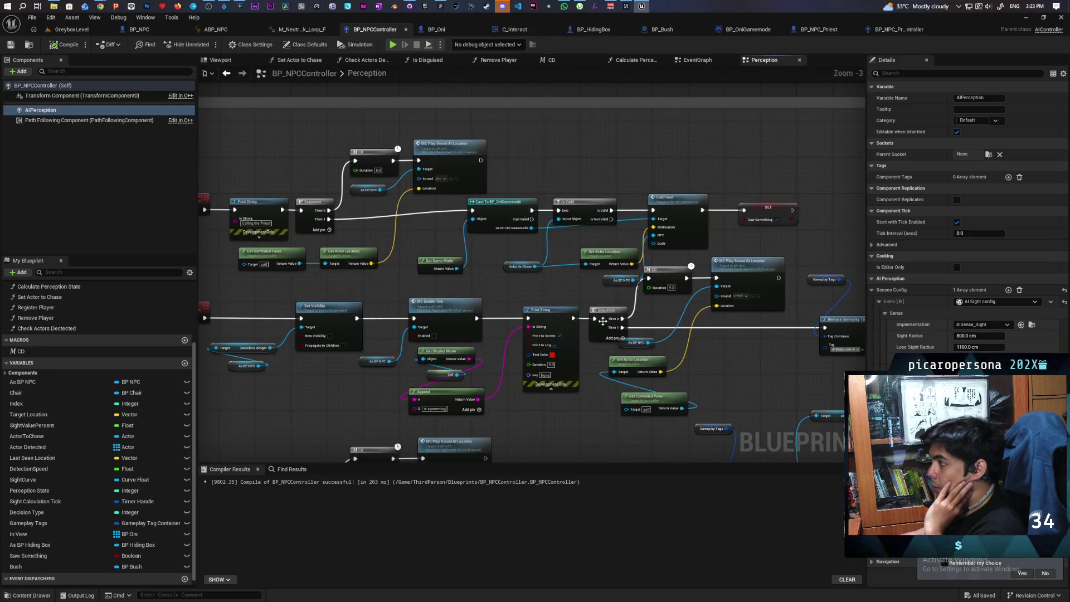
scroll(504, 321, "up", 2)
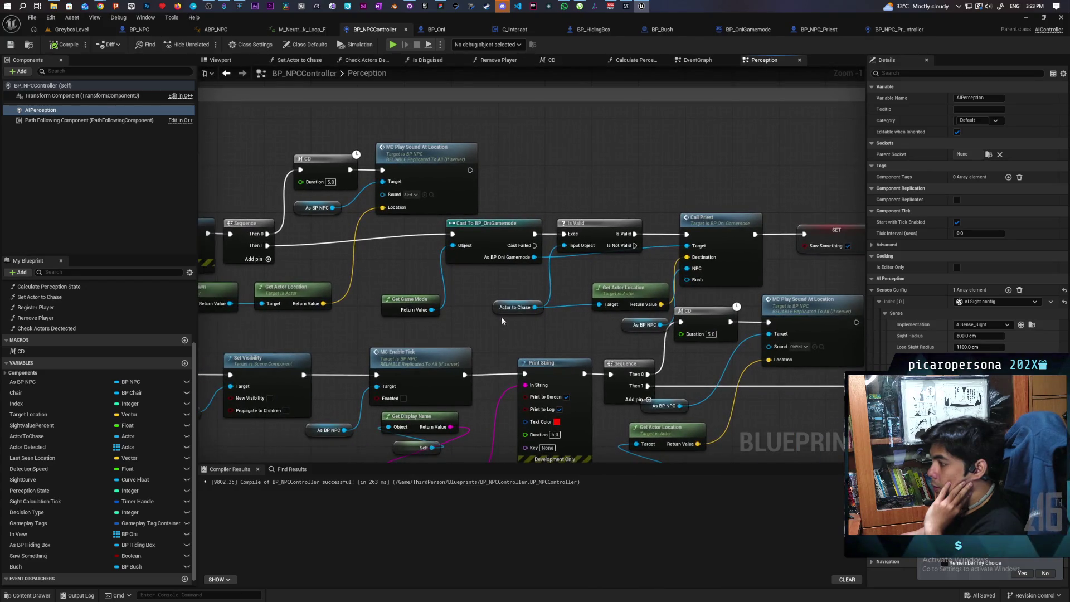
Step: Nudge the Actor to Chase node up and the Get Actor Location node up-left
mouse_move(496, 308)
left_mouse_down()
mouse_move(494, 283)
mouse_move(491, 302)
left_mouse_up()
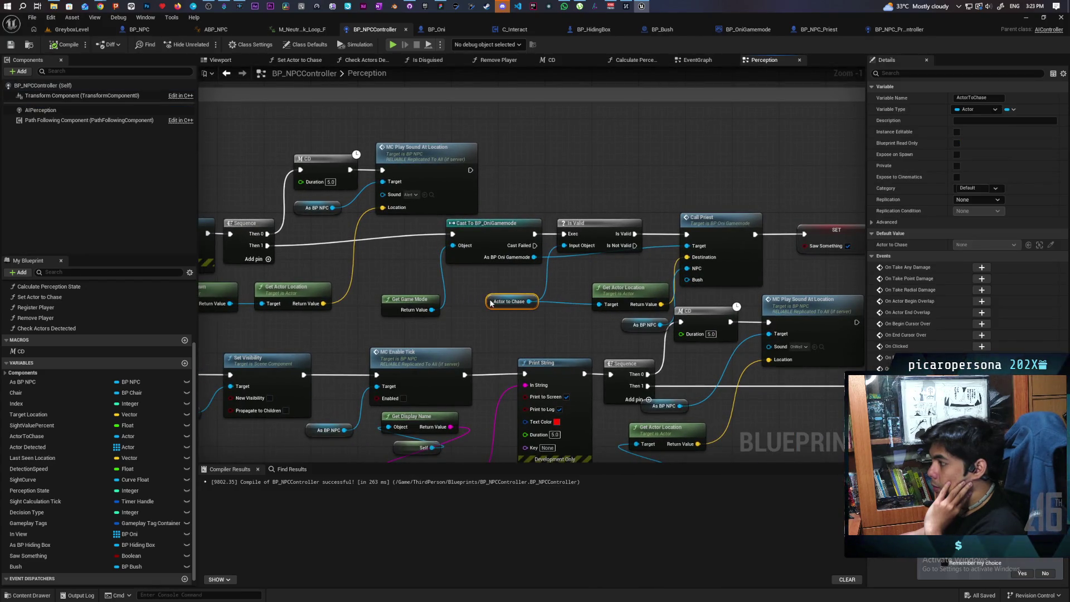
left_click_drag(608, 297, 600, 291)
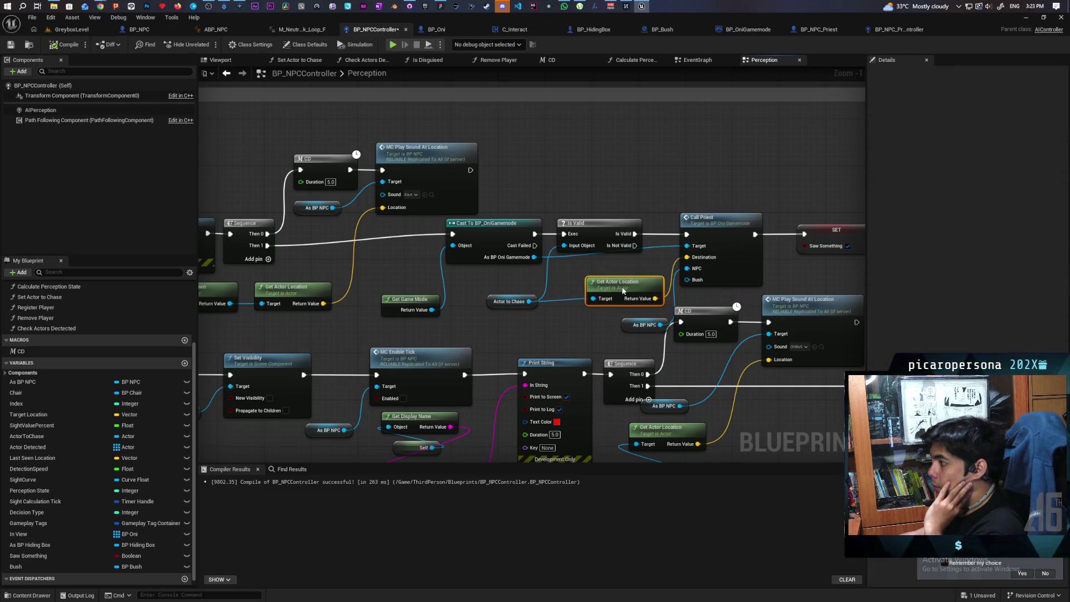
left_click_drag(516, 319, 567, 315)
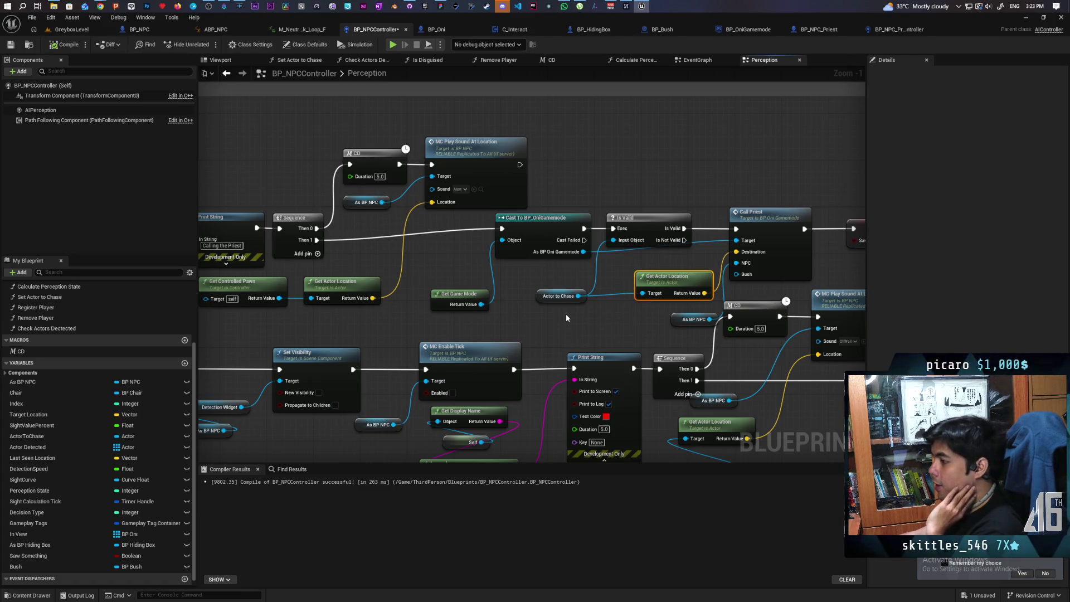
scroll(566, 313, "down", 2)
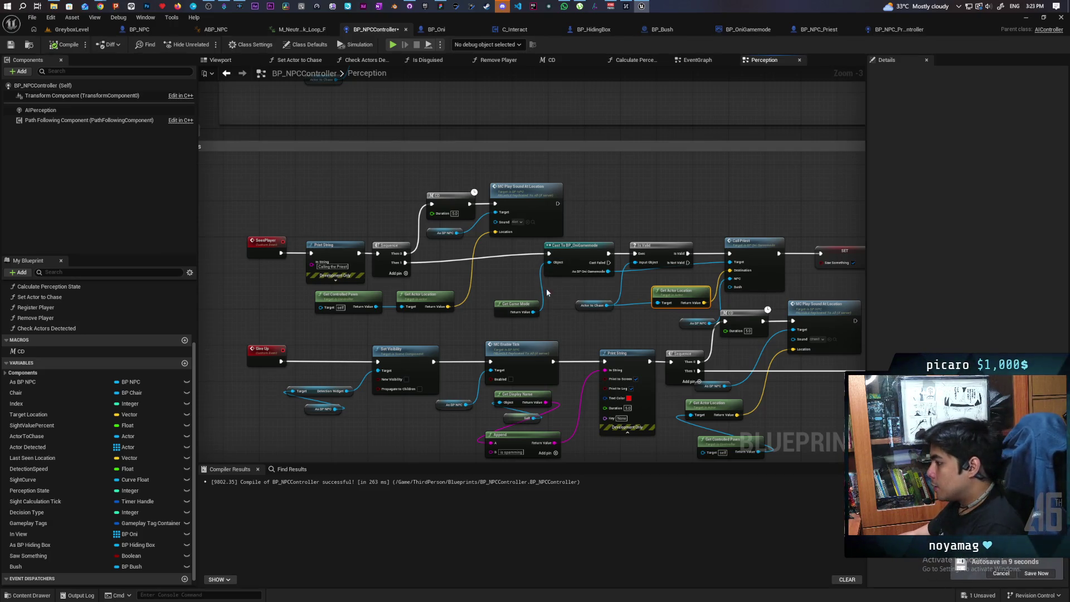
Step: Pan to the SeenPlayer and Give Up events and select the SET Saw Something node
mouse_move(580, 318)
left_mouse_down()
mouse_move(535, 293)
mouse_move(560, 293)
mouse_move(525, 295)
left_mouse_up()
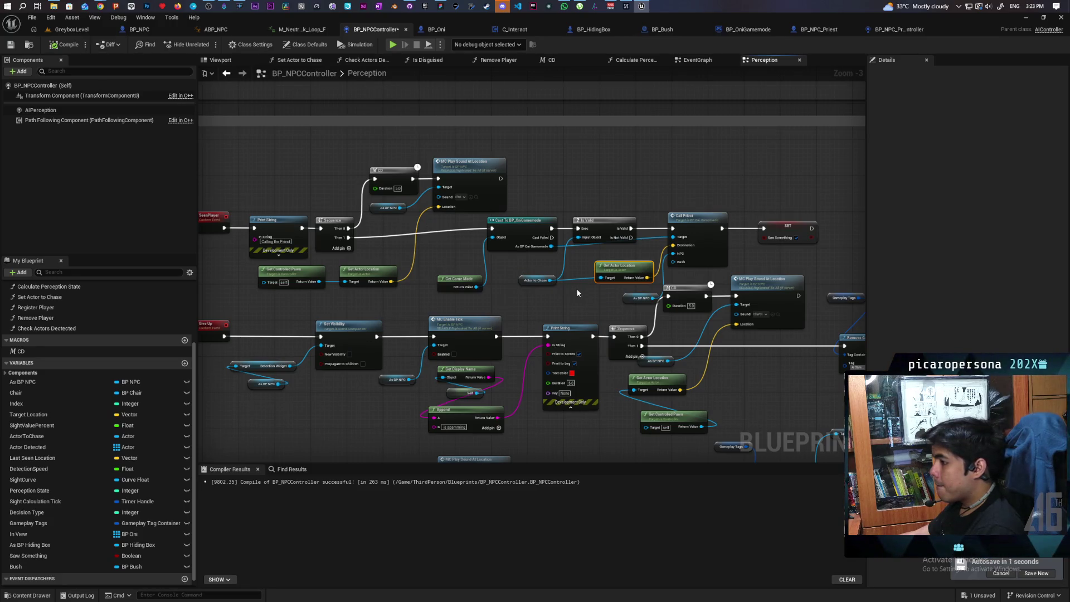
left_click(626, 298)
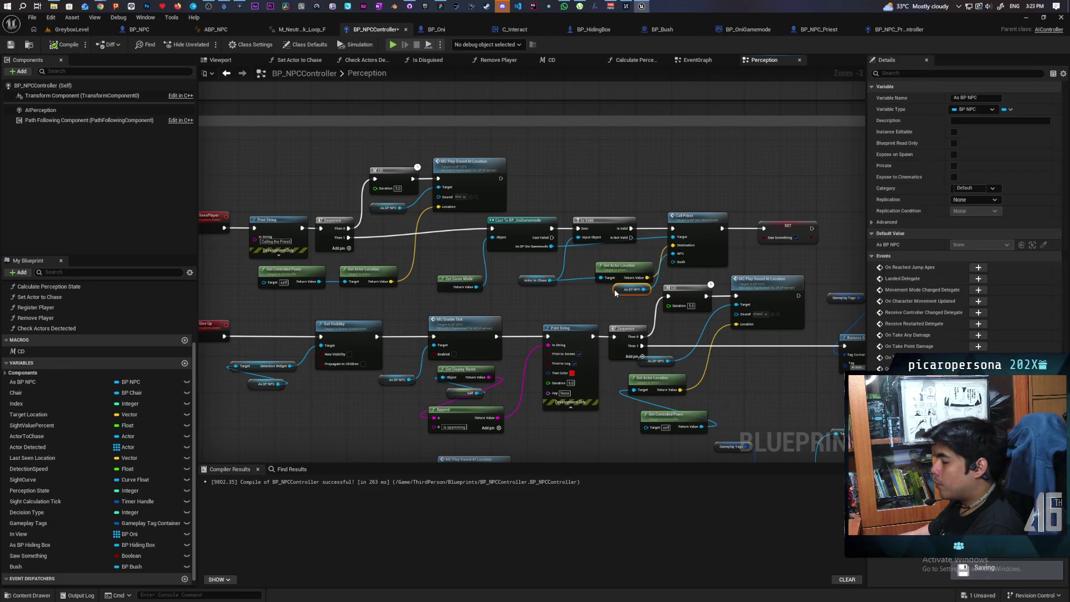
left_click_drag(775, 236, 641, 260)
left_click(646, 254)
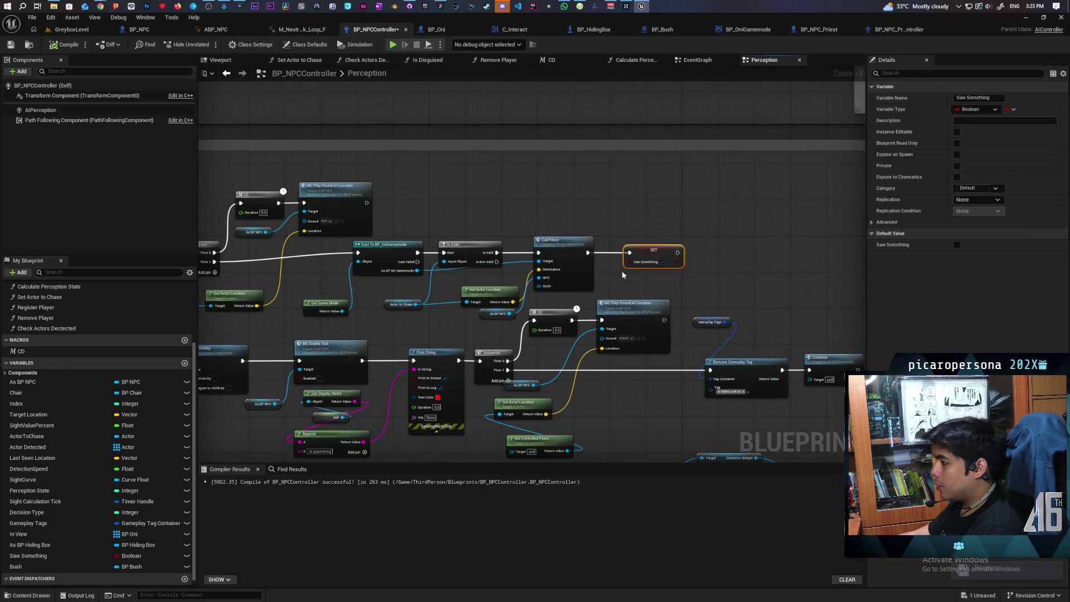
scroll(571, 115, "down", 5)
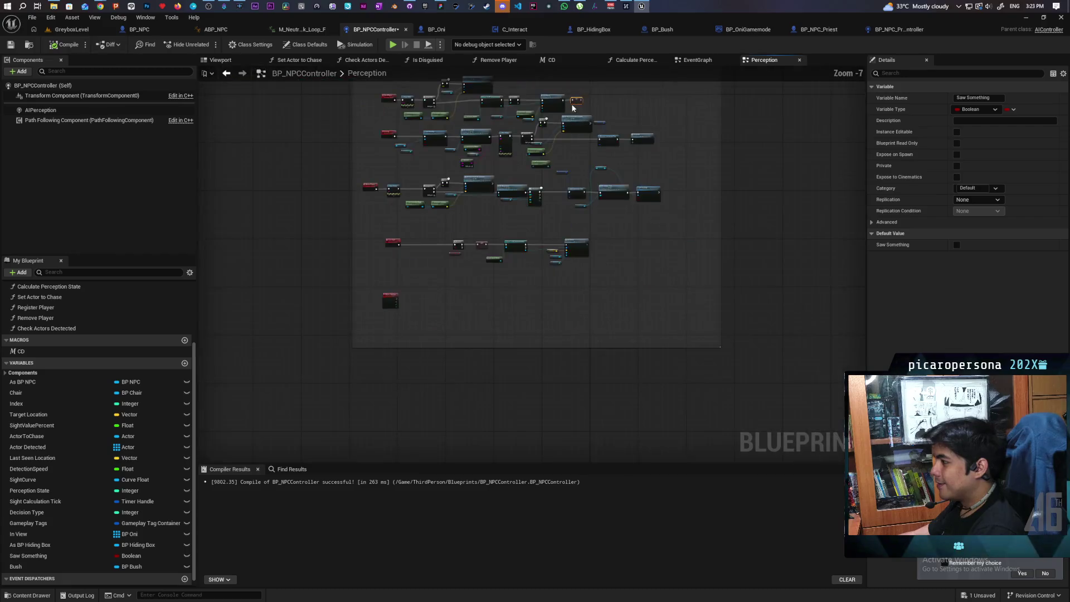
scroll(572, 115, "up", 5)
left_click_drag(571, 116, 652, 255)
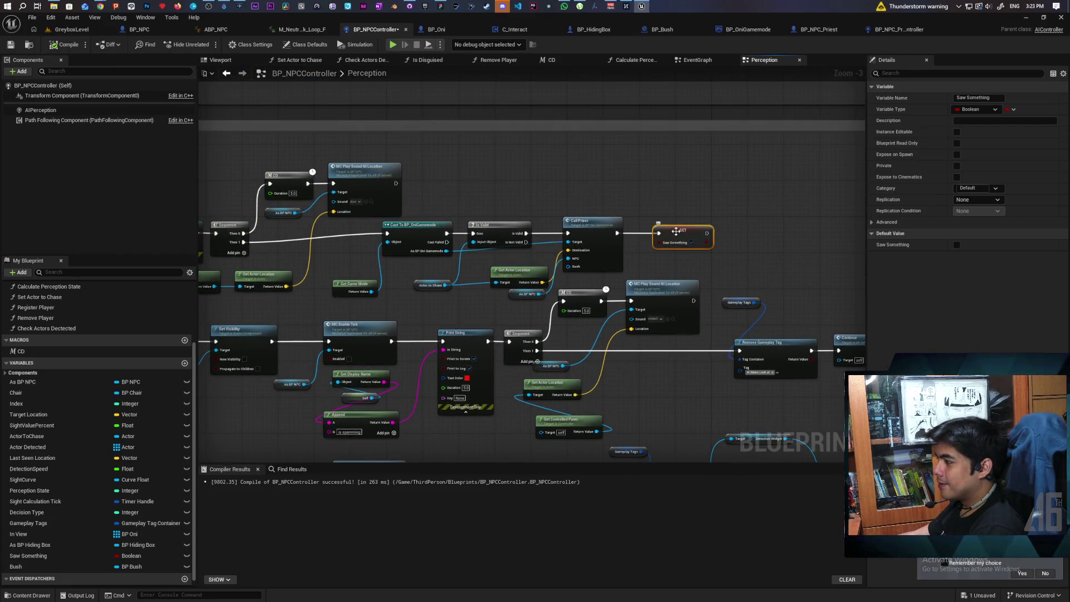
scroll(661, 237, "down", 4)
scroll(662, 237, "up", 2)
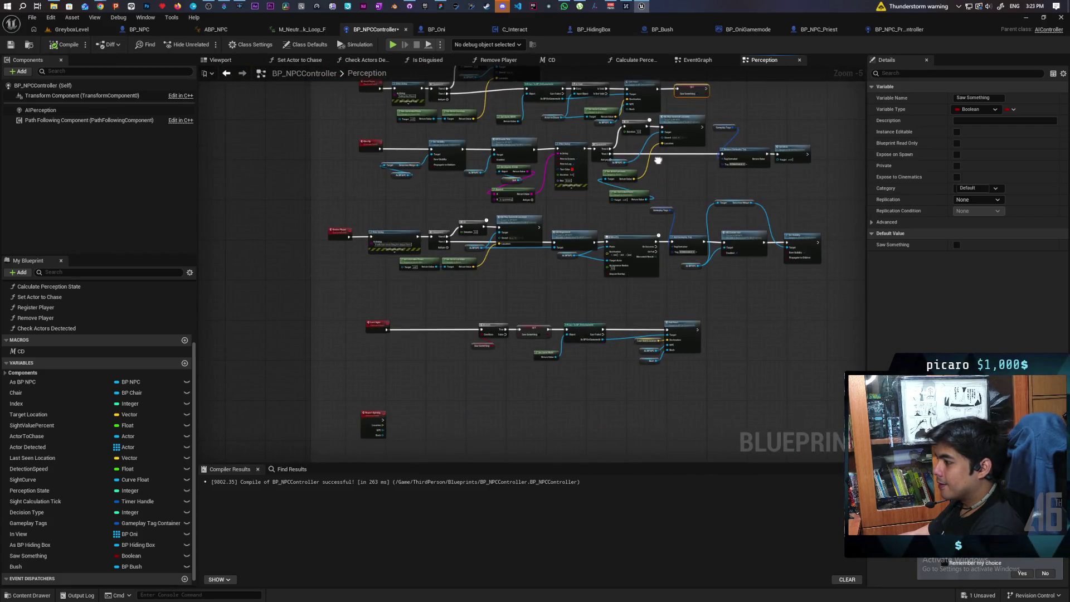
scroll(529, 326, "up", 2)
scroll(532, 303, "down", 4)
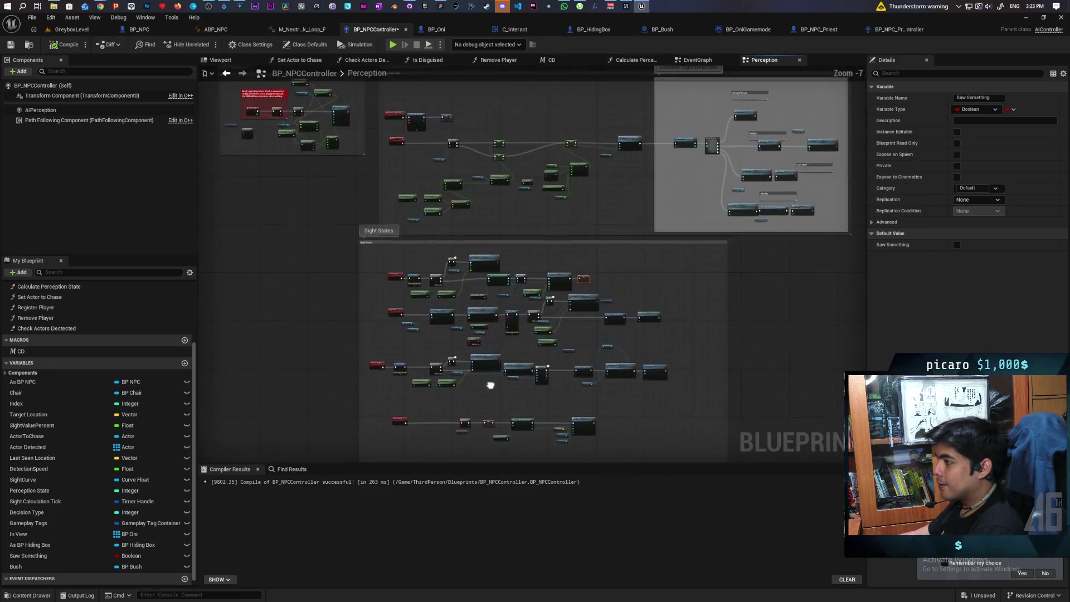
scroll(580, 259, "up", 4)
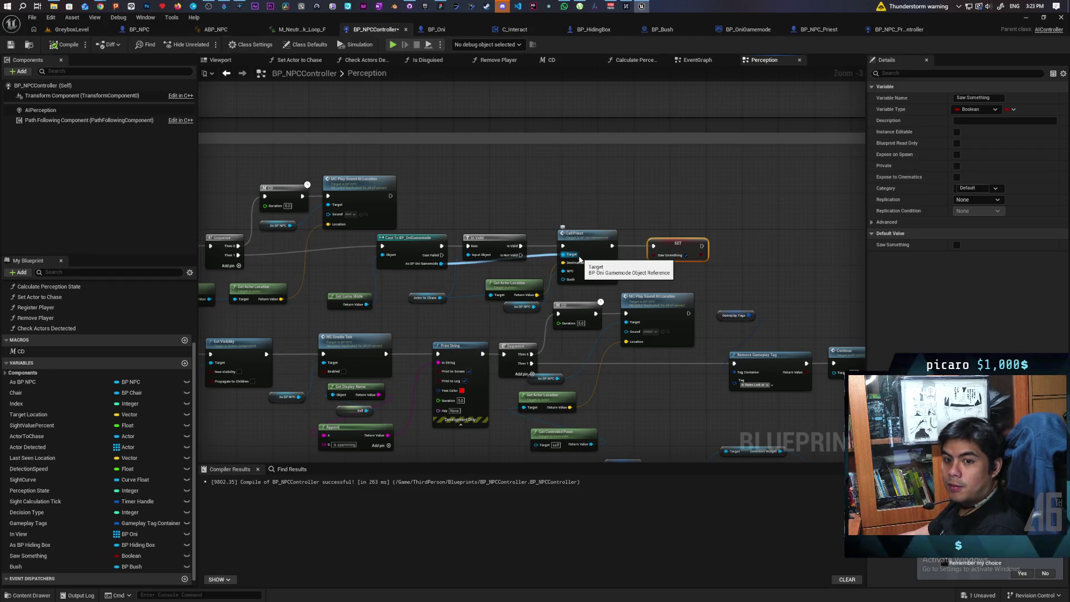
Step: Find all references to Saw Something and jump to where it is set and read
right_click(669, 245)
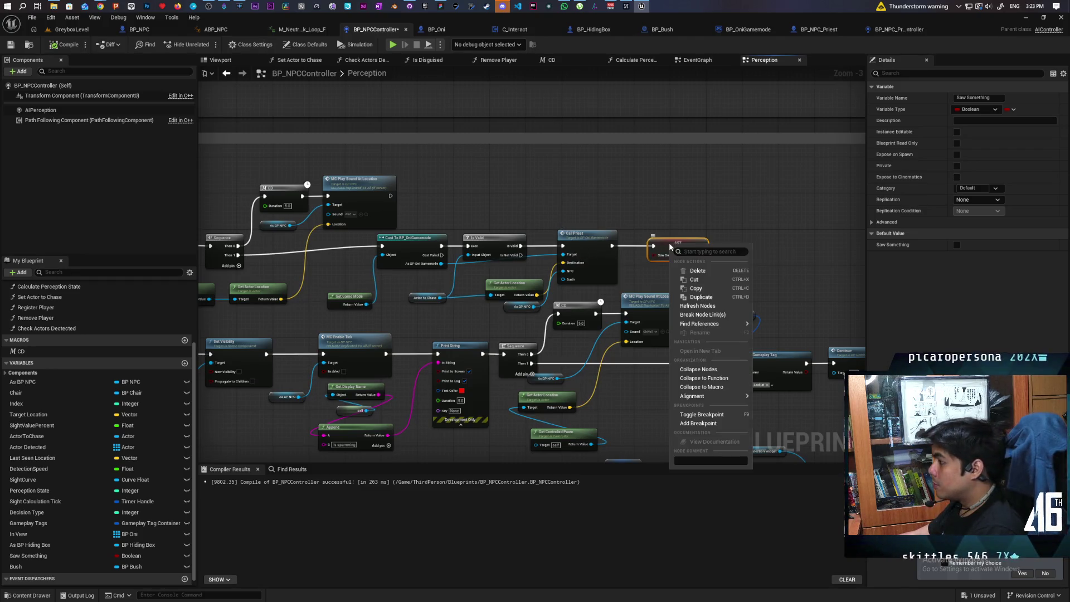
mouse_move(719, 324)
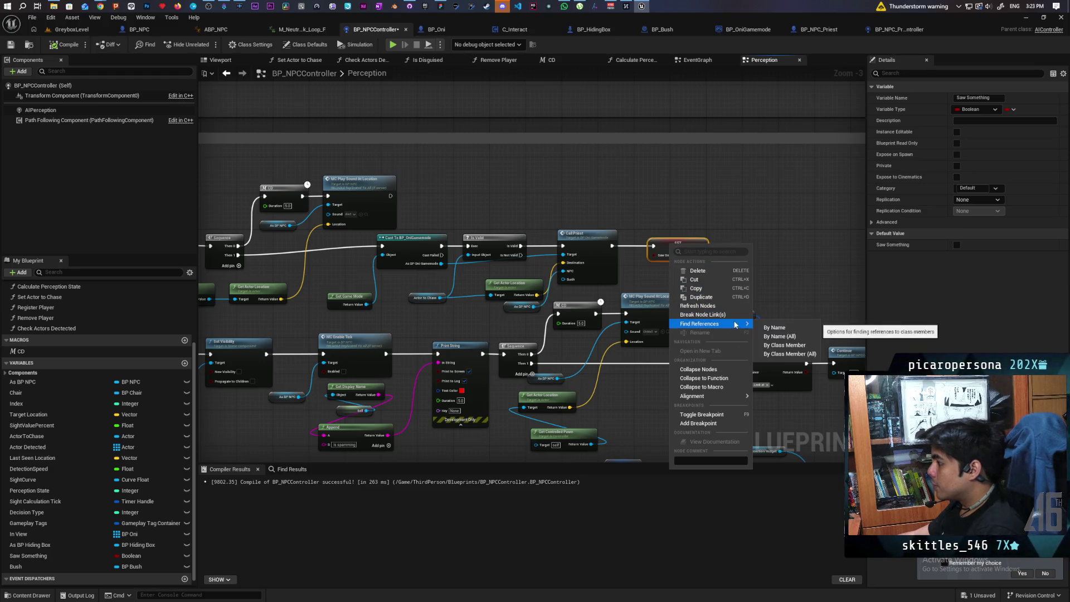
left_click(785, 346)
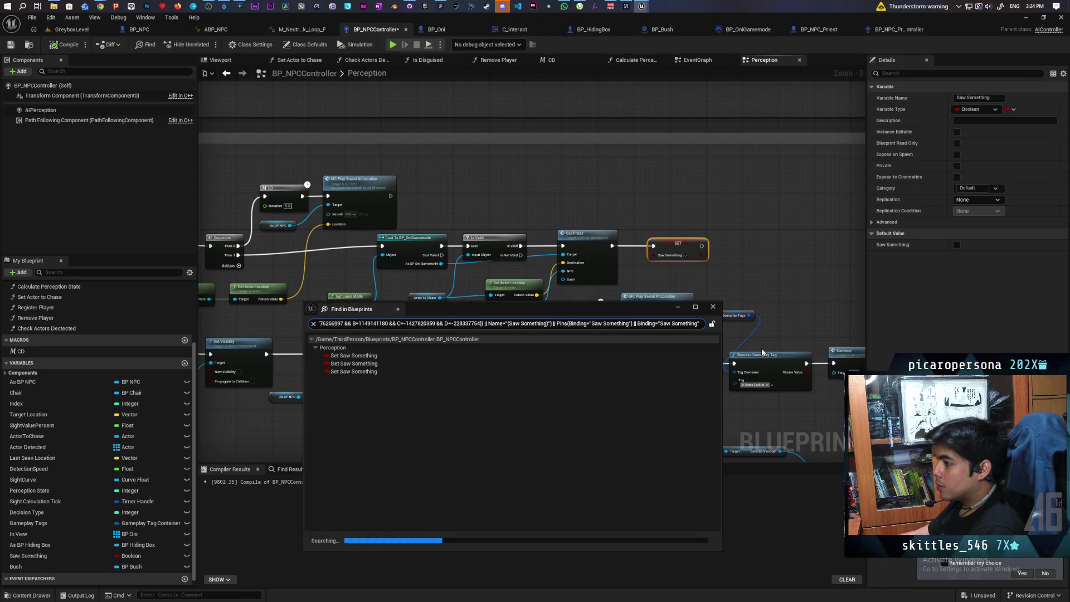
left_click(345, 360)
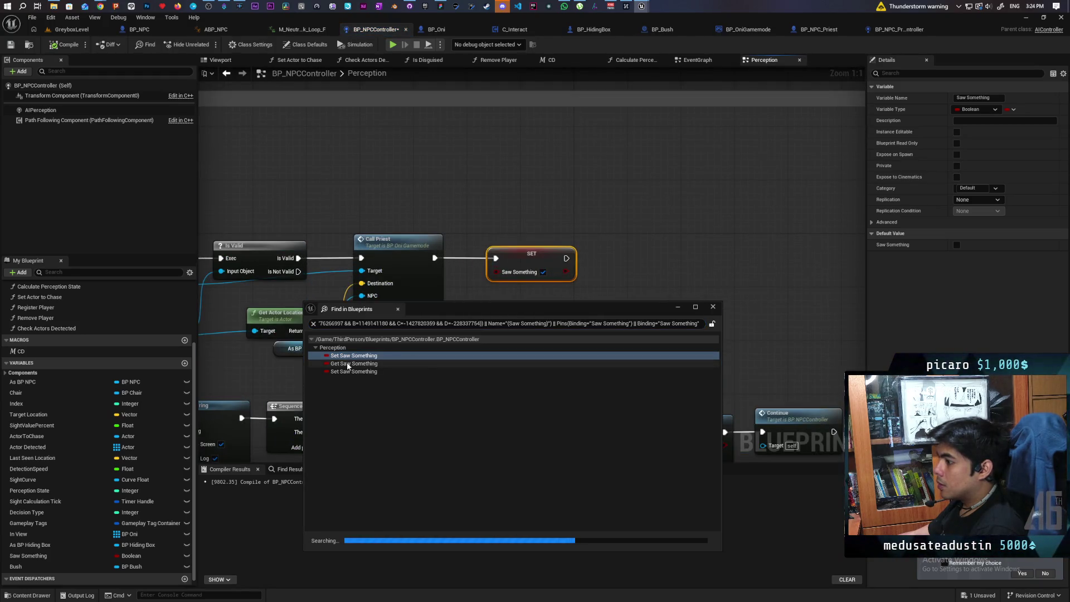
left_click(347, 364)
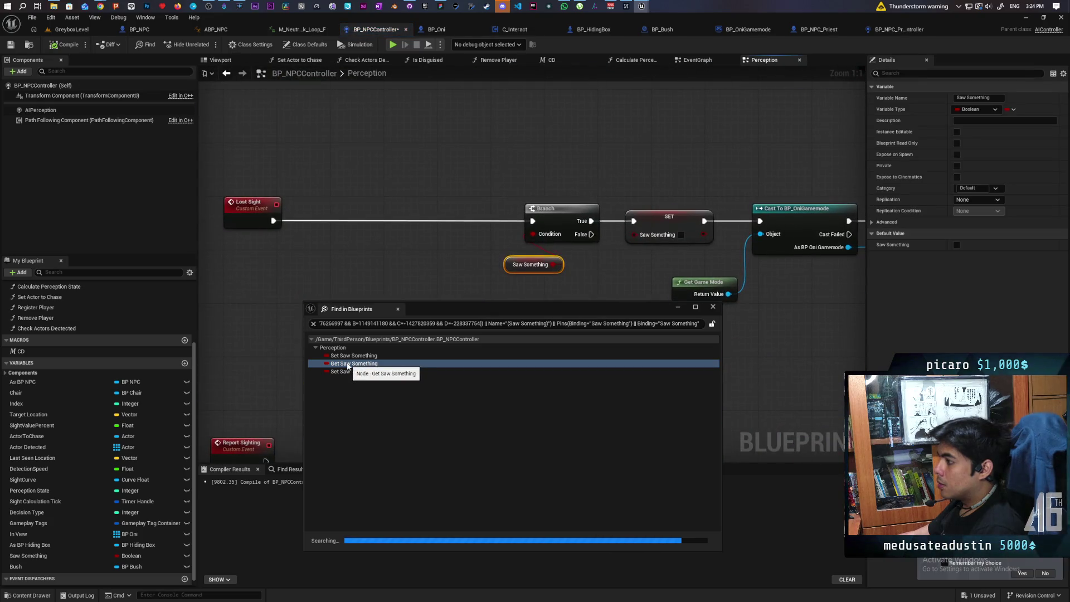
Step: Close the Saw Something search results and zoom back out on the Perception graph
scroll(370, 242, "down", 4)
scroll(518, 275, "up", 2)
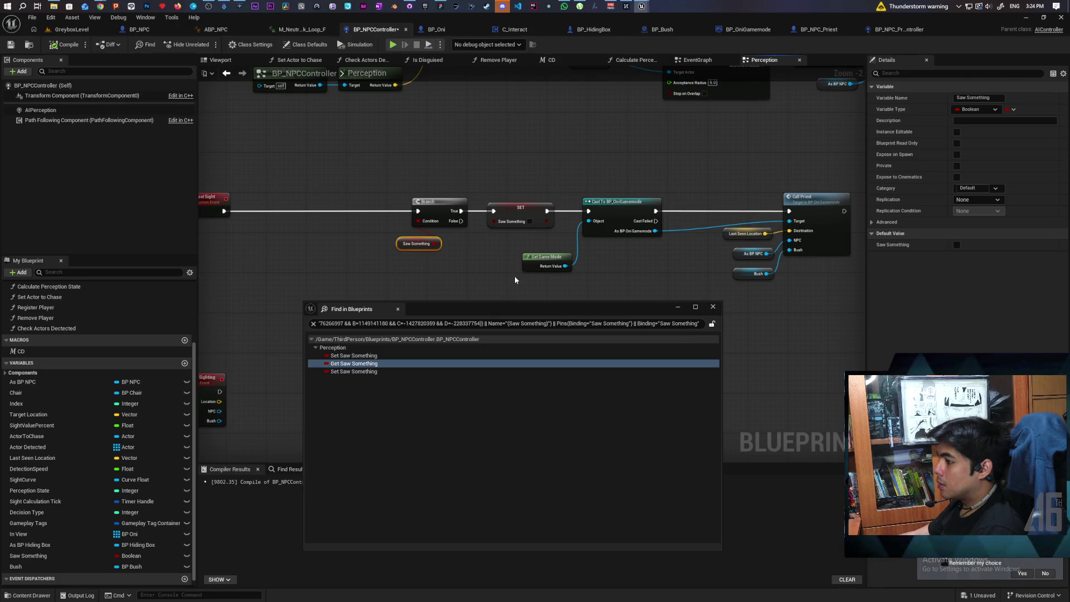
left_click(543, 289)
scroll(510, 366, "down", 3)
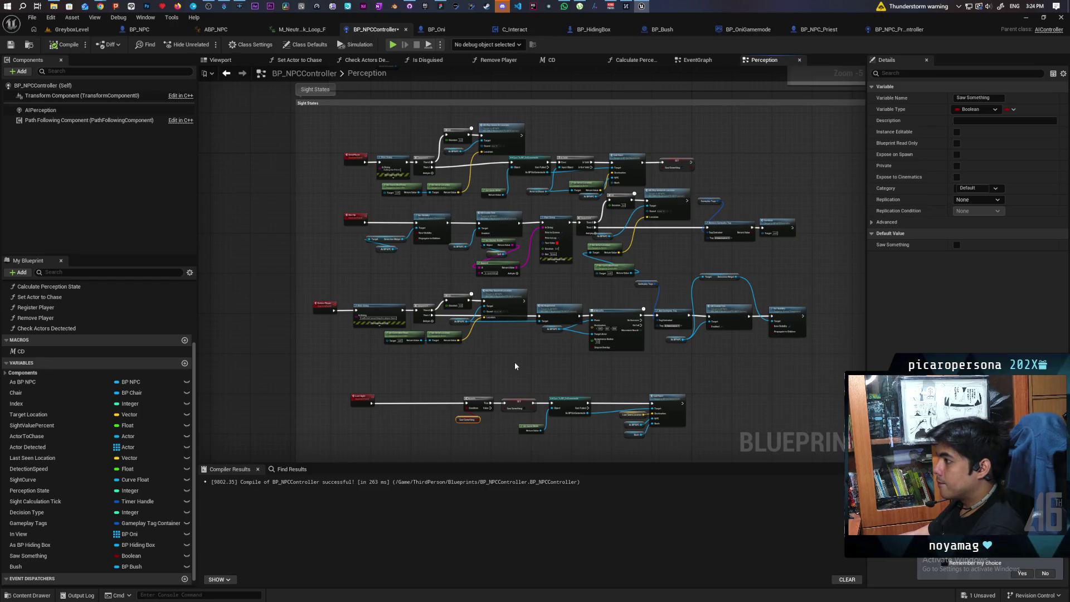
scroll(513, 362, "up", 1)
Step: Pan along the SeePlayer chain, nudging Actor to Chase up and Get Actor Location up-left
mouse_move(508, 416)
left_mouse_down()
mouse_move(505, 458)
mouse_move(499, 441)
left_mouse_up()
scroll(282, 191, "up", 2)
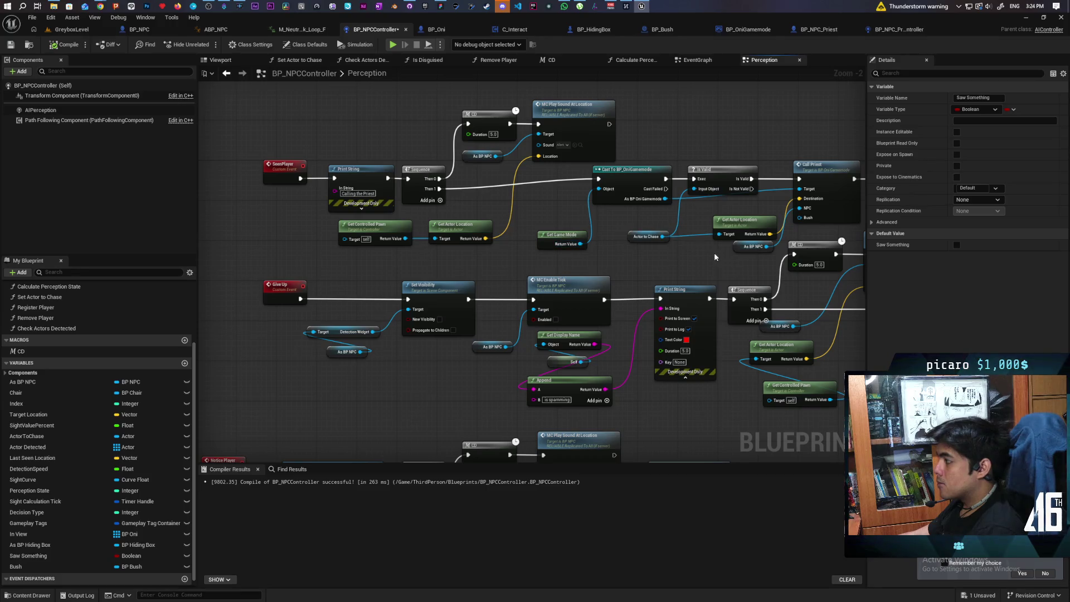
left_click_drag(714, 253, 581, 289)
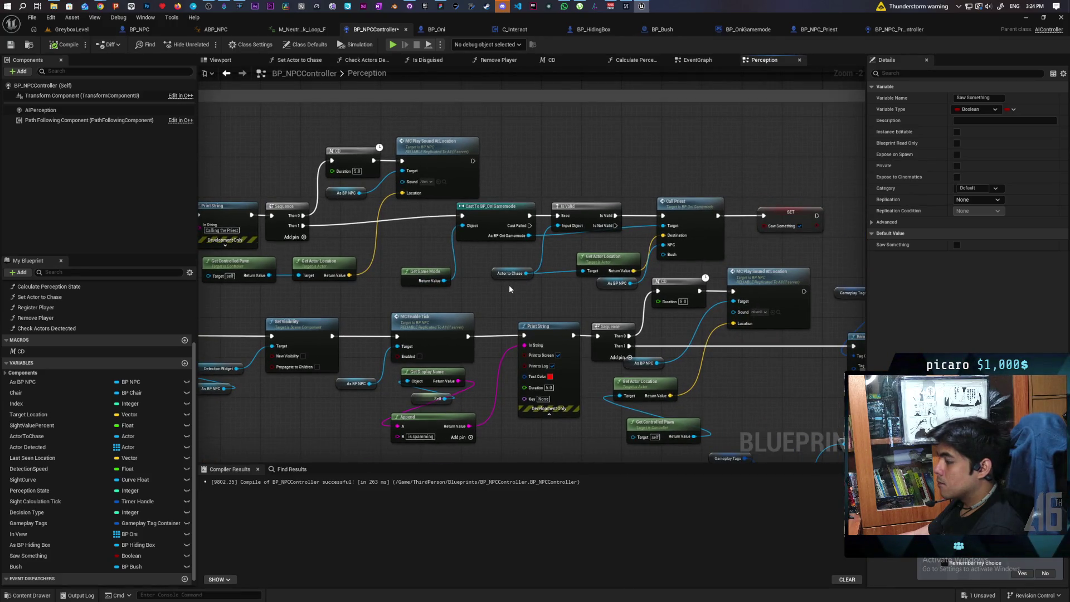
mouse_move(514, 301)
left_mouse_down()
mouse_move(643, 293)
mouse_move(569, 287)
left_mouse_up()
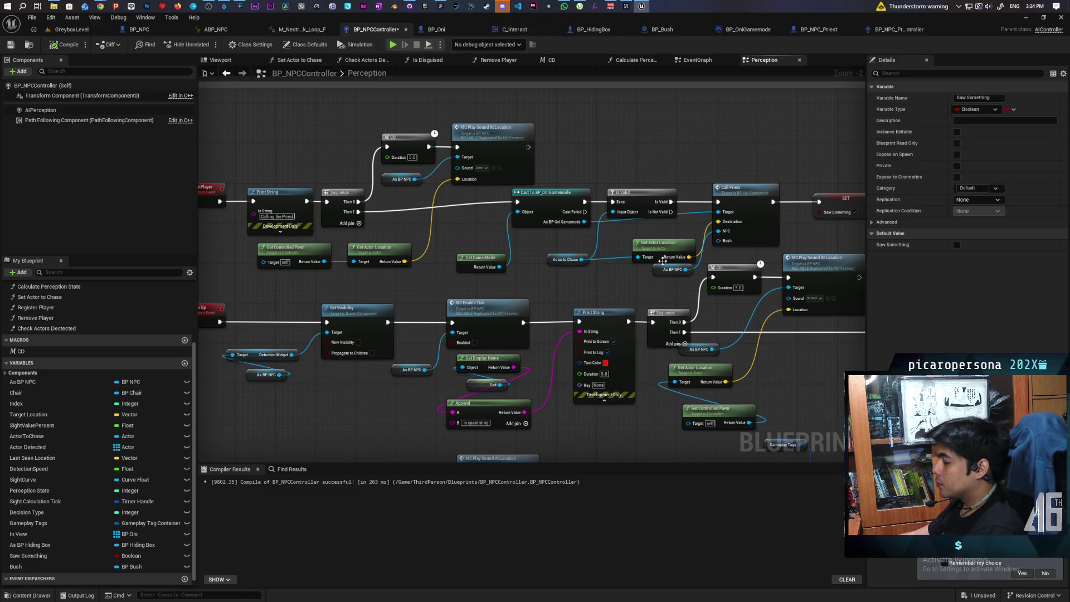
left_click_drag(550, 259, 548, 250)
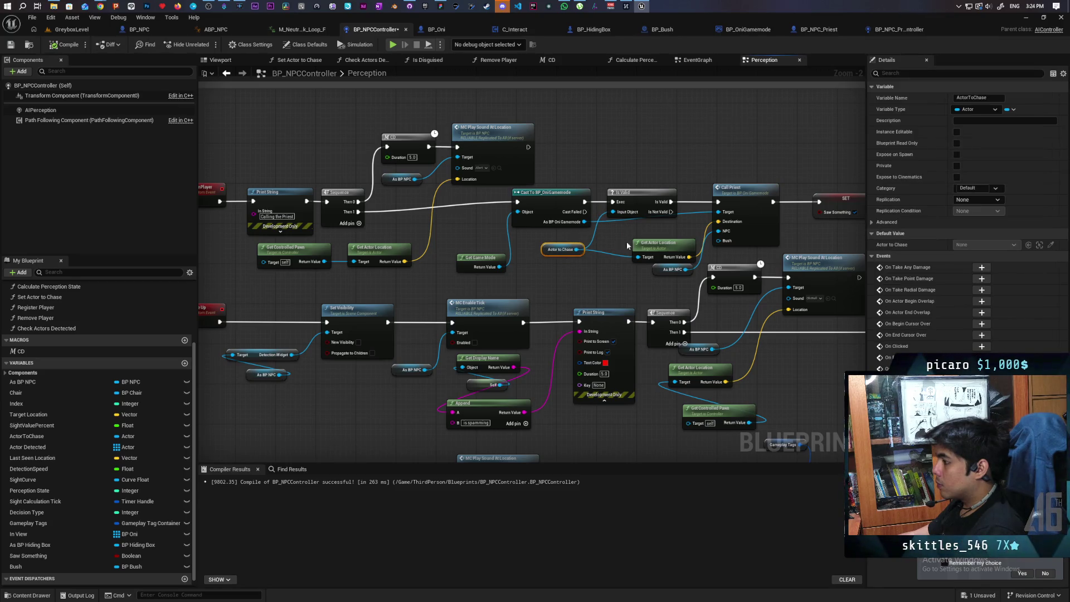
left_click_drag(664, 247, 646, 240)
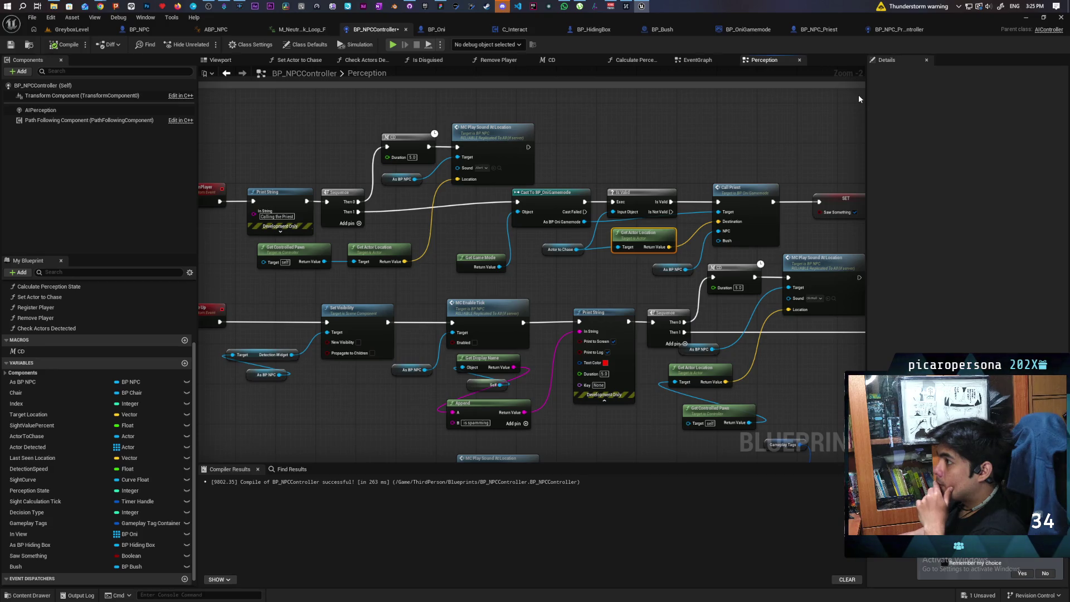
Step: In BP_NPC_Priest_Controller, shift Event Report Sighting slightly left, then return to BP_NPCController
left_click(889, 30)
mouse_move(697, 222)
left_mouse_down()
mouse_move(703, 334)
mouse_move(513, 325)
mouse_move(561, 316)
left_mouse_up()
scroll(488, 220, "up", 3)
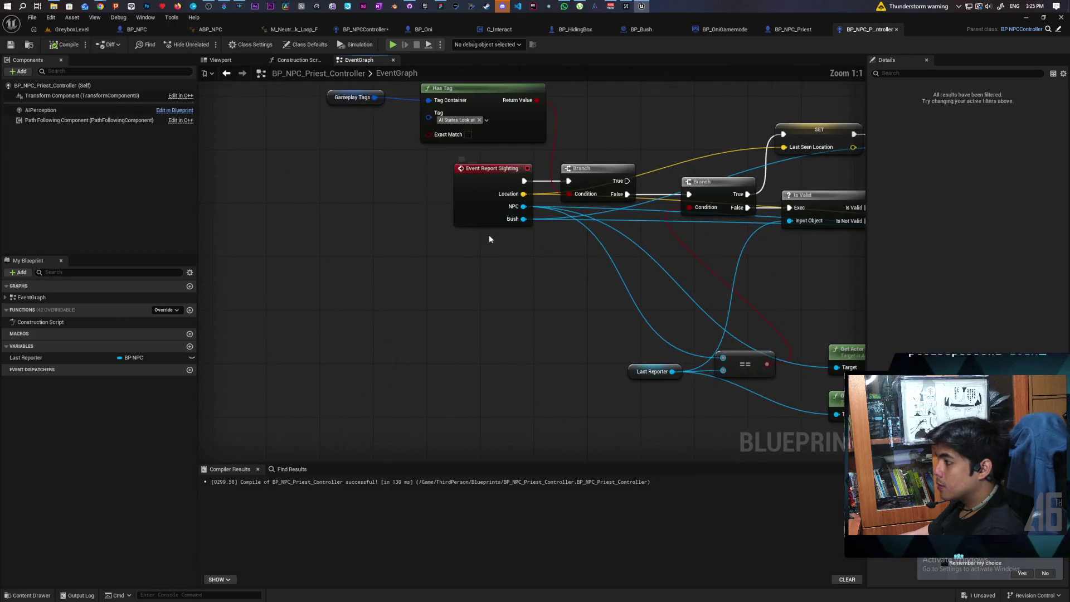
left_click_drag(457, 278, 420, 281)
scroll(526, 335, "down", 2)
mouse_move(526, 333)
left_mouse_down()
mouse_move(355, 284)
mouse_move(377, 287)
left_mouse_up()
scroll(363, 284, "up", 2)
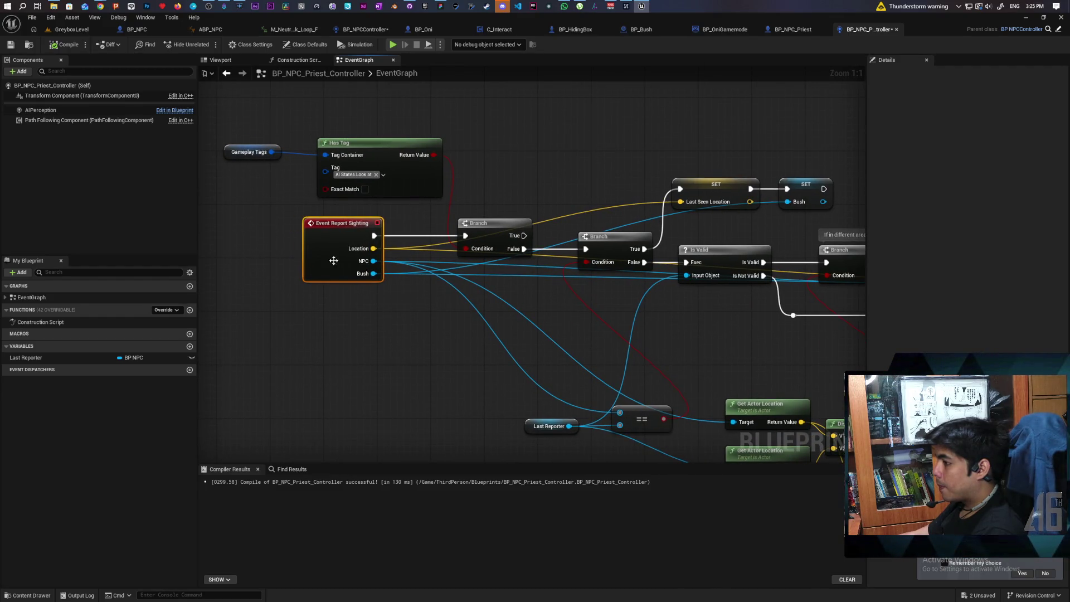
left_click(336, 297)
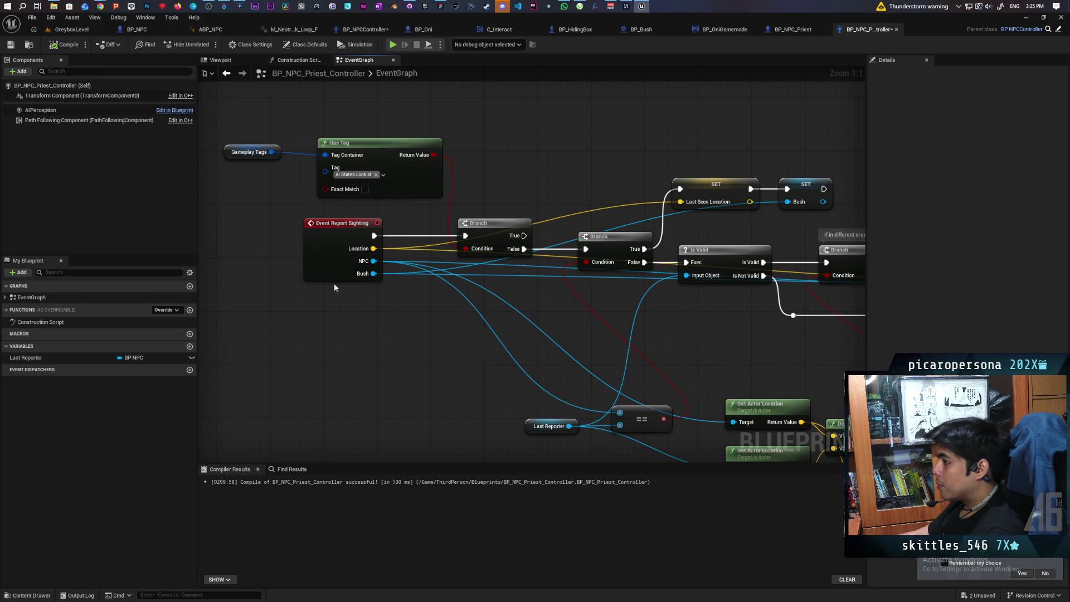
left_click(382, 32)
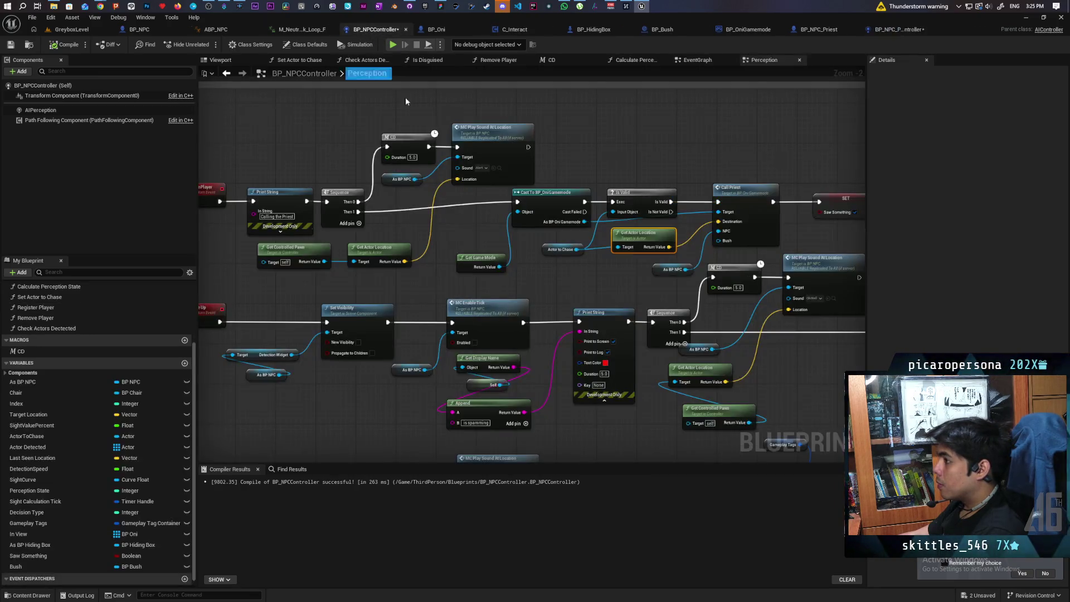
Step: Add an input named Controller of type BP NPCController reference to the Report Sighting event
left_click(331, 335)
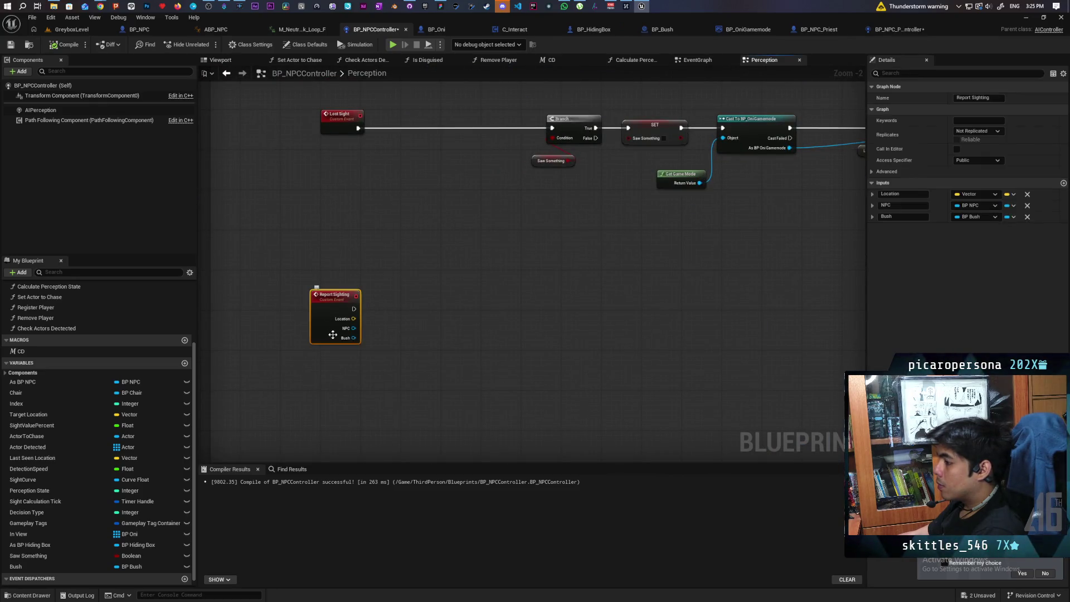
left_click(1063, 184)
left_click(976, 228)
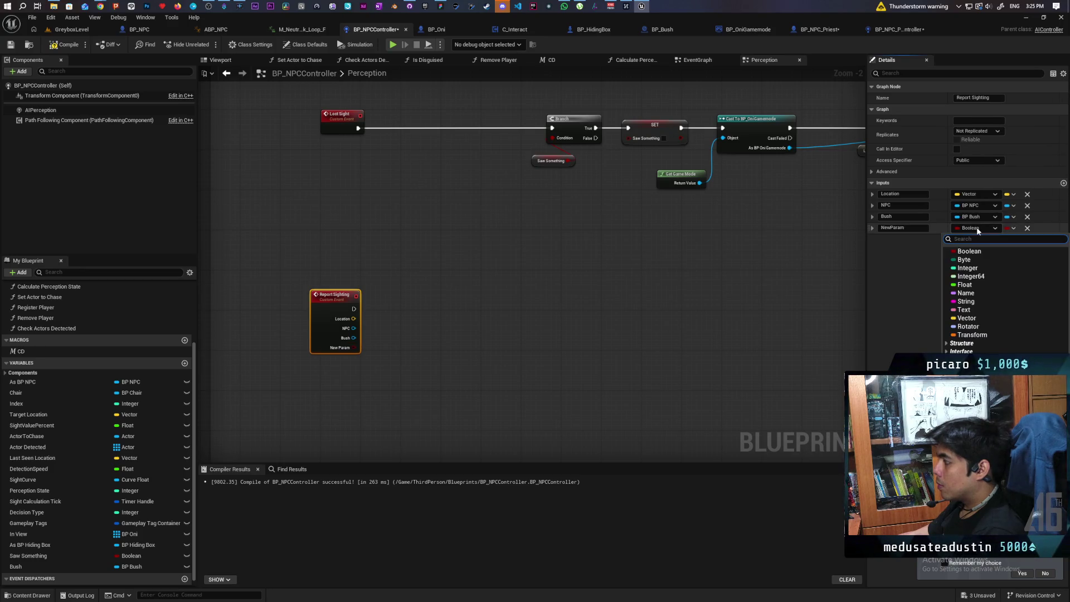
type("bp npc cont")
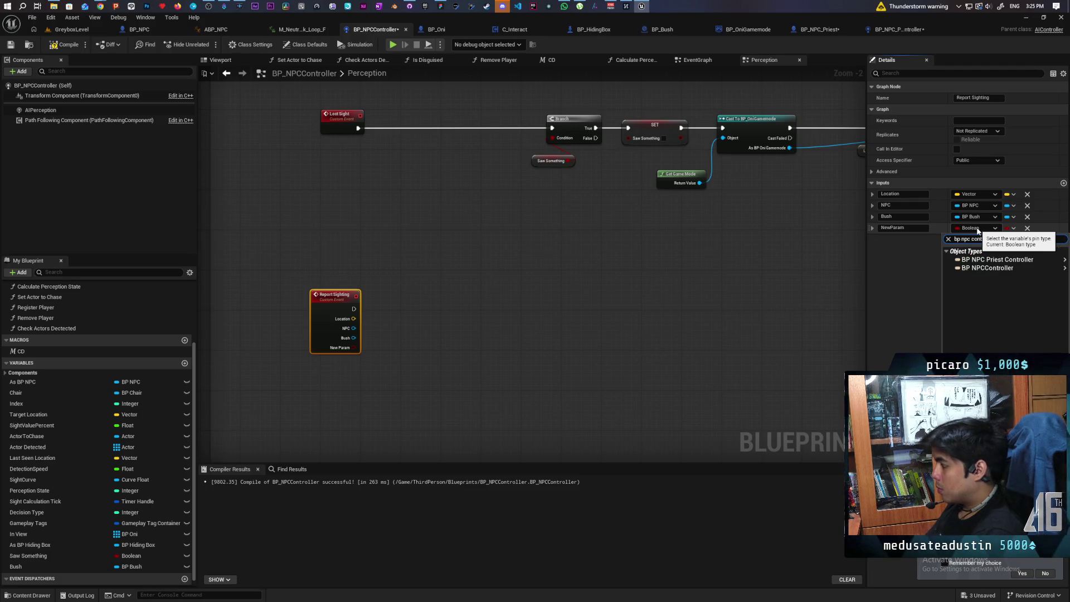
left_click(943, 270)
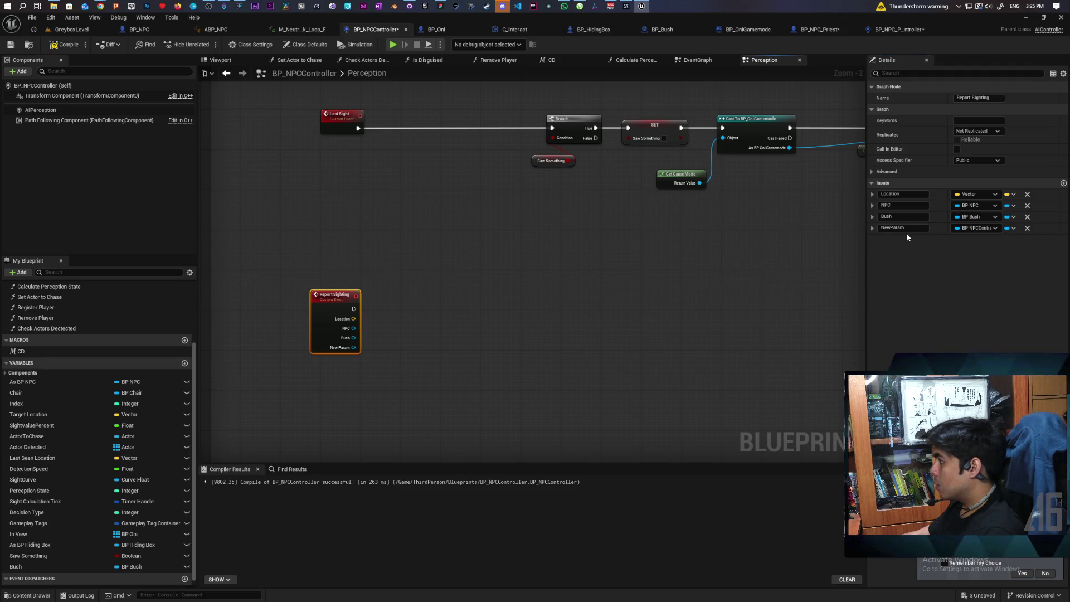
type("Controller")
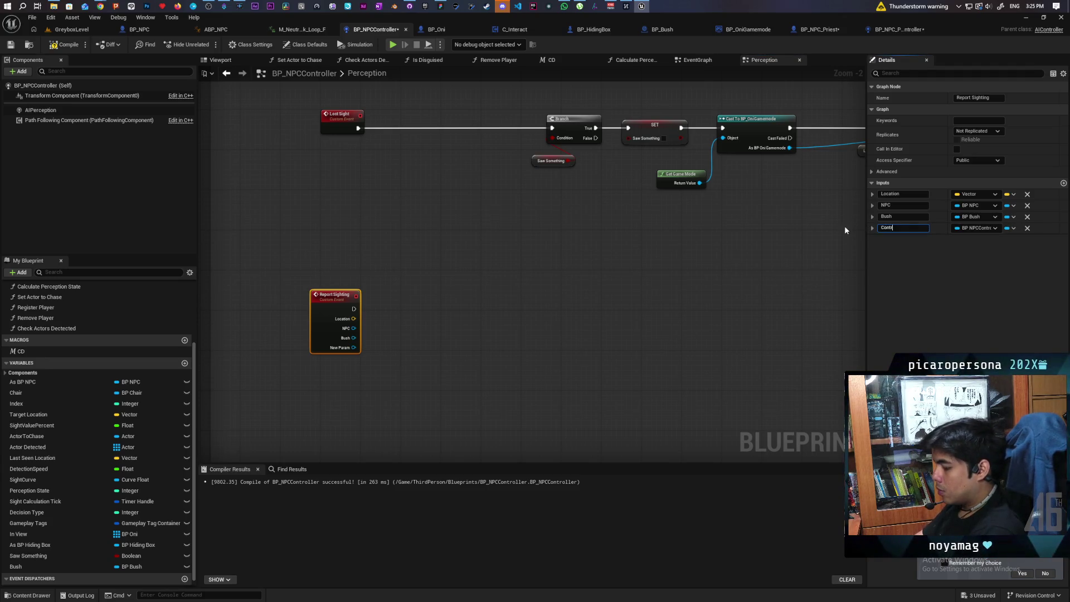
left_click(650, 261)
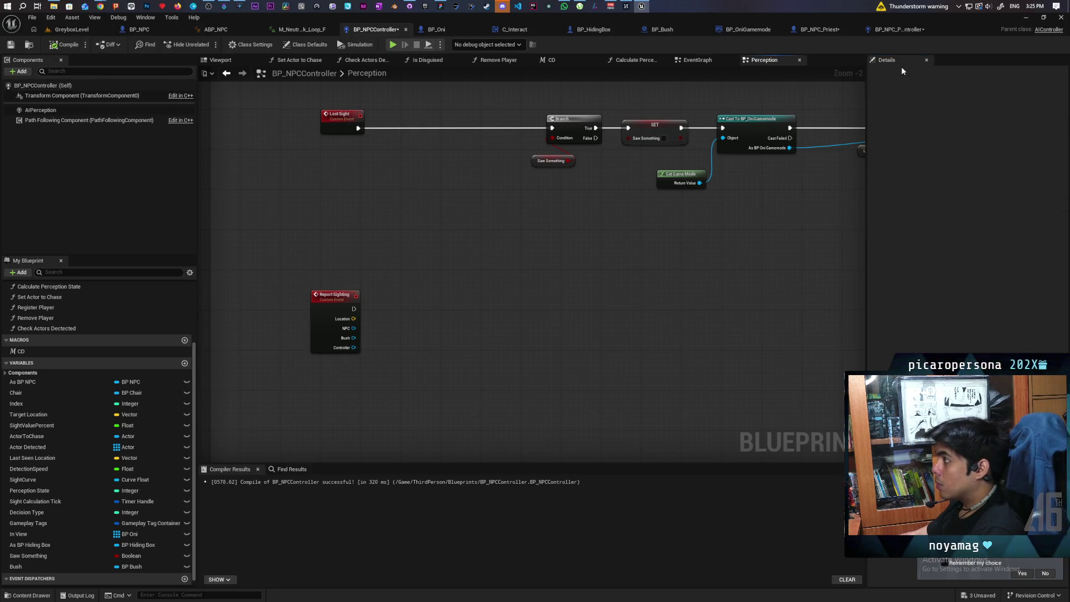
left_click(894, 30)
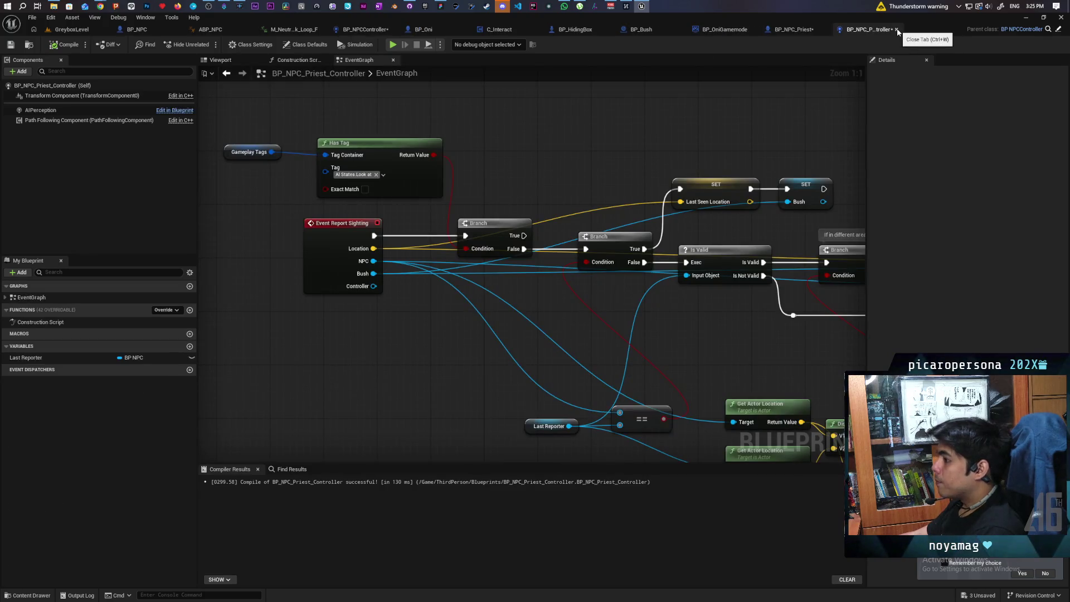
Step: Save all unsaved blueprints with the Event Report Sighting area in view
scroll(780, 105, "down", 5)
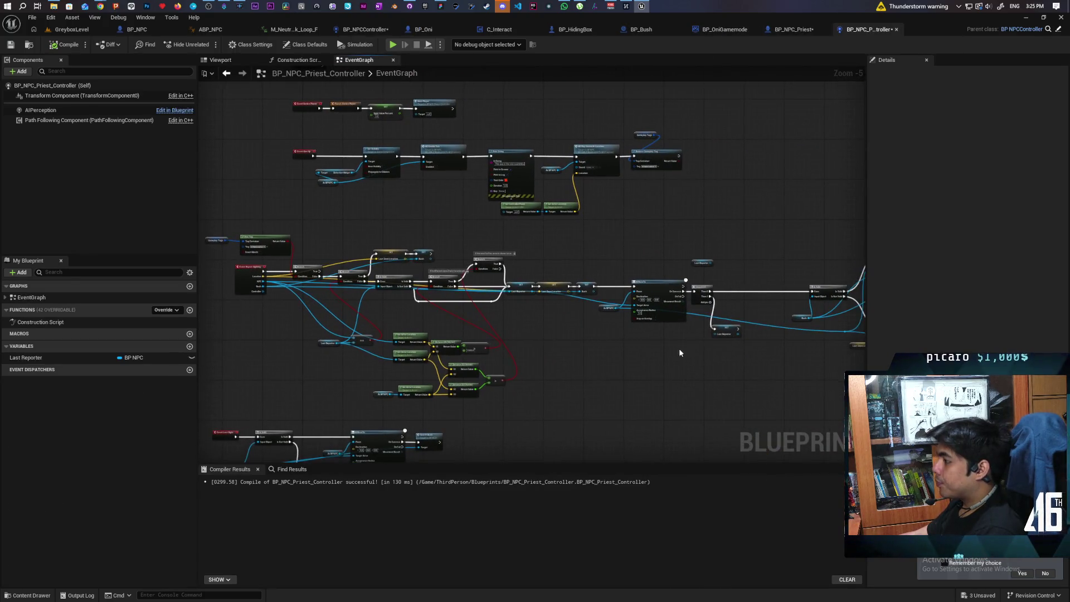
scroll(608, 350, "up", 1)
mouse_move(597, 376)
left_mouse_down()
mouse_move(578, 366)
mouse_move(640, 346)
mouse_move(659, 318)
mouse_move(607, 317)
mouse_move(678, 313)
left_mouse_up()
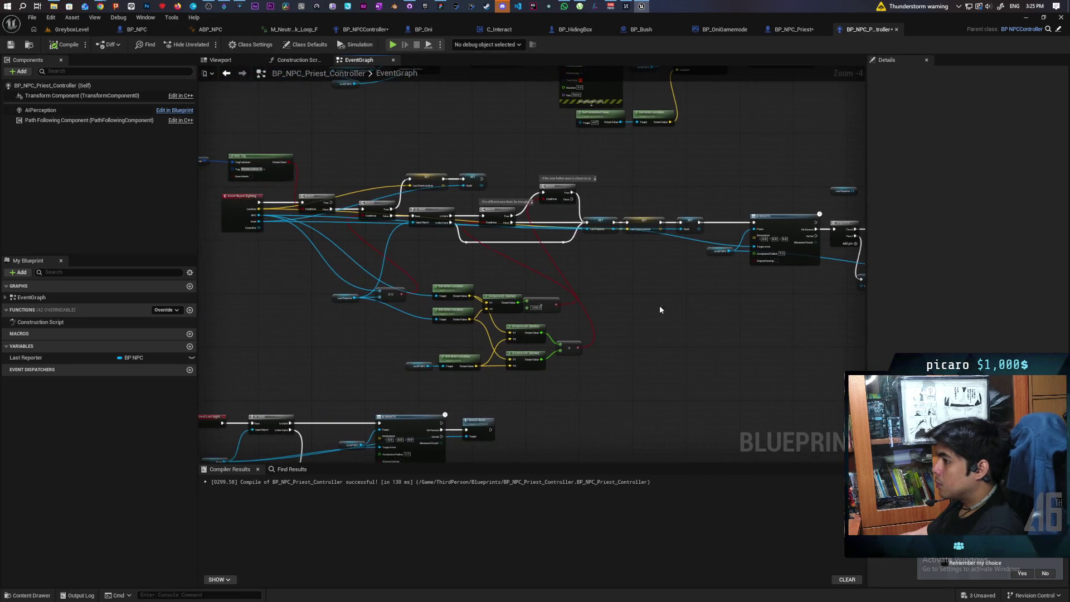
key("ctrl+shift+s")
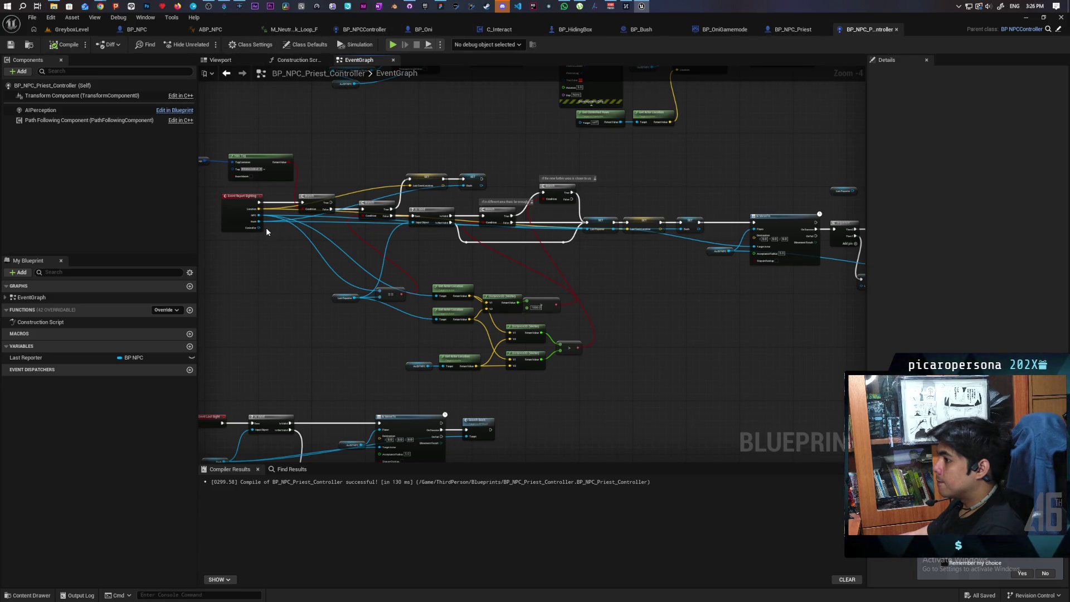
Step: Add a Get Actor to Chase node pulled from the Report Sighting Controller pin
mouse_move(258, 228)
left_mouse_down()
mouse_move(788, 294)
mouse_move(574, 298)
mouse_move(416, 246)
mouse_move(343, 303)
mouse_move(348, 292)
left_mouse_up()
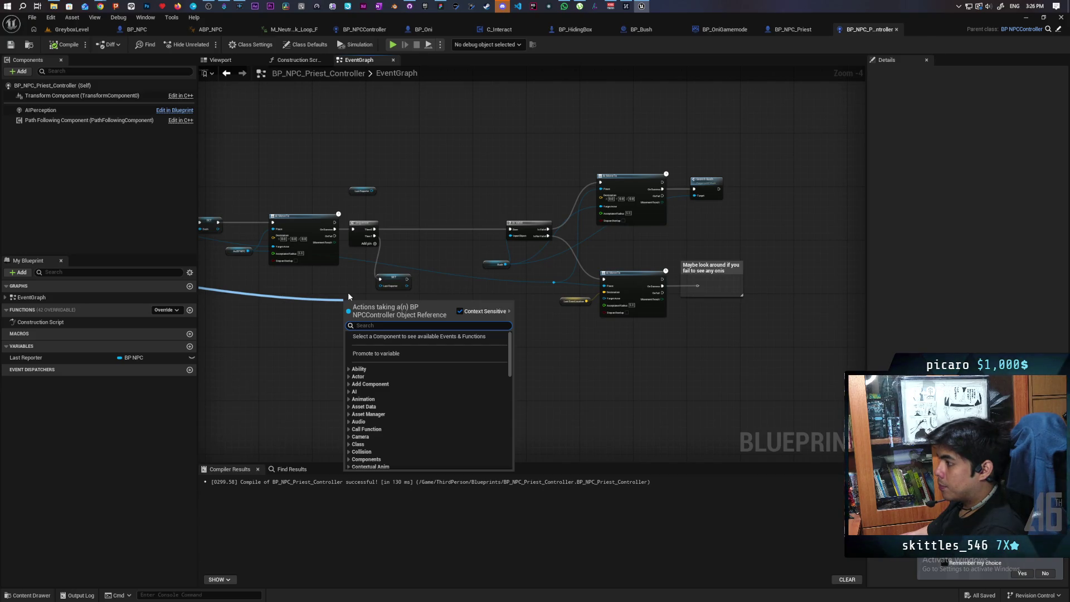
type("get")
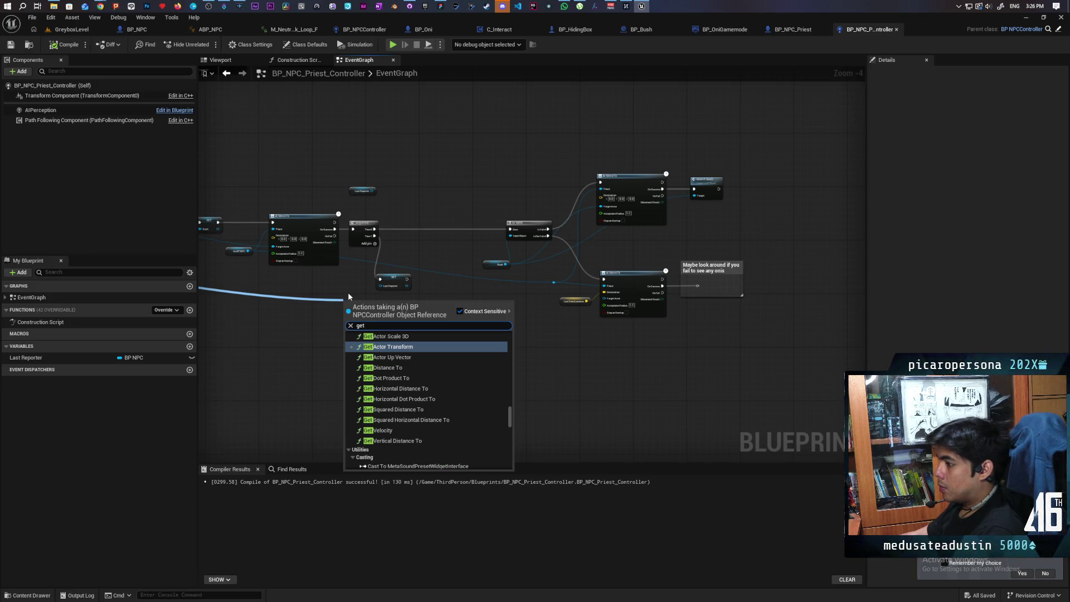
type(" act")
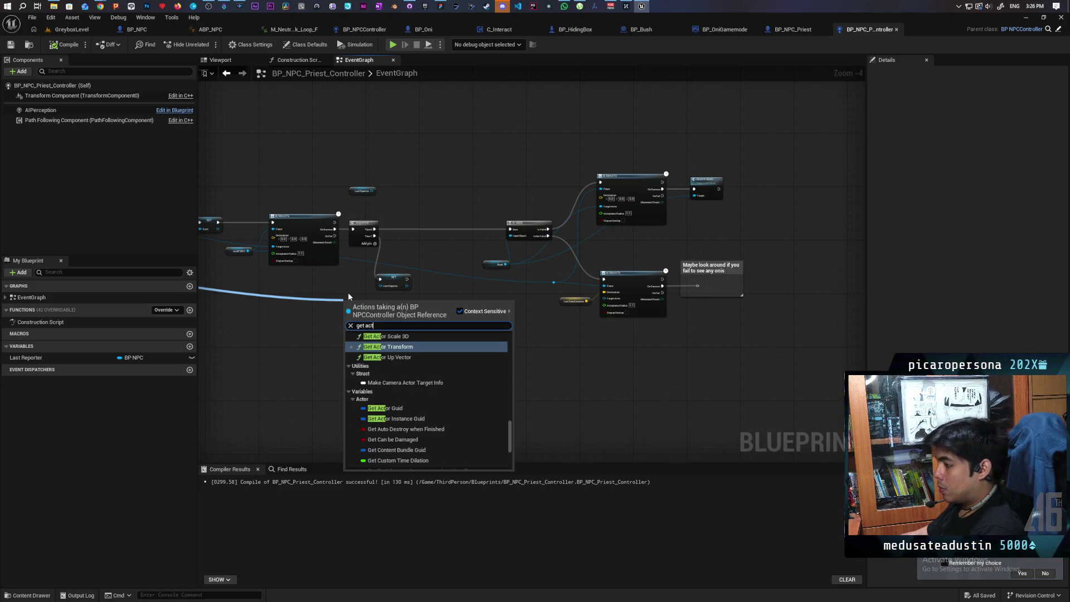
type("or")
scroll(449, 437, "down", 3)
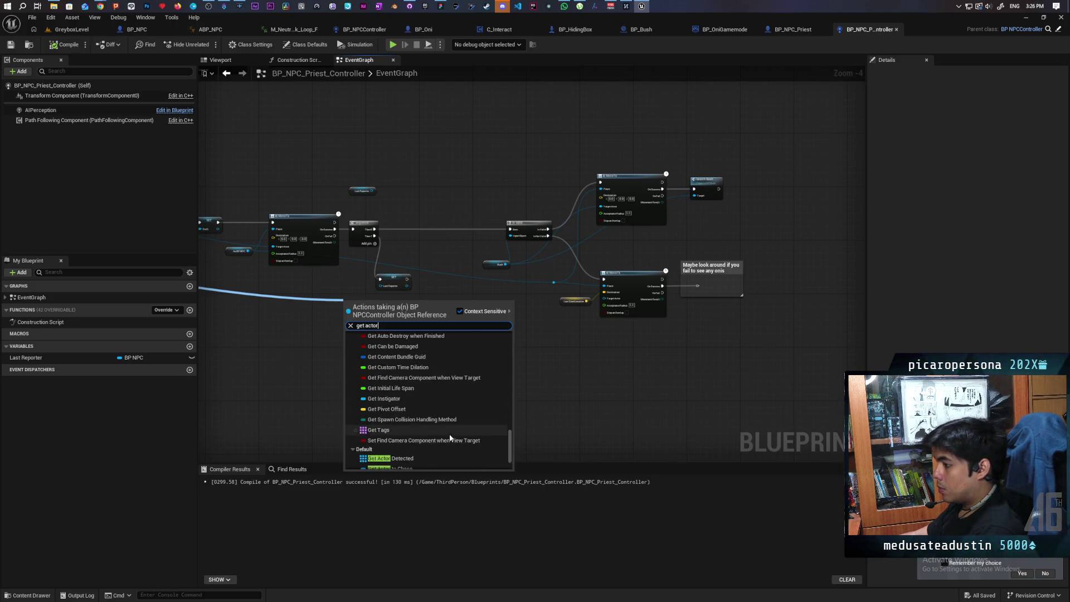
left_click(454, 427)
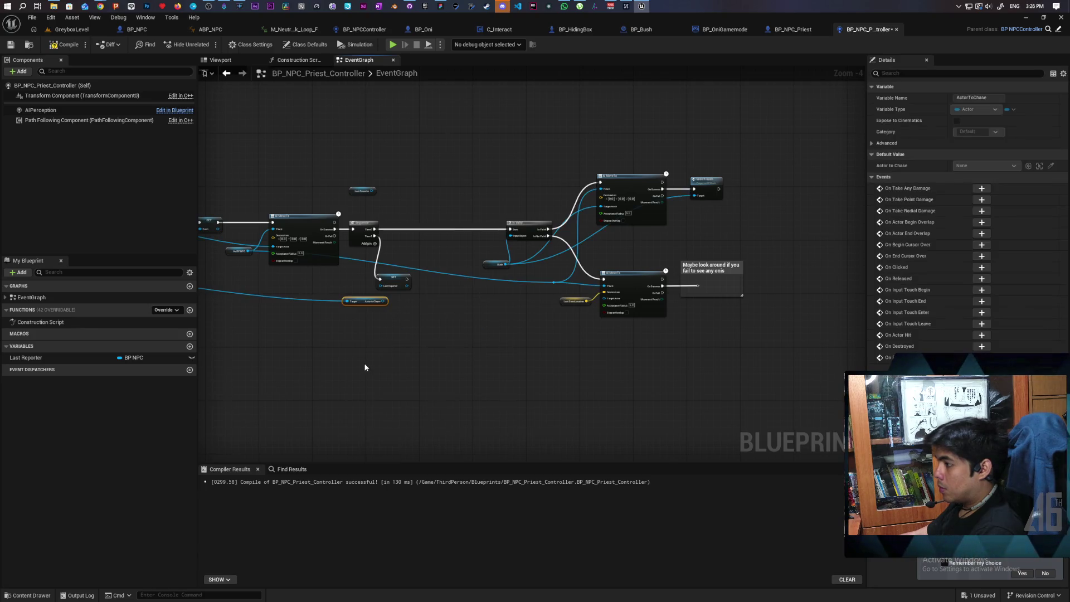
scroll(395, 395, "up", 5)
mouse_move(413, 342)
left_mouse_down()
mouse_move(340, 335)
mouse_move(469, 258)
mouse_move(495, 196)
left_mouse_up()
Step: Add an Is Valid check on Actor to Chase after Then 0, routing Is Not Valid into the Bush check
key("ctrl+v")
mouse_move(414, 198)
left_mouse_down()
mouse_move(471, 196)
mouse_move(453, 199)
left_mouse_up()
left_click_drag(530, 212, 694, 198)
scroll(613, 240, "down", 3)
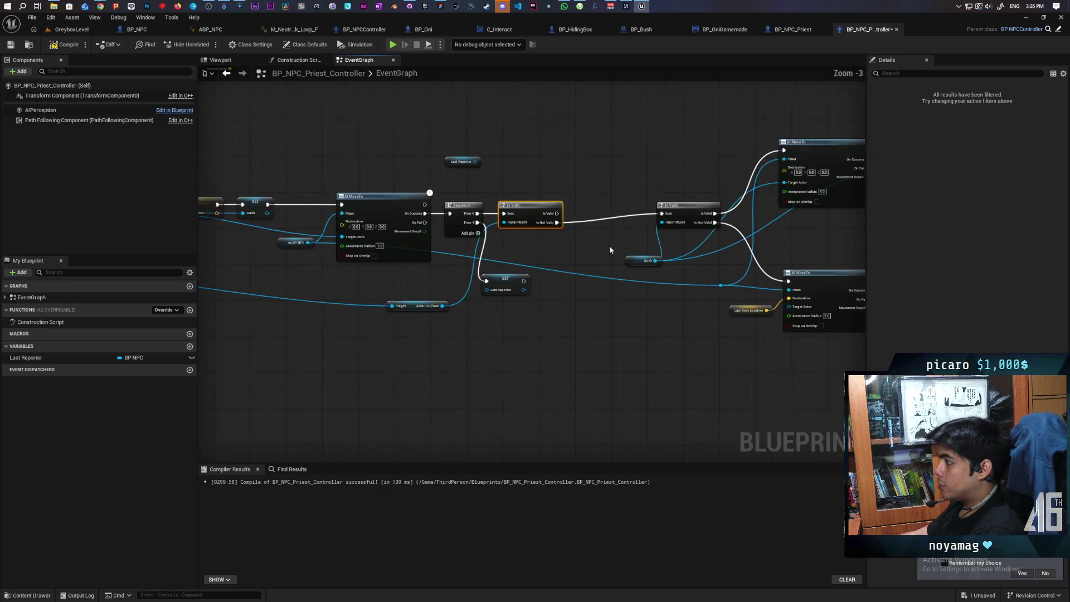
left_click_drag(525, 120, 850, 386)
left_click_drag(562, 214, 567, 223)
left_click(463, 322)
left_click_drag(462, 326, 512, 280)
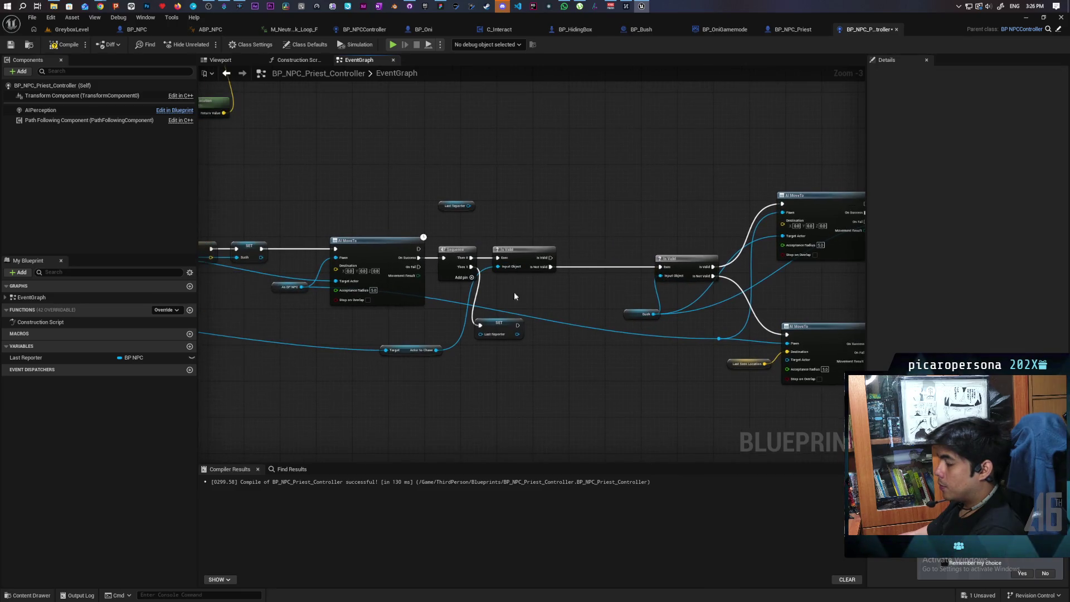
Step: Duplicate the AI MoveTo node and connect the Is Valid output to the copy's exec input
scroll(500, 371, "up", 3)
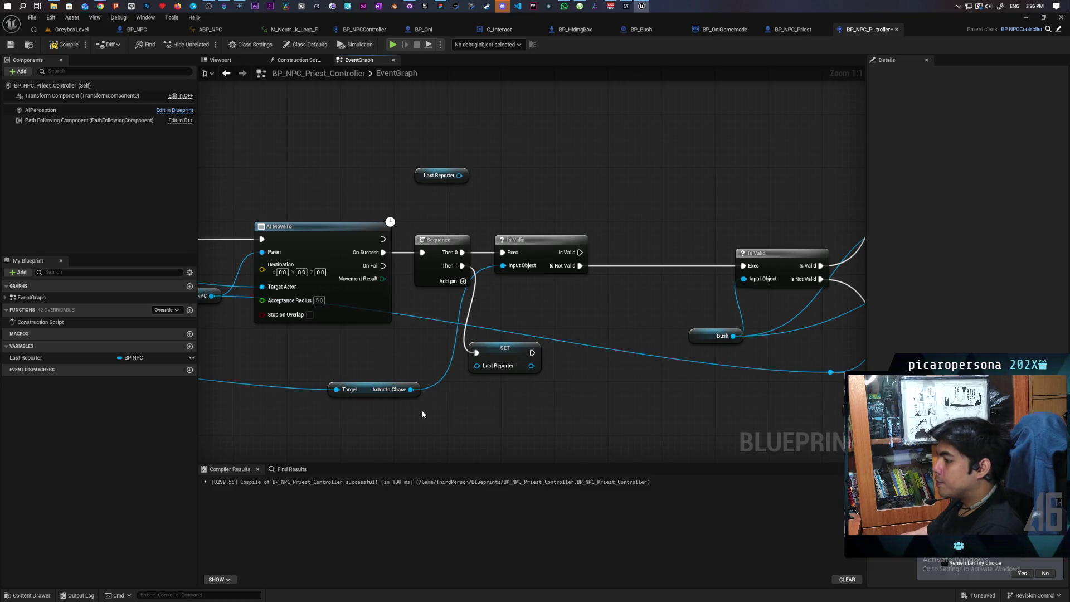
left_click_drag(627, 400, 424, 342)
scroll(424, 341, "down", 1)
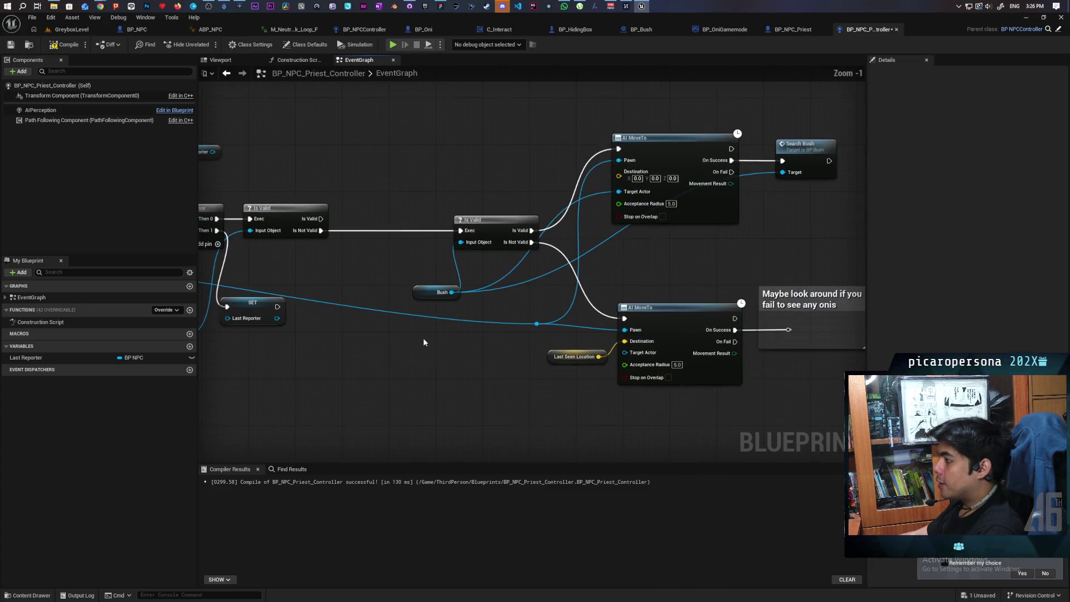
left_click_drag(662, 269, 674, 311)
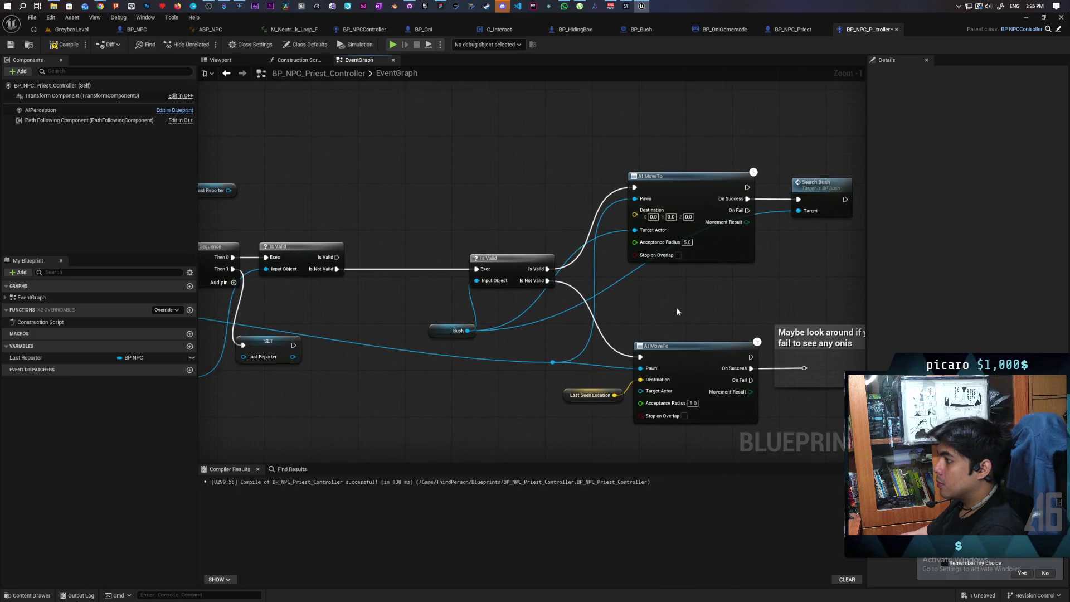
left_click(691, 176)
key("ctrl+c")
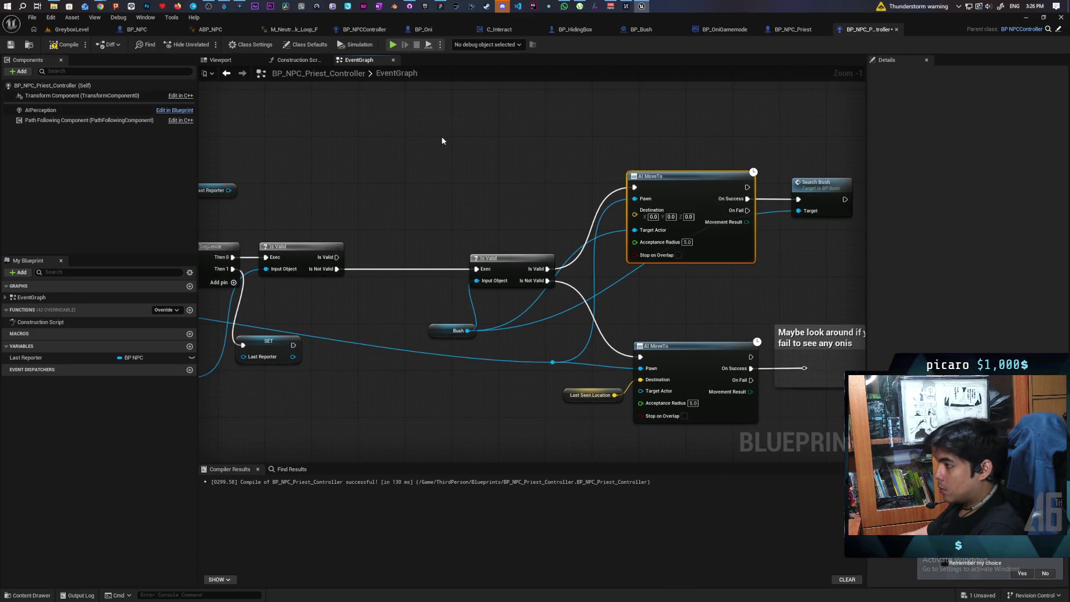
key("ctrl+v")
left_click_drag(337, 257, 469, 126)
left_click_drag(432, 200, 487, 213)
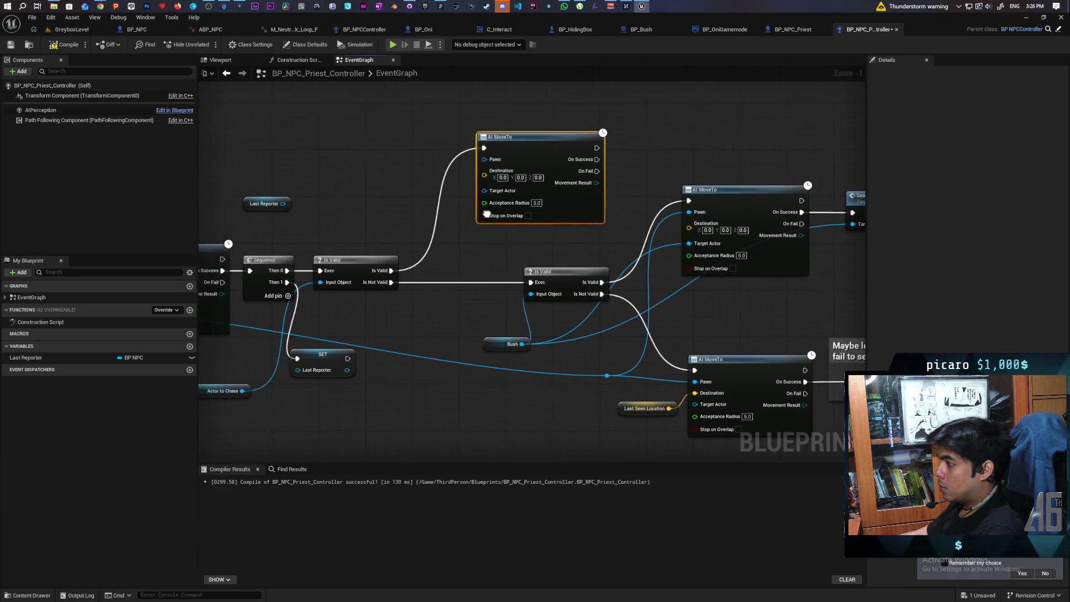
Step: Wire the pawn into the new AI MoveTo via a reroute and set Destination to Actor to Chase's Get Actor Location
double_click(394, 349)
left_click_drag(395, 349, 496, 163)
mouse_move(380, 391)
left_mouse_down()
mouse_move(466, 340)
mouse_move(524, 200)
left_mouse_up()
type("get")
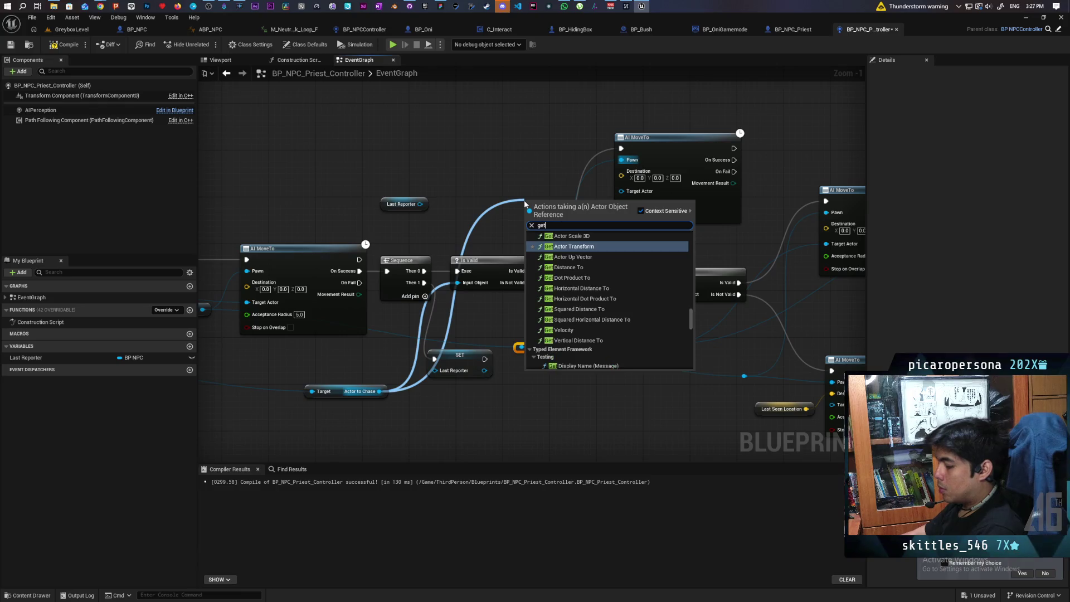
type(" location")
key("Return")
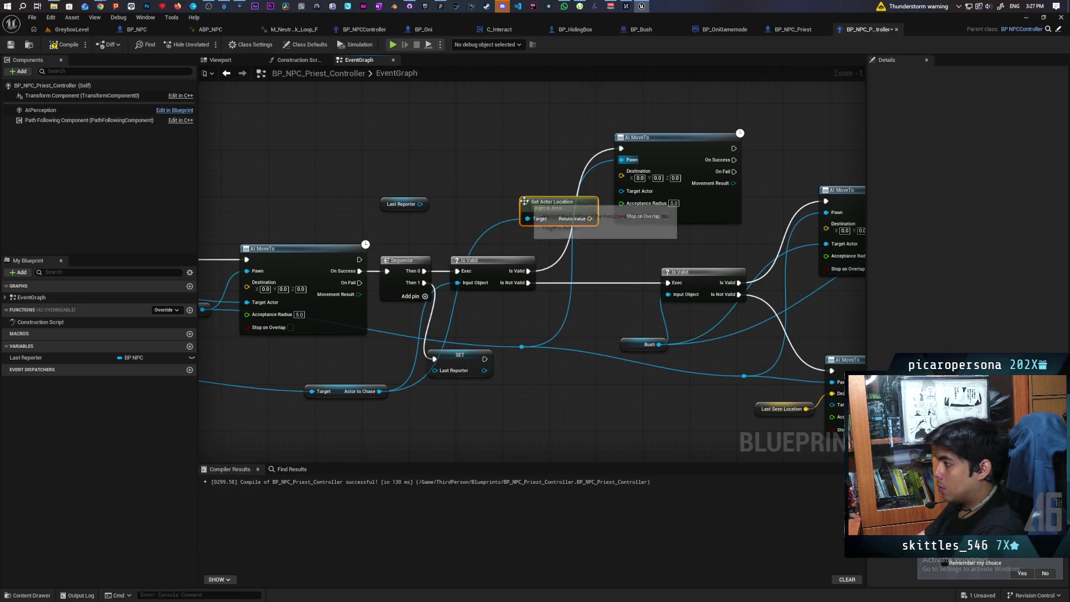
mouse_move(589, 218)
left_mouse_down()
mouse_move(630, 179)
mouse_move(621, 171)
left_mouse_up()
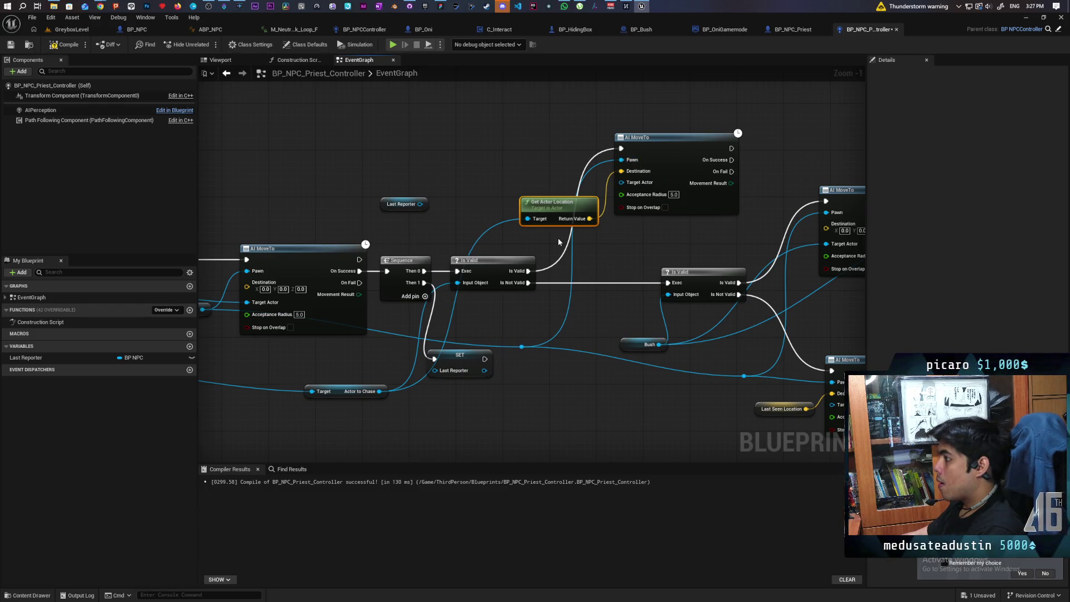
Step: Connect On Success to the look-around step, reposition its comment box, and save the blueprint
left_click_drag(636, 242, 366, 229)
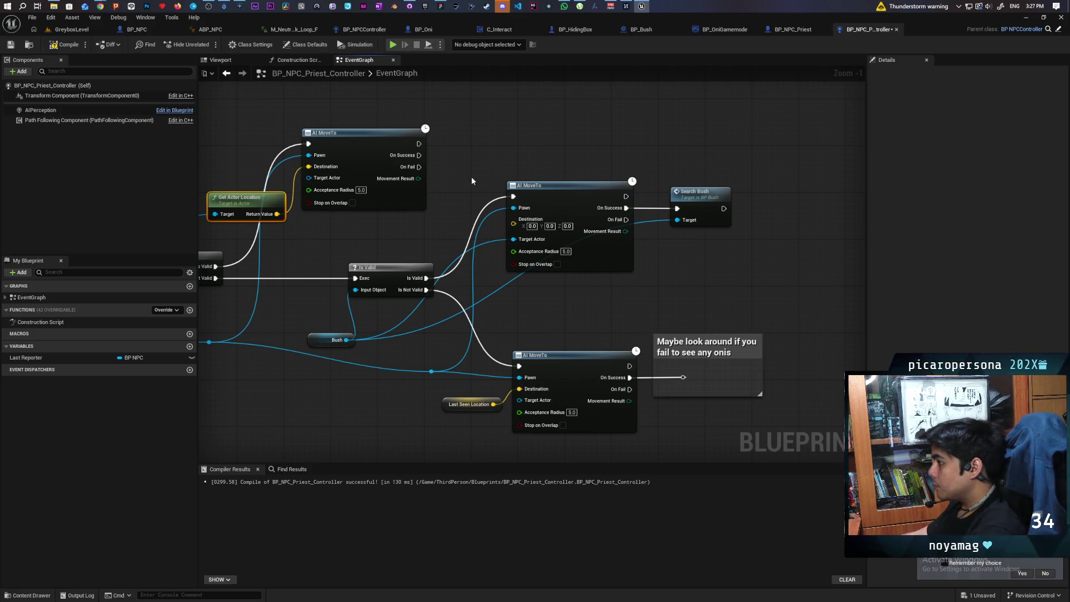
mouse_move(419, 155)
left_mouse_down()
mouse_move(663, 349)
mouse_move(683, 378)
left_mouse_up()
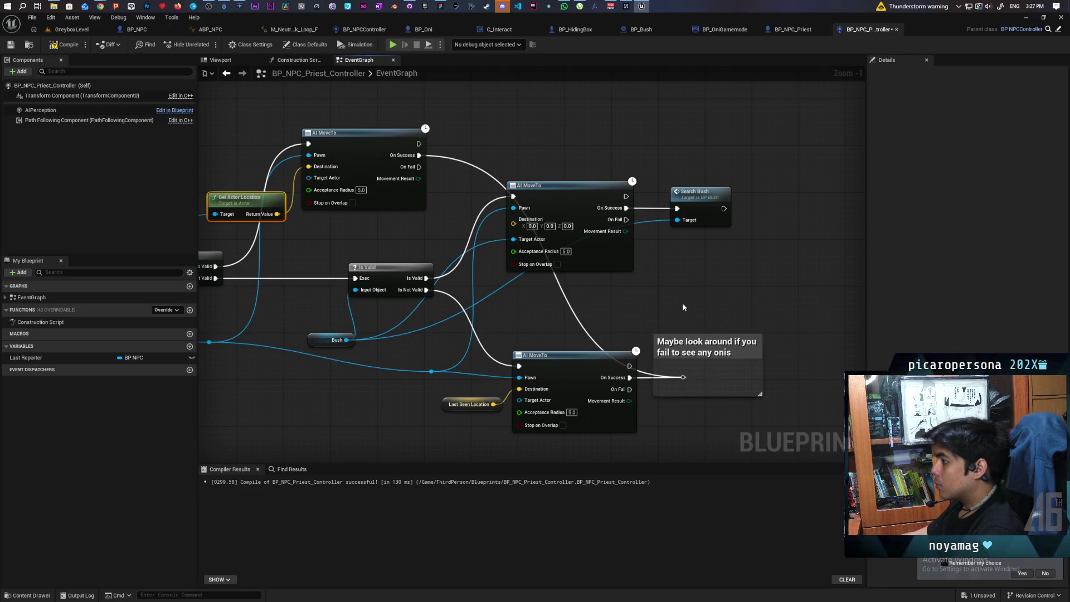
left_click(711, 338)
mouse_move(749, 353)
left_mouse_down()
mouse_move(847, 288)
mouse_move(851, 236)
mouse_move(747, 149)
mouse_move(757, 131)
mouse_move(740, 129)
left_mouse_up()
left_click_drag(613, 322, 745, 329)
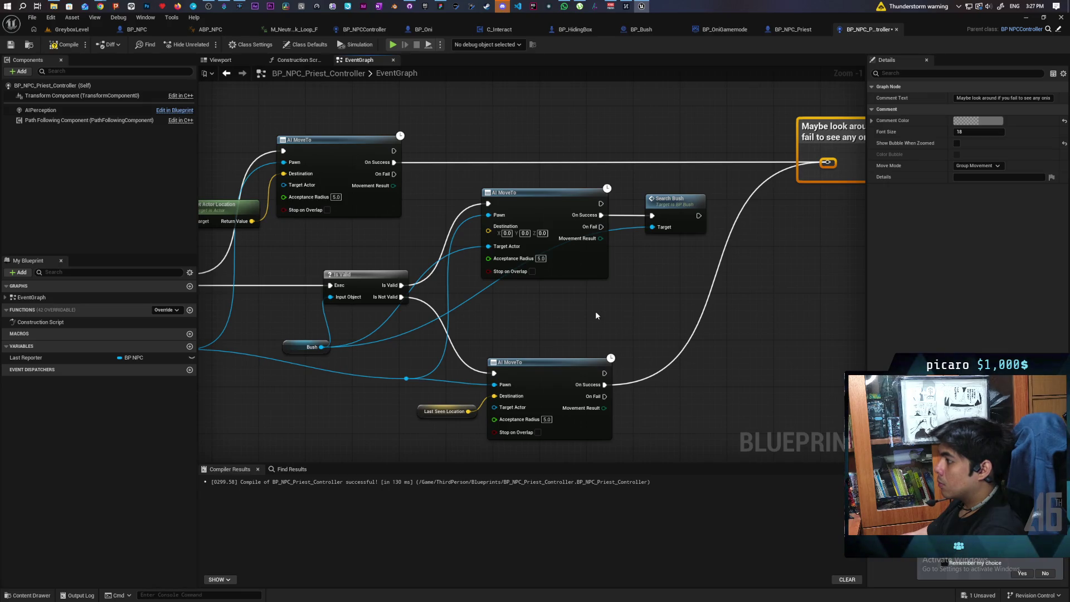
scroll(595, 315, "down", 2)
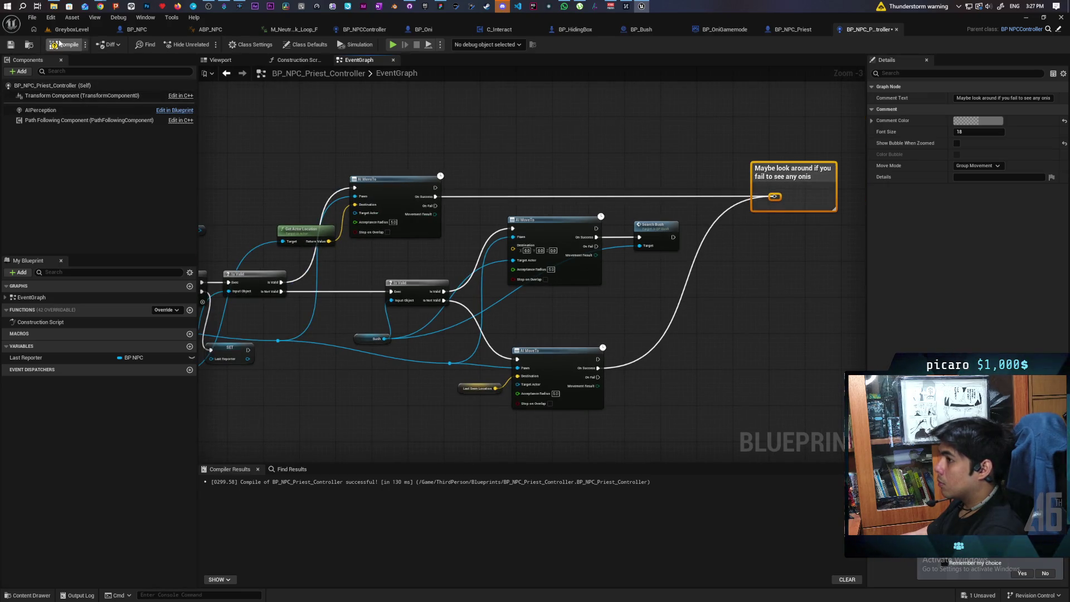
key("ctrl+s")
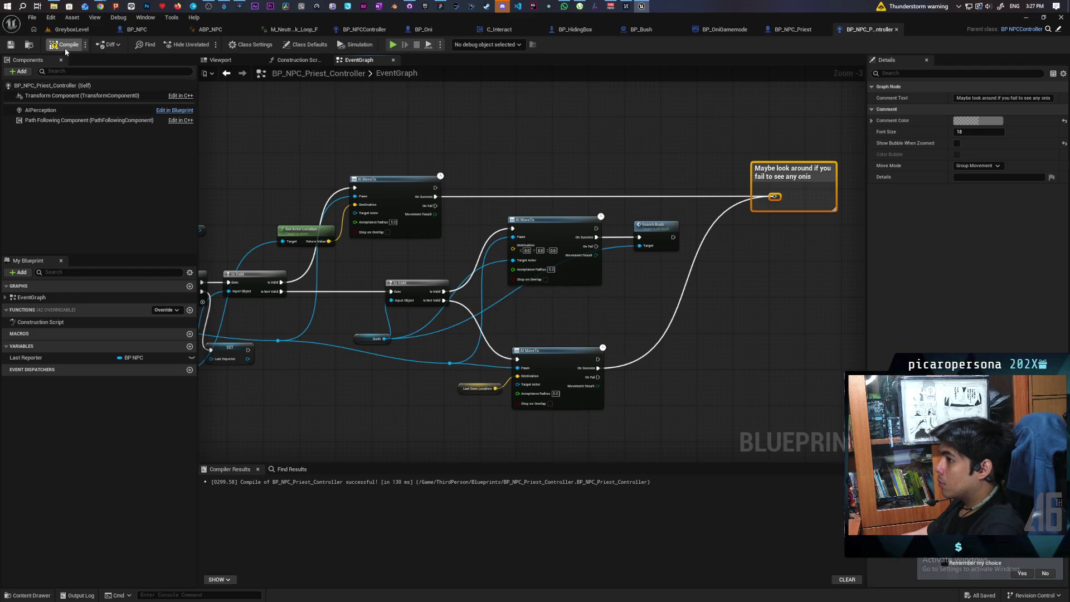
left_click_drag(285, 139, 486, 150)
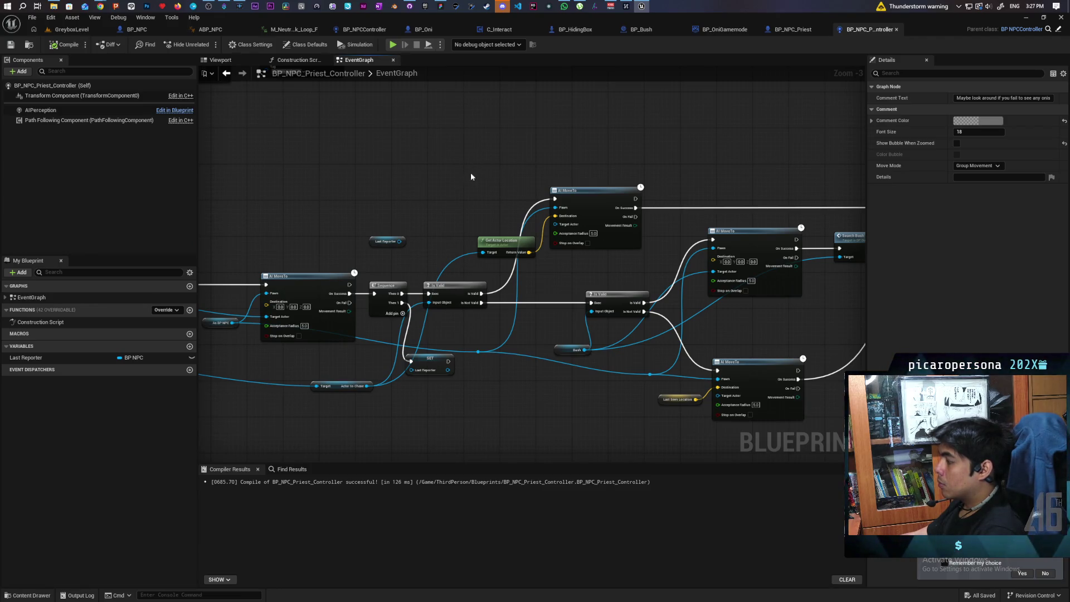
Step: Open the Report Sighting definition from BP_OniGamemode and add a Controller input to it
left_click(727, 32)
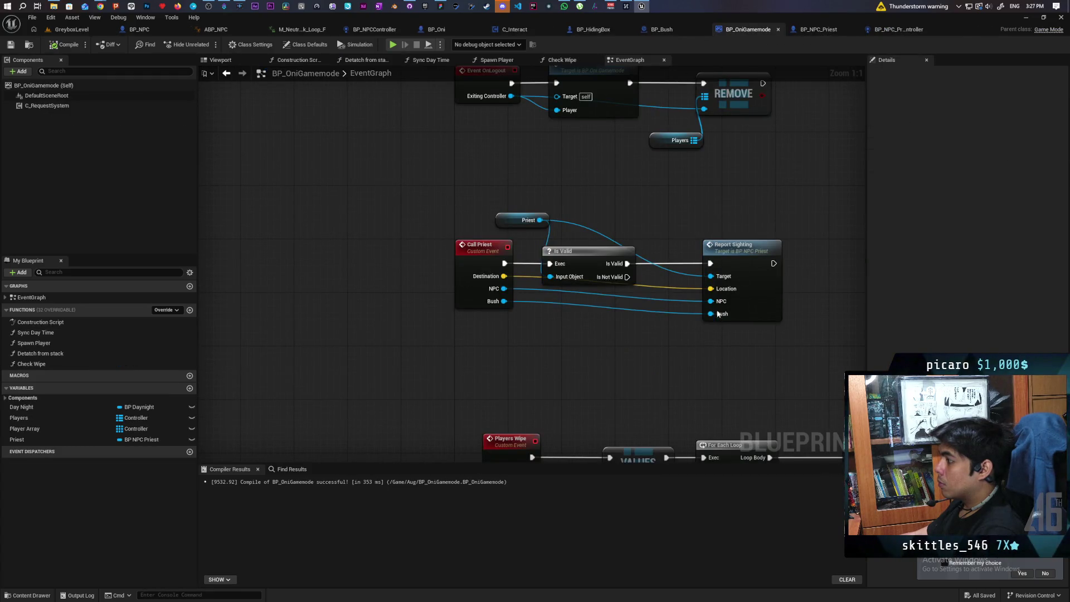
right_click(754, 266)
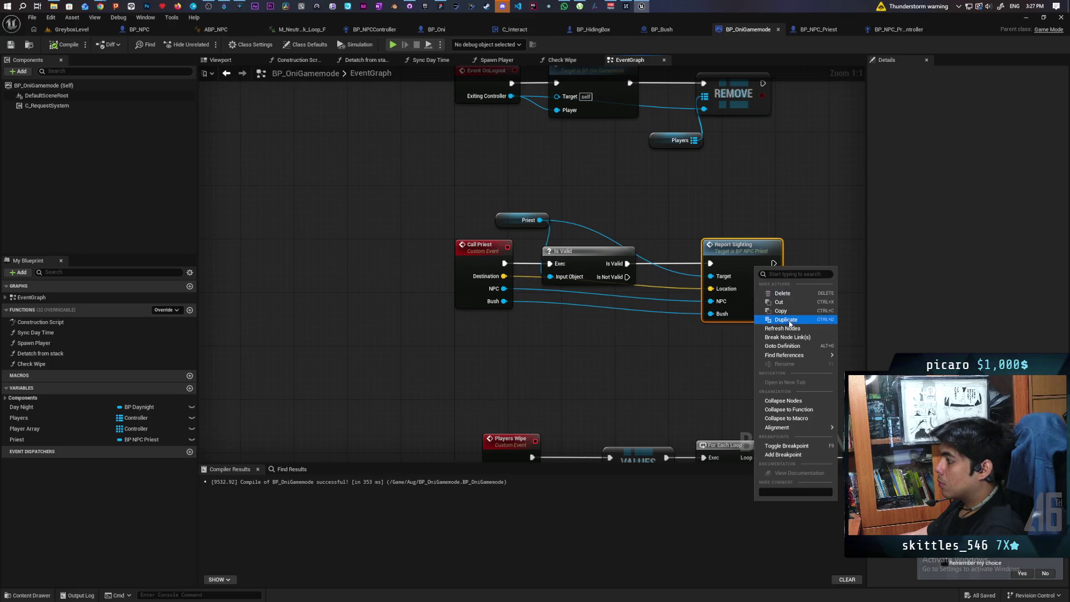
left_click(793, 335)
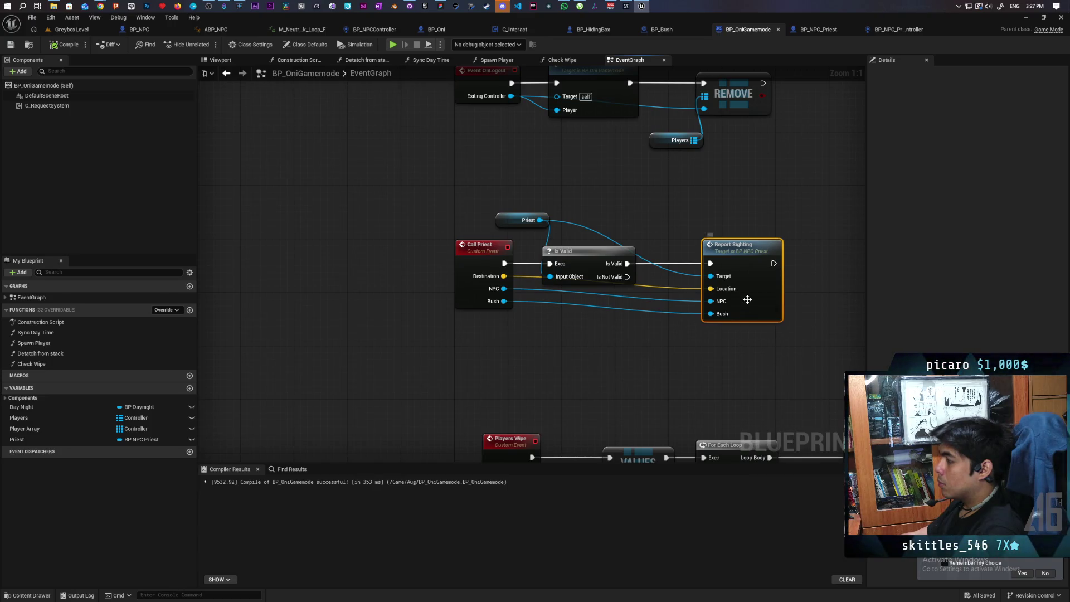
double_click(747, 301)
left_click_drag(622, 316, 535, 304)
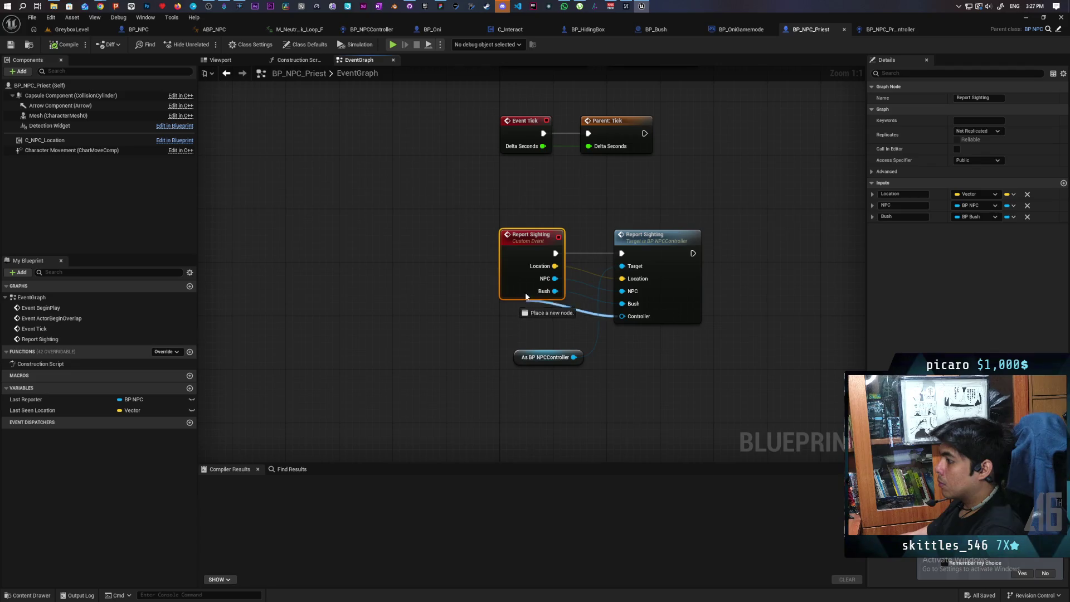
Step: Feed a Controller from Call Priest into Report Sighting, then save all and compile
left_click(741, 29)
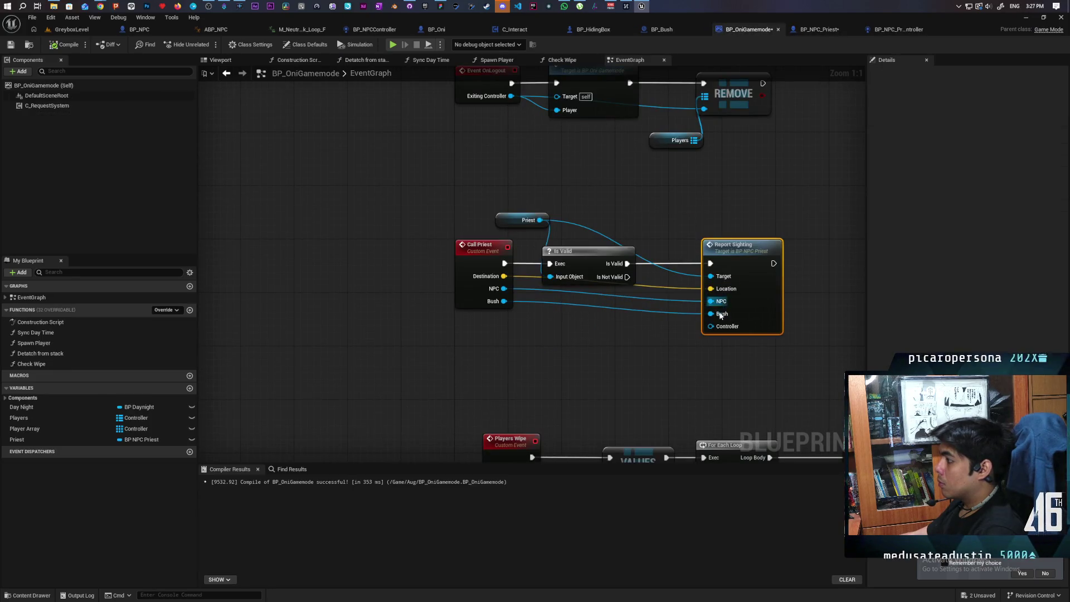
mouse_move(710, 326)
left_mouse_down()
mouse_move(484, 312)
mouse_move(478, 323)
left_mouse_up()
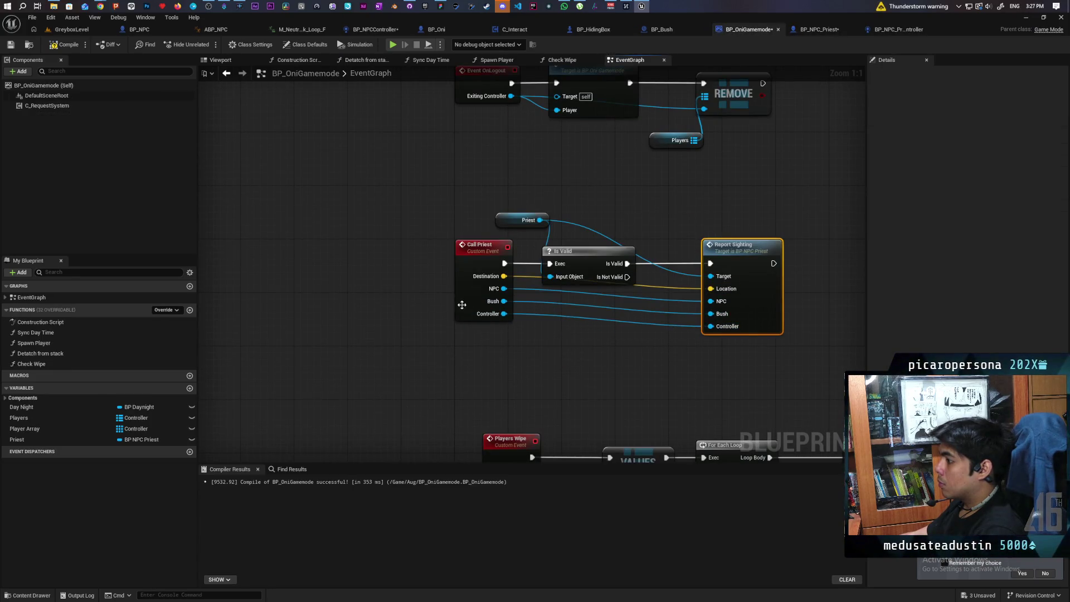
key("ctrl+shift+s")
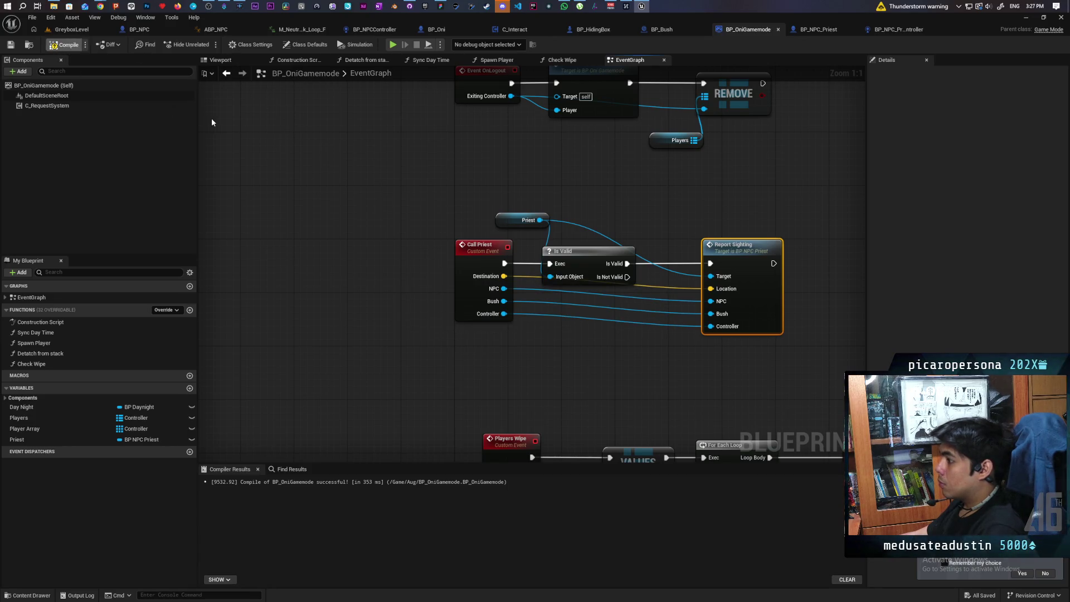
key("F7")
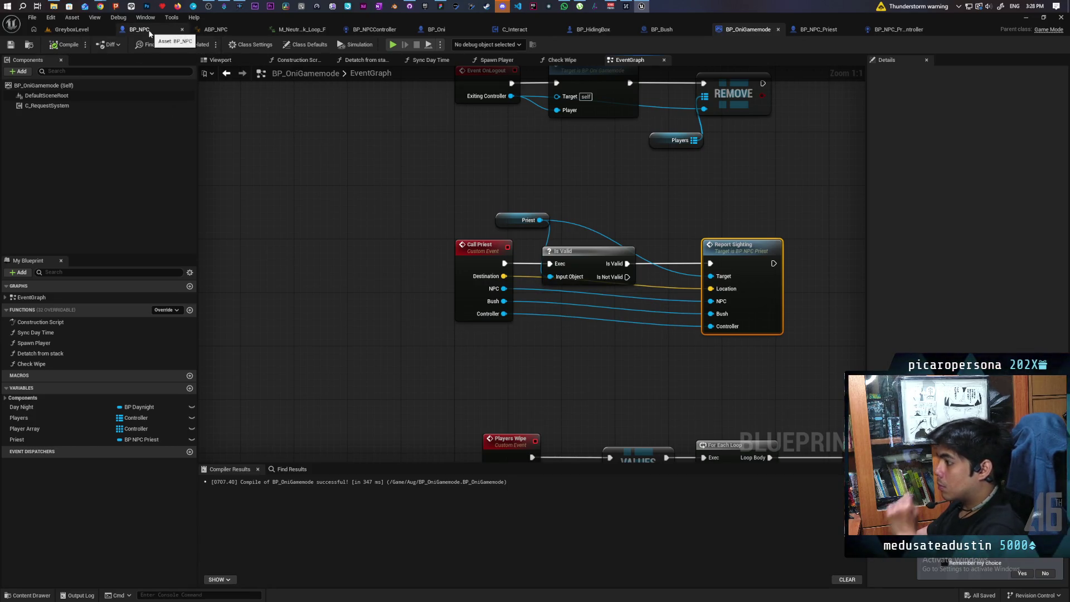
Step: Connect a Self reference to Call Priest's Controller input in BP_NPCController's Perception graph
left_click(385, 26)
scroll(493, 235, "up", 8)
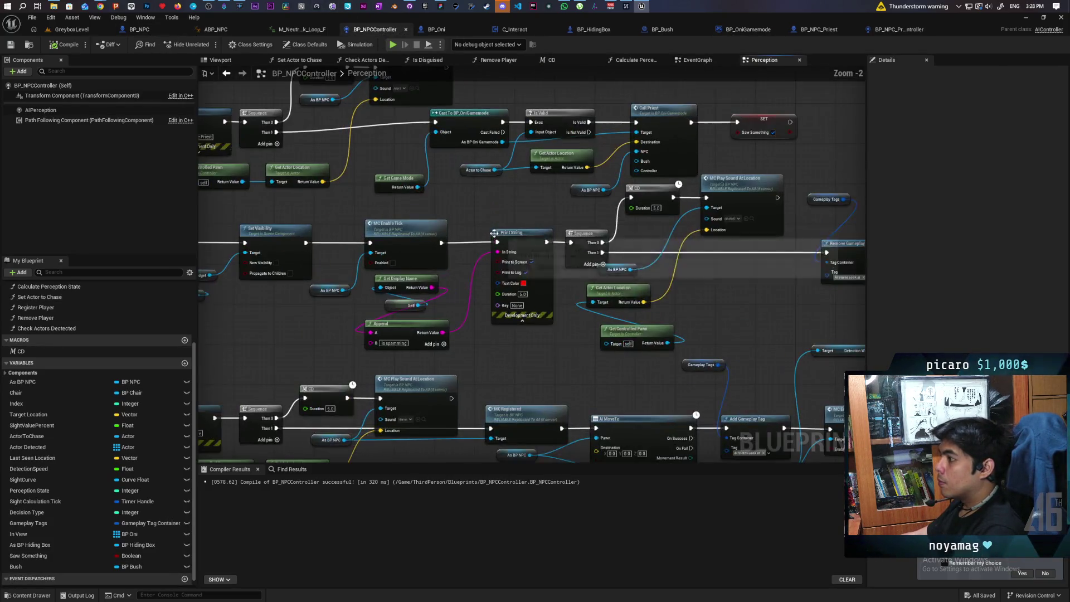
left_click_drag(611, 196, 550, 252)
type("self")
key("Return")
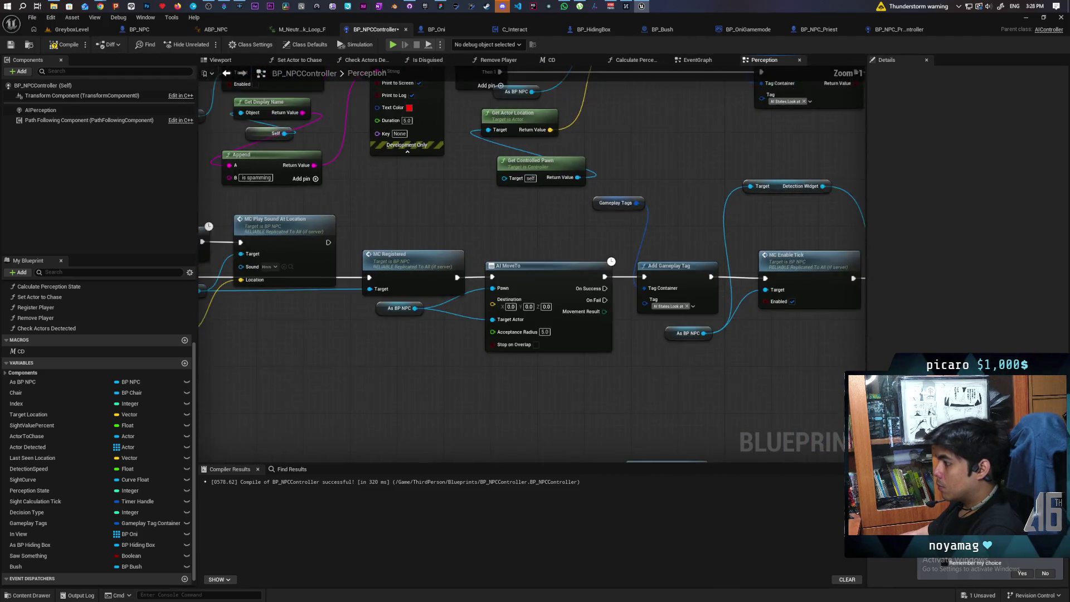
mouse_move(534, 303)
left_mouse_down()
mouse_move(532, 350)
mouse_move(503, 363)
mouse_move(469, 344)
left_mouse_up()
type("self")
key("Return")
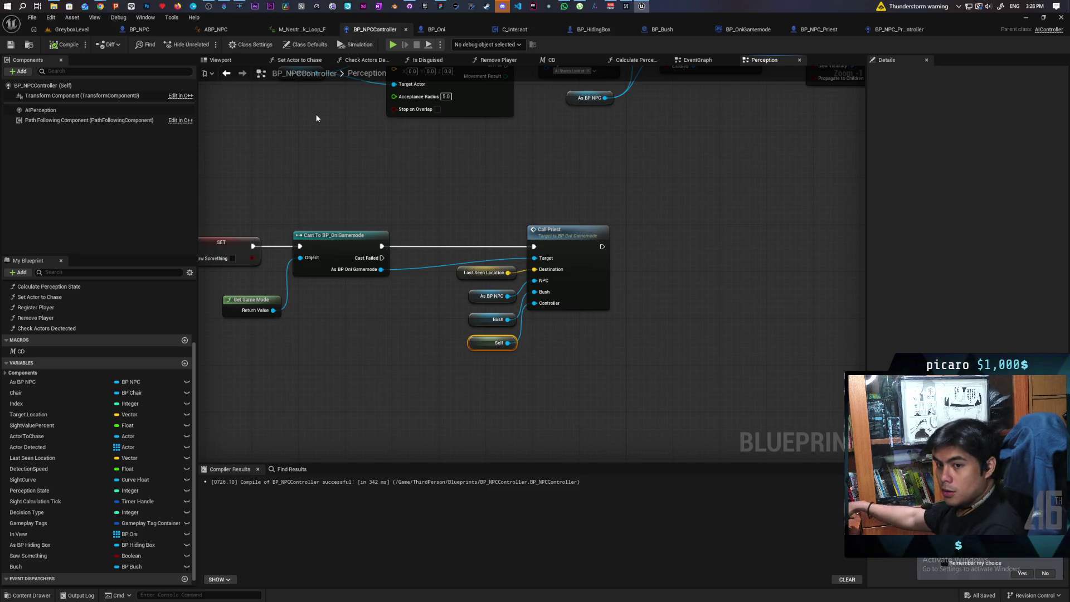
left_click(71, 30)
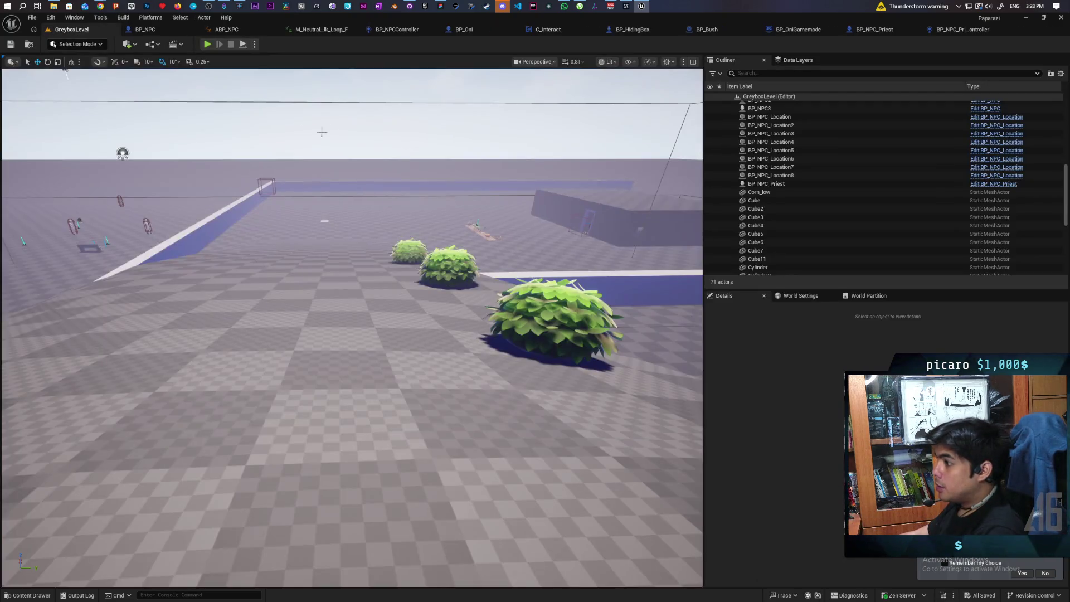
Step: Start Play-in-Editor, then walk and jump toward the arch and hide in a bush
left_click_drag(400, 177, 244, 83)
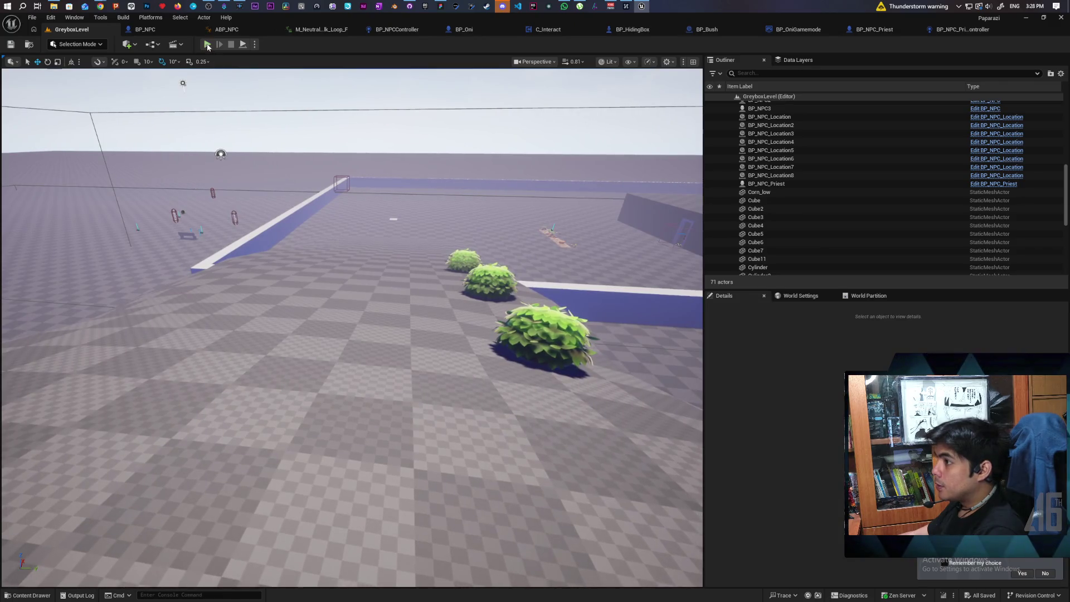
left_click(207, 44)
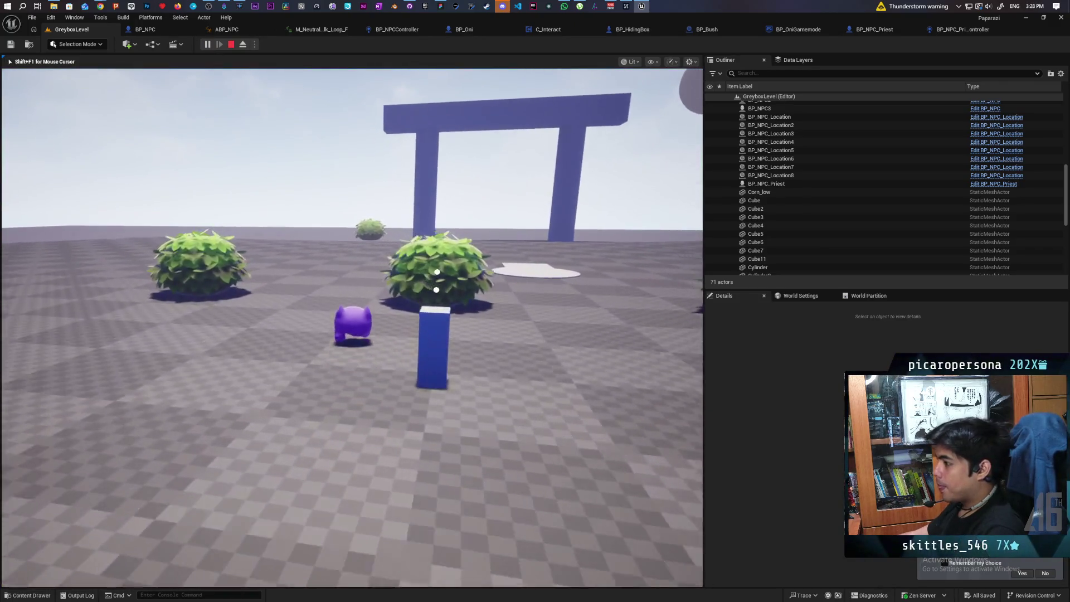
key("w")
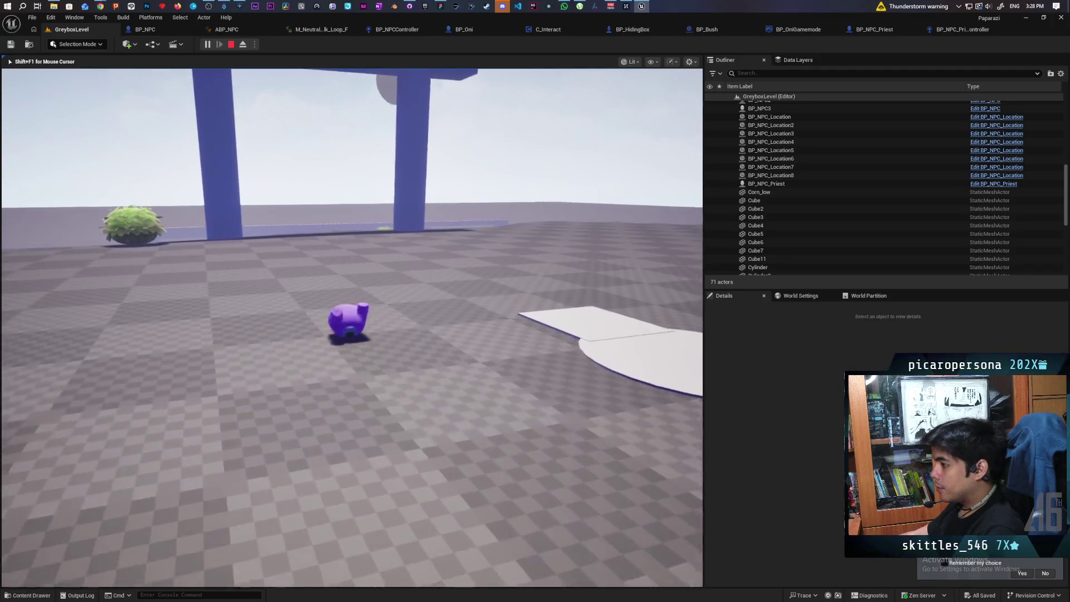
key("space")
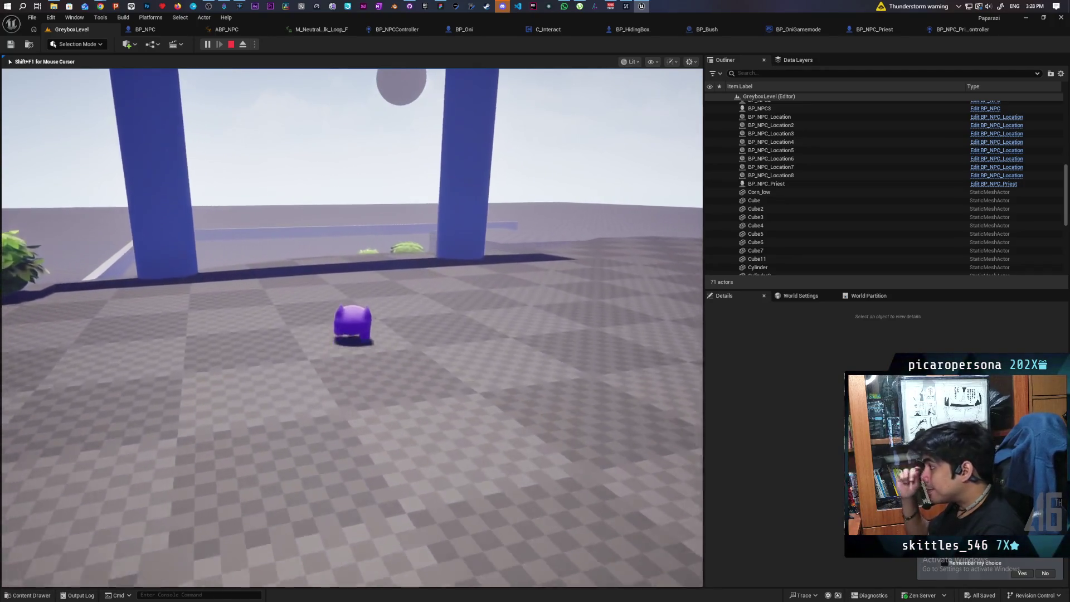
key("space")
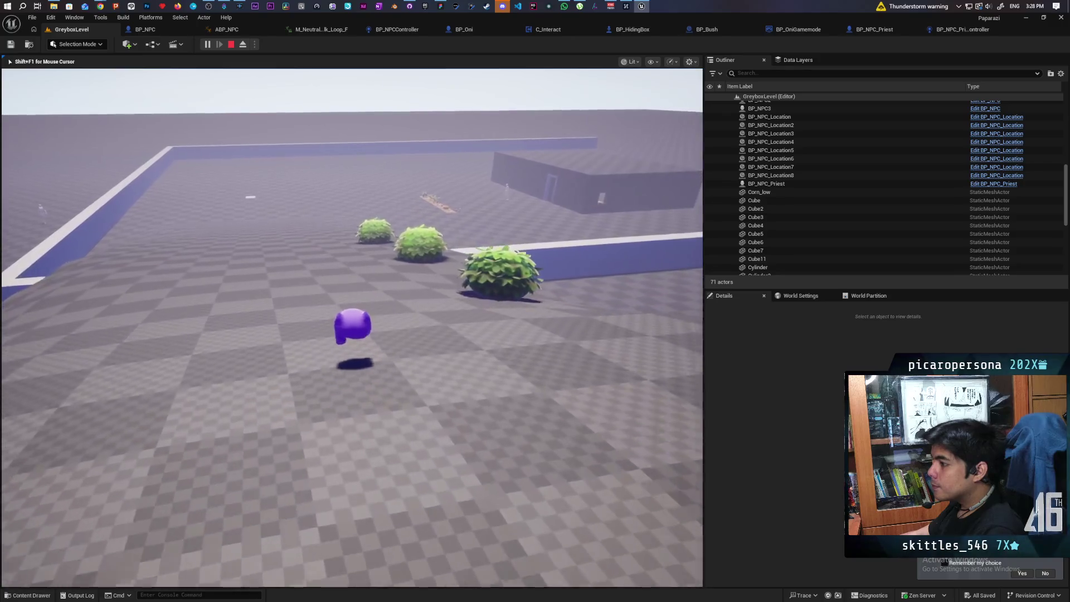
key("space")
key("w")
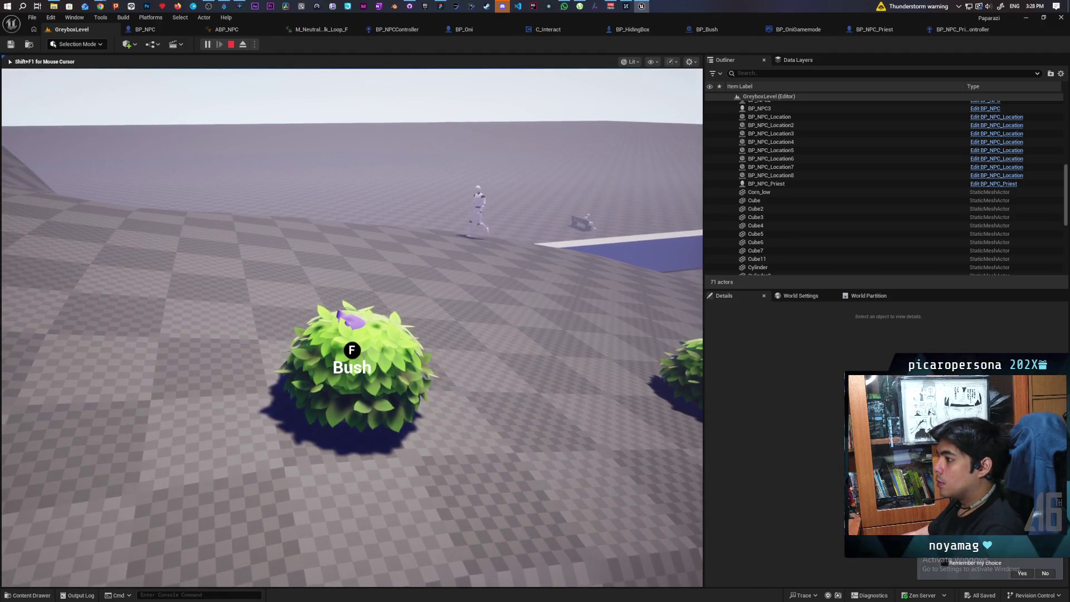
key("f")
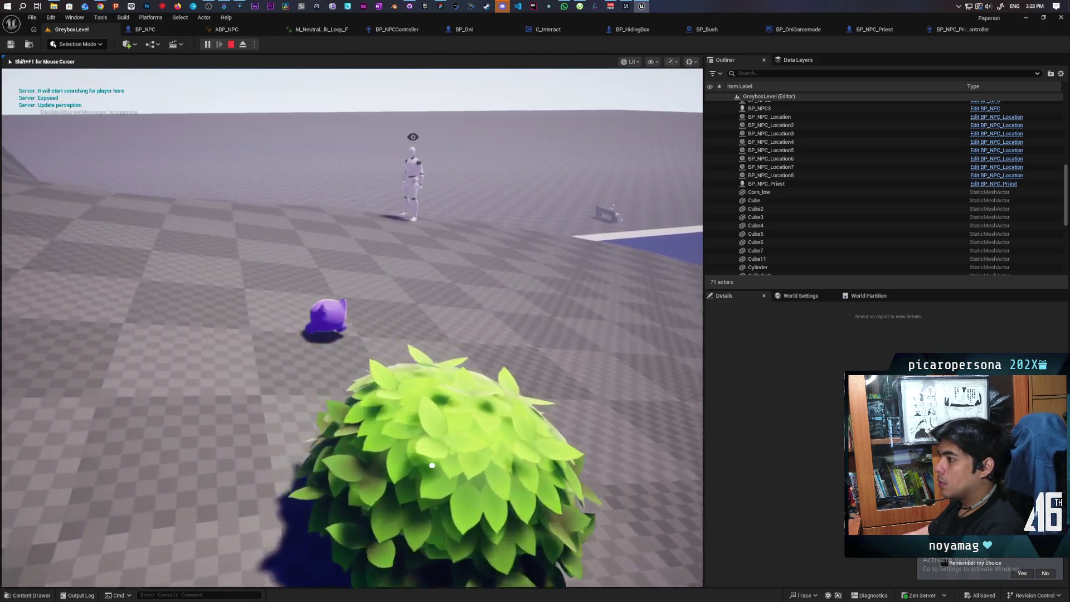
Step: Approach an NPC, duck in and out of a bush, then circle the blue pillar near the mannequin
key("w")
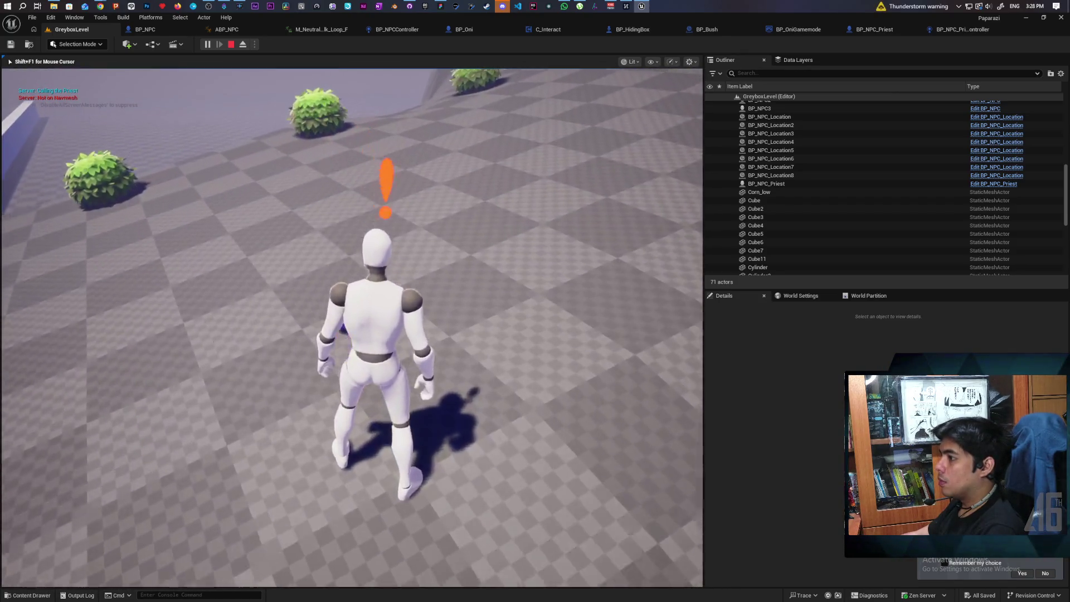
key("w")
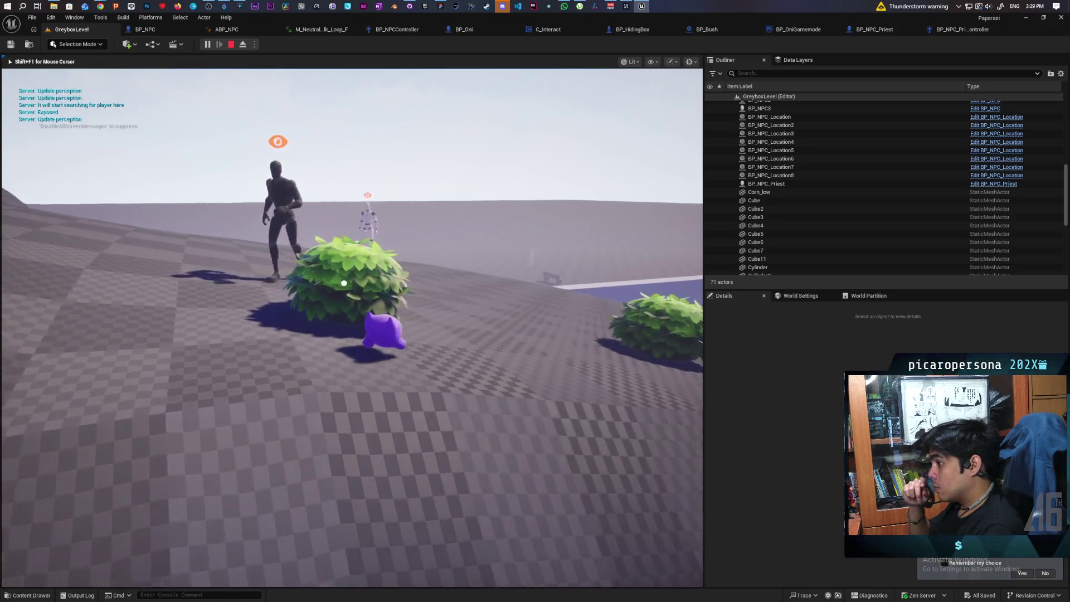
key("e")
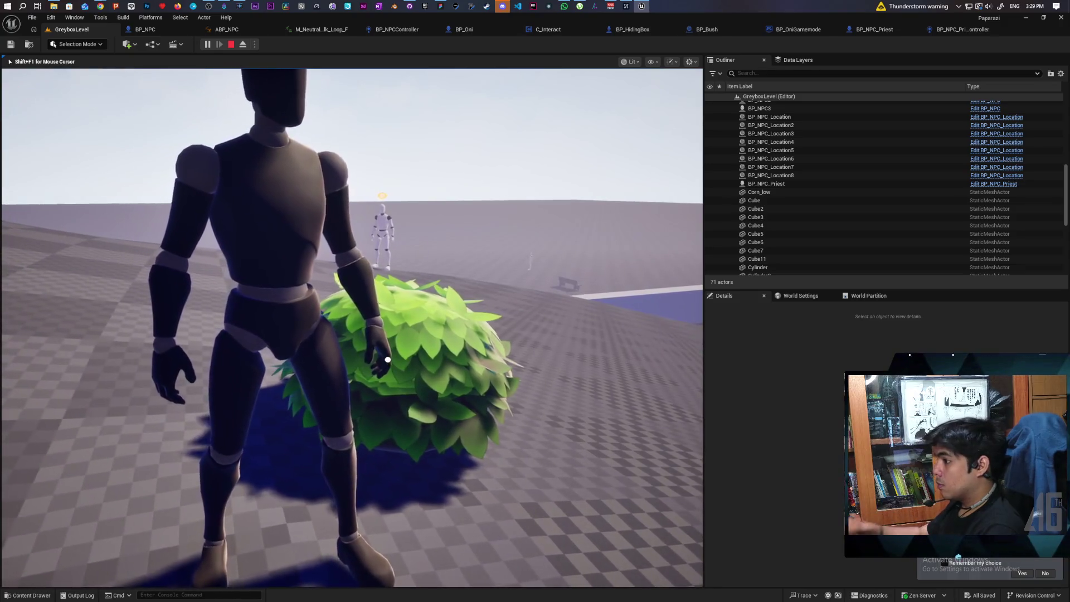
key("e")
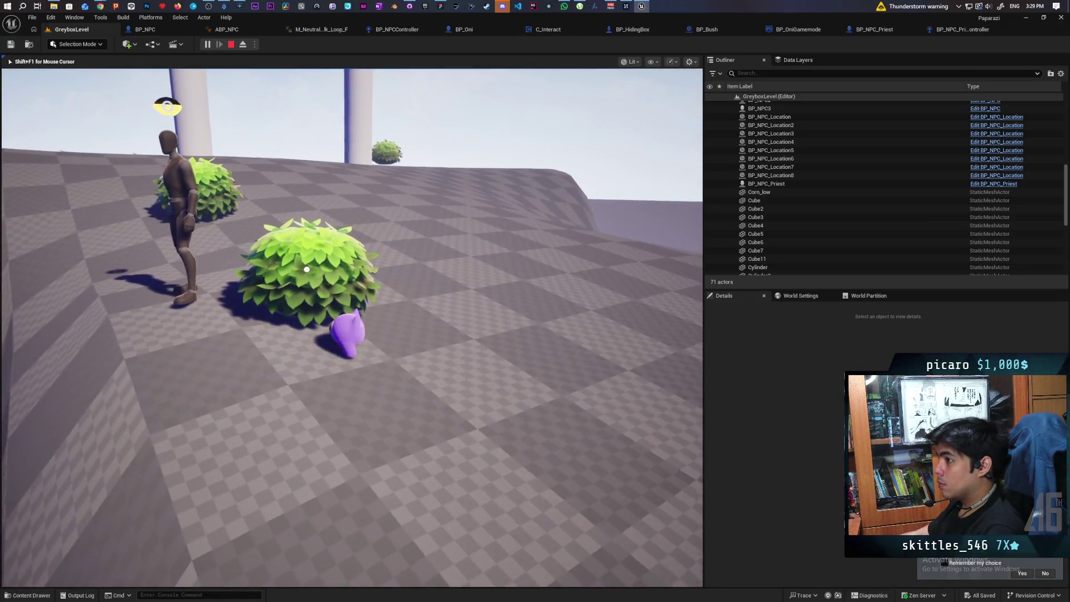
key("s")
key("w")
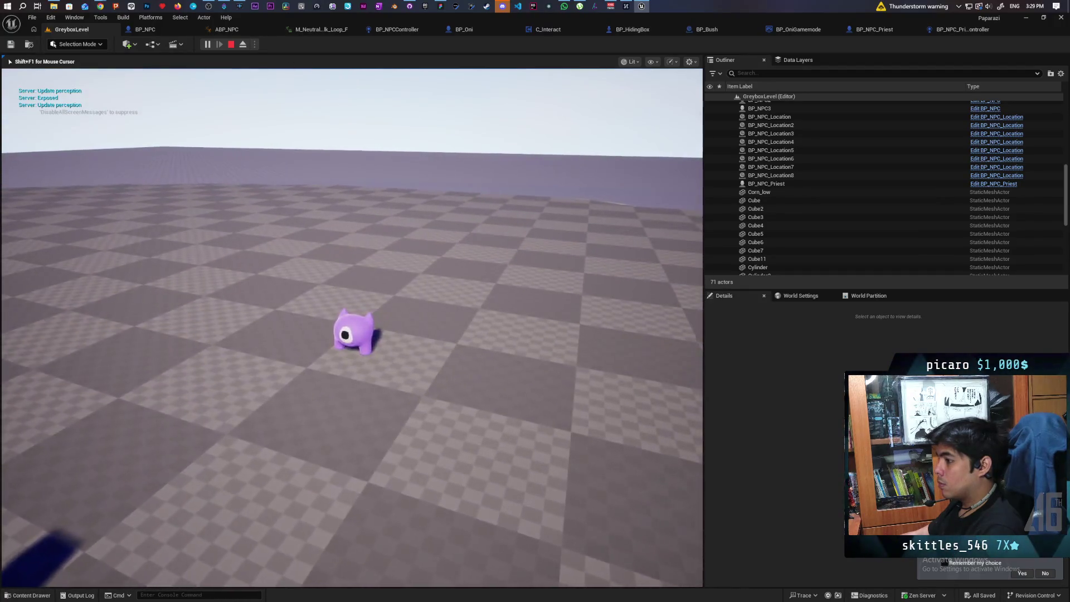
key("w")
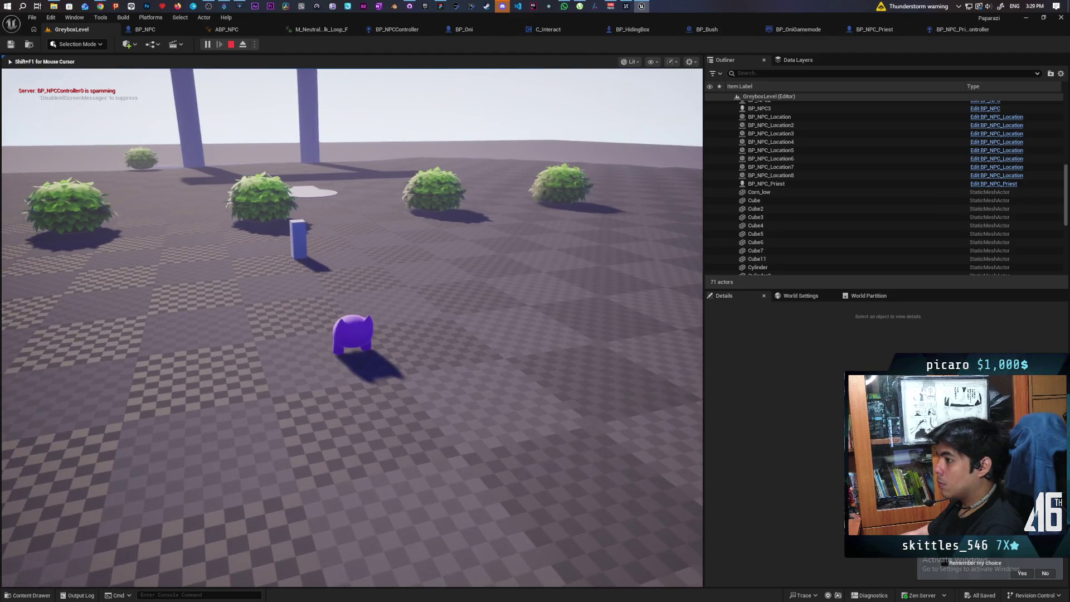
key("w")
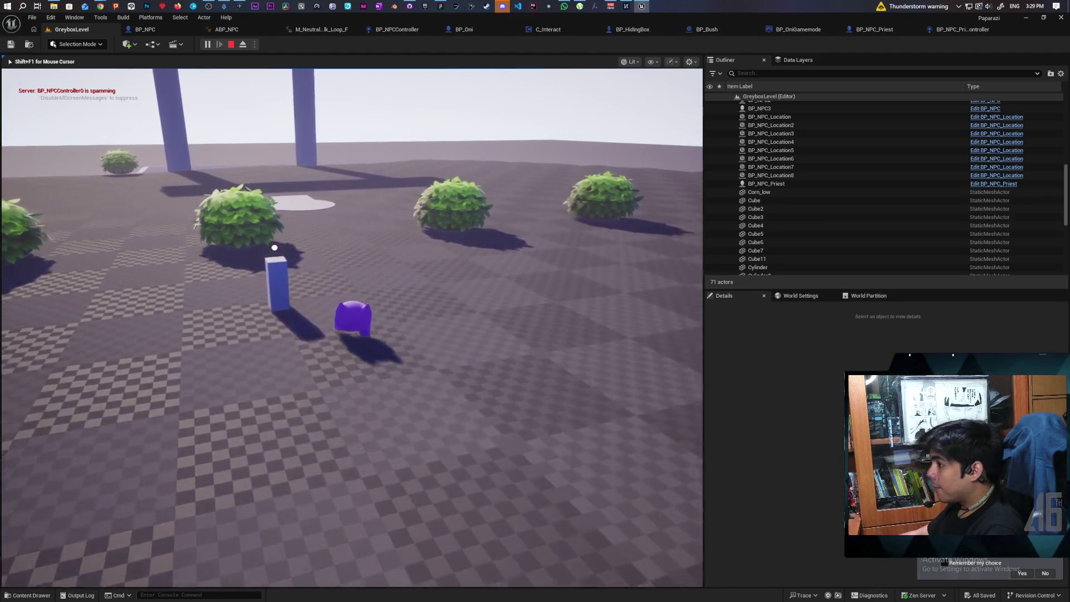
key("w")
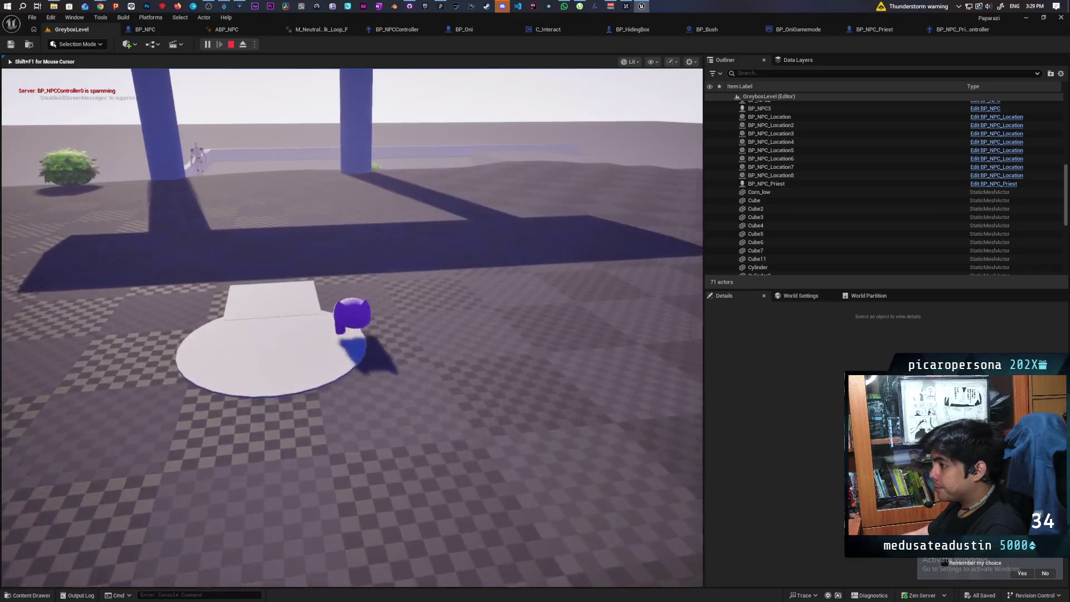
key("w")
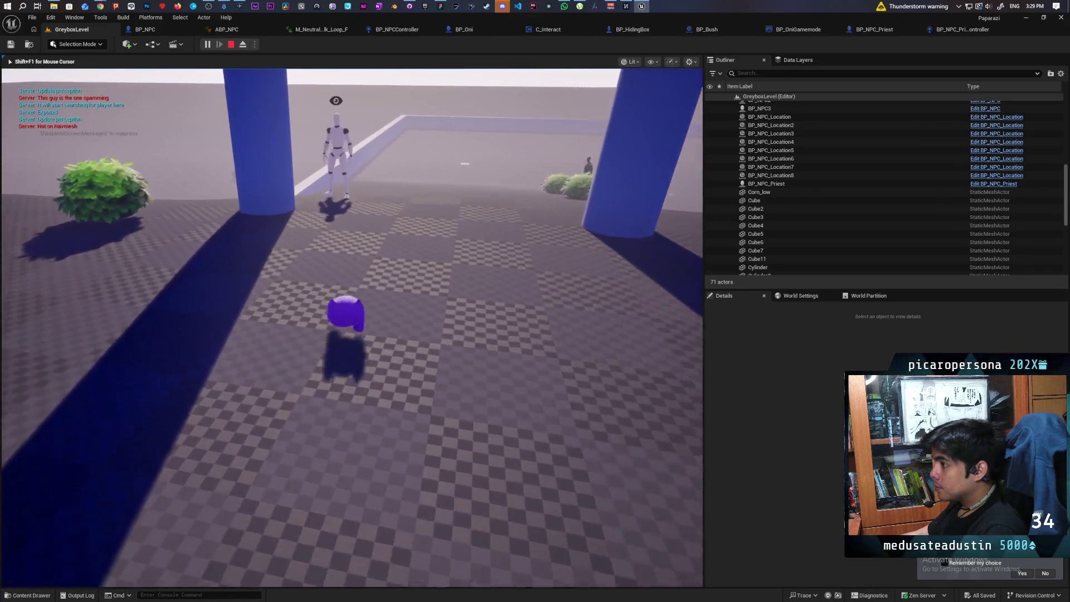
key("w")
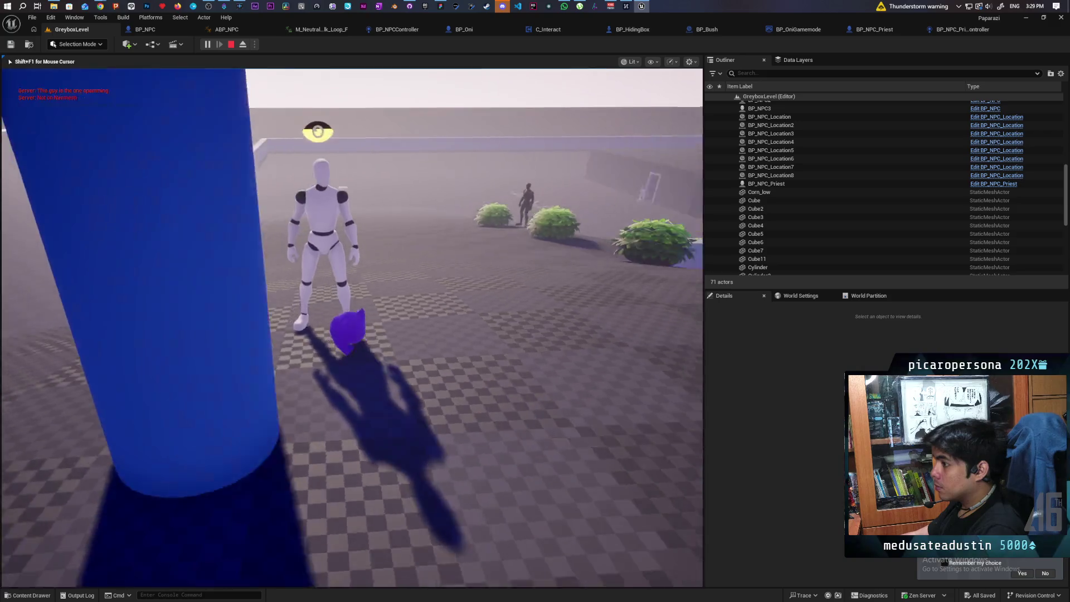
key("w")
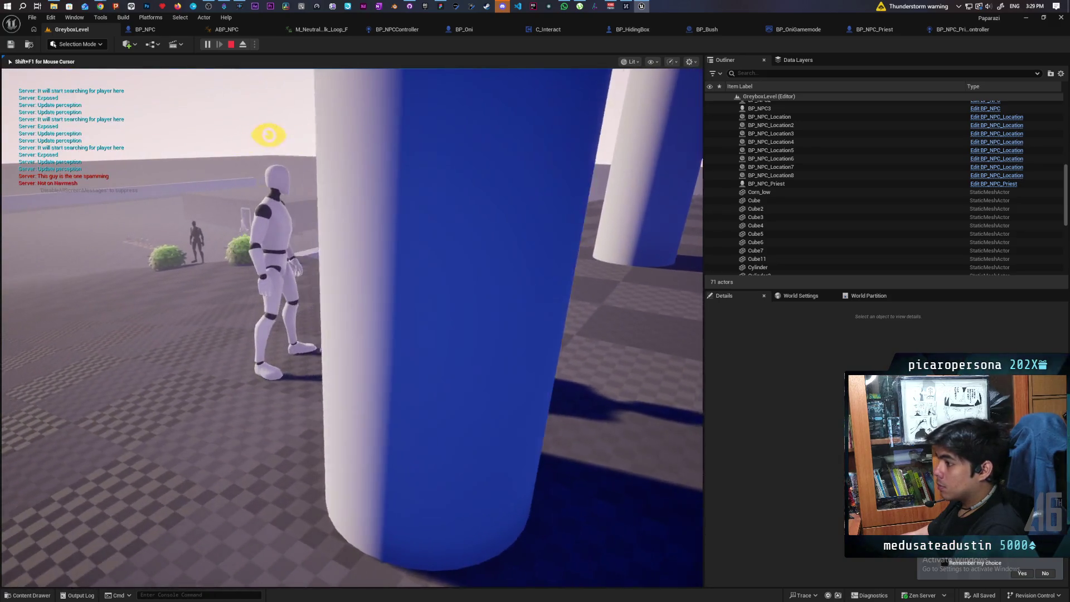
key("w")
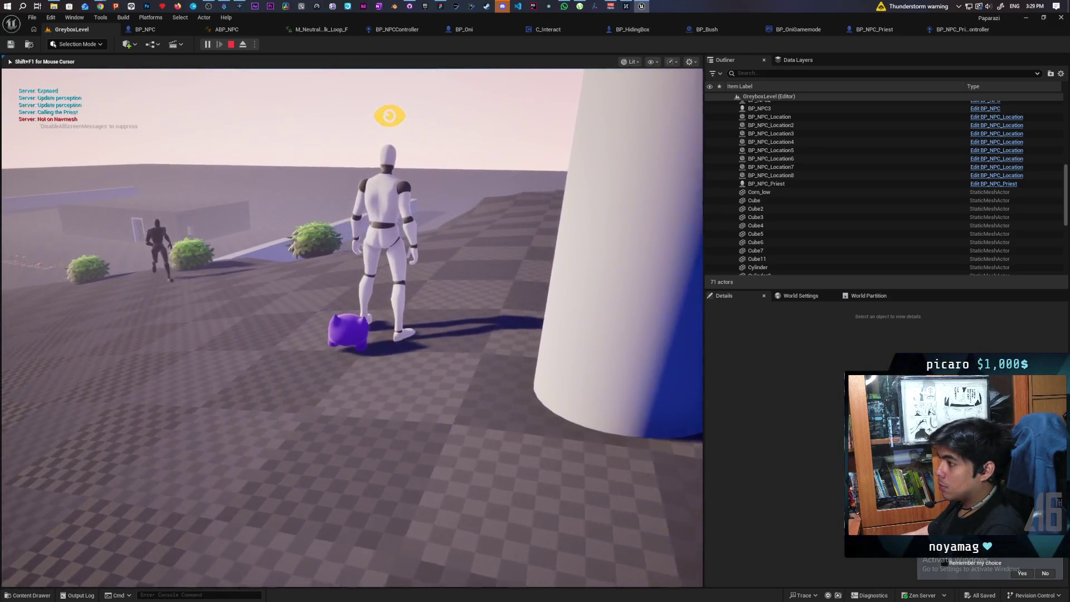
key("w")
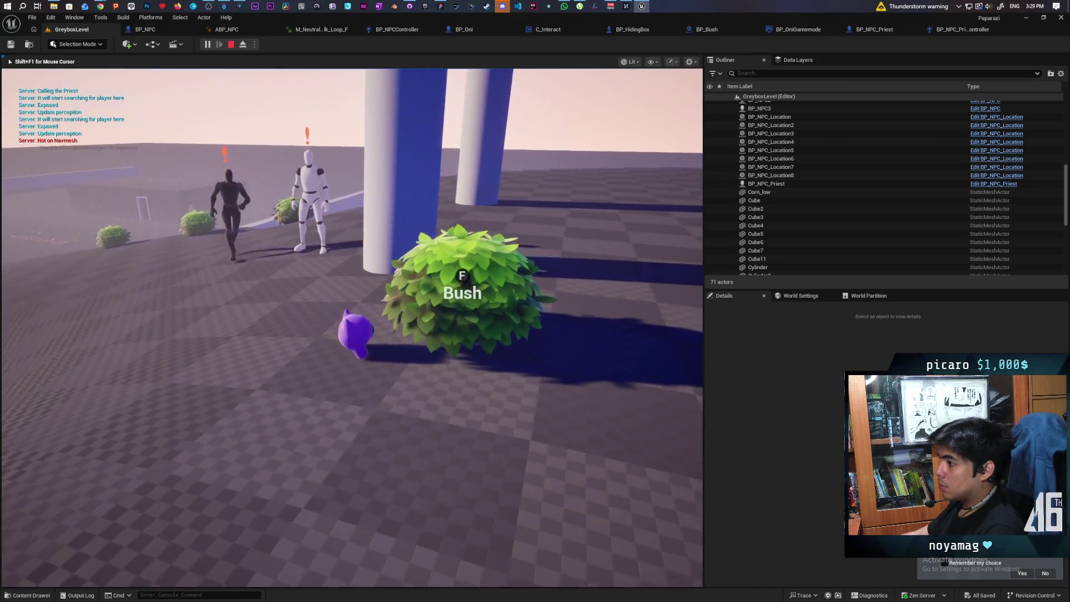
key("w")
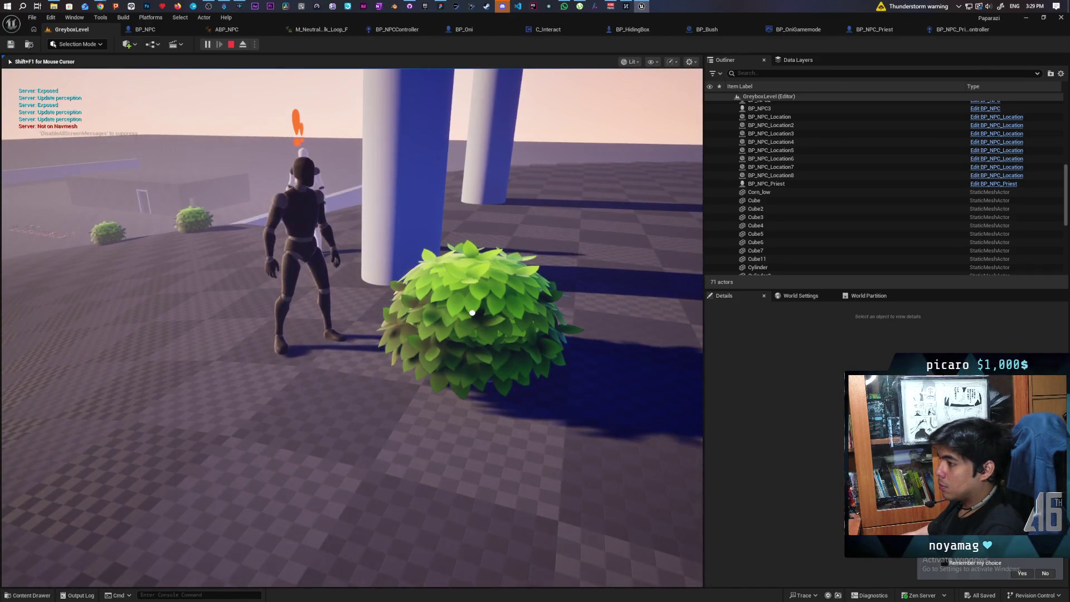
Step: Cross the field into an NPC's view to get noticed, then reach a bush
key("f")
key("w")
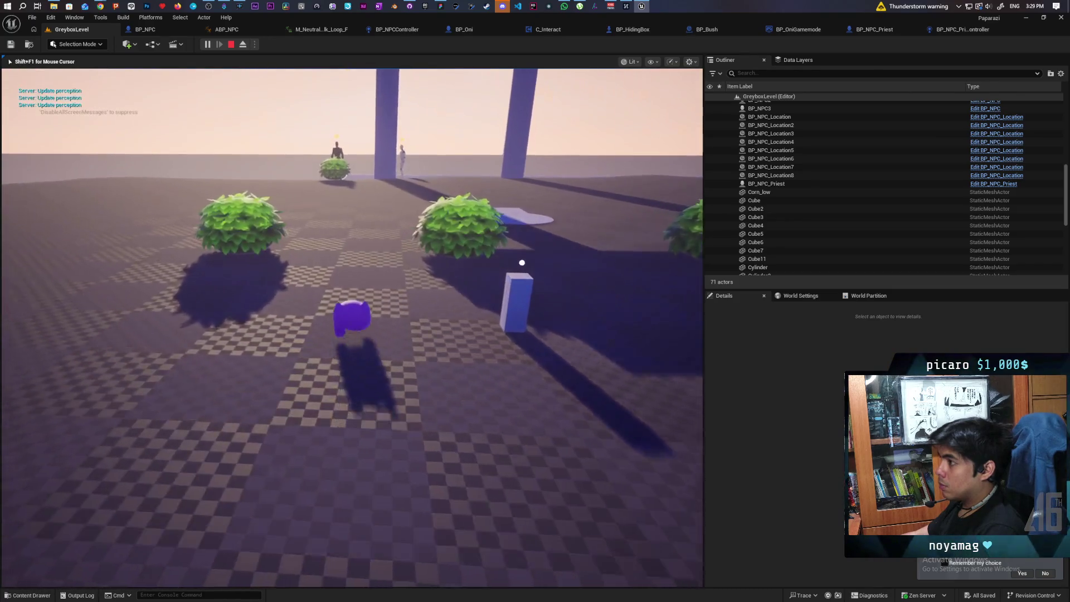
key("w")
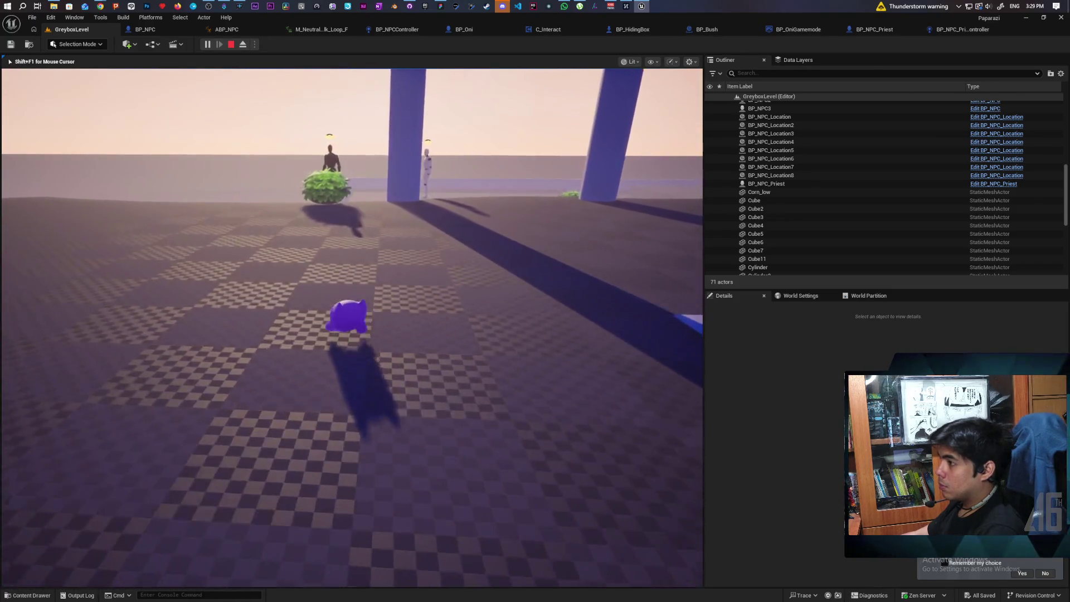
key("w")
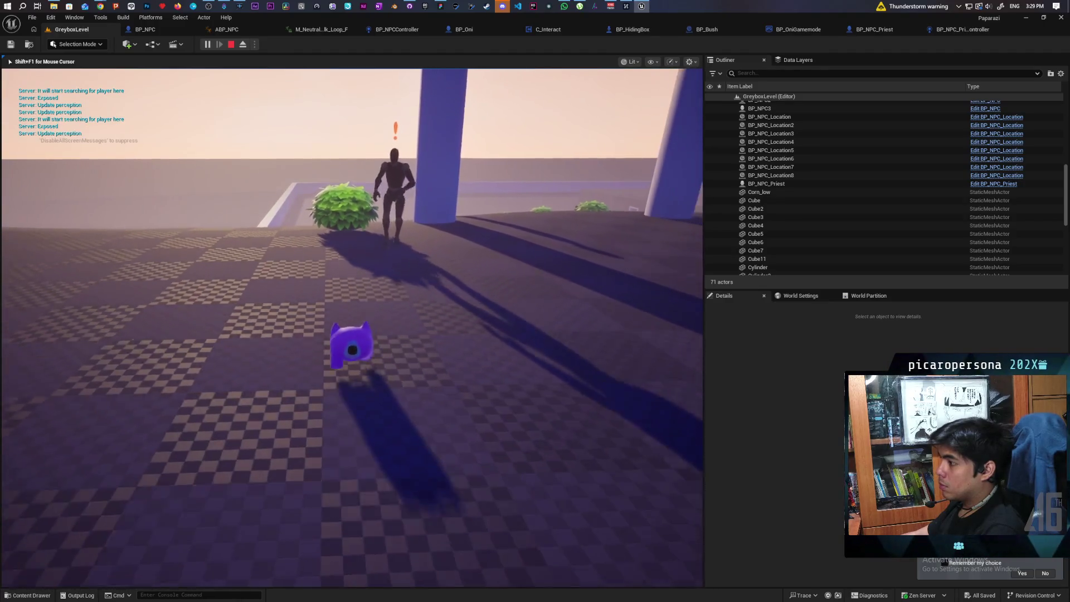
key("w")
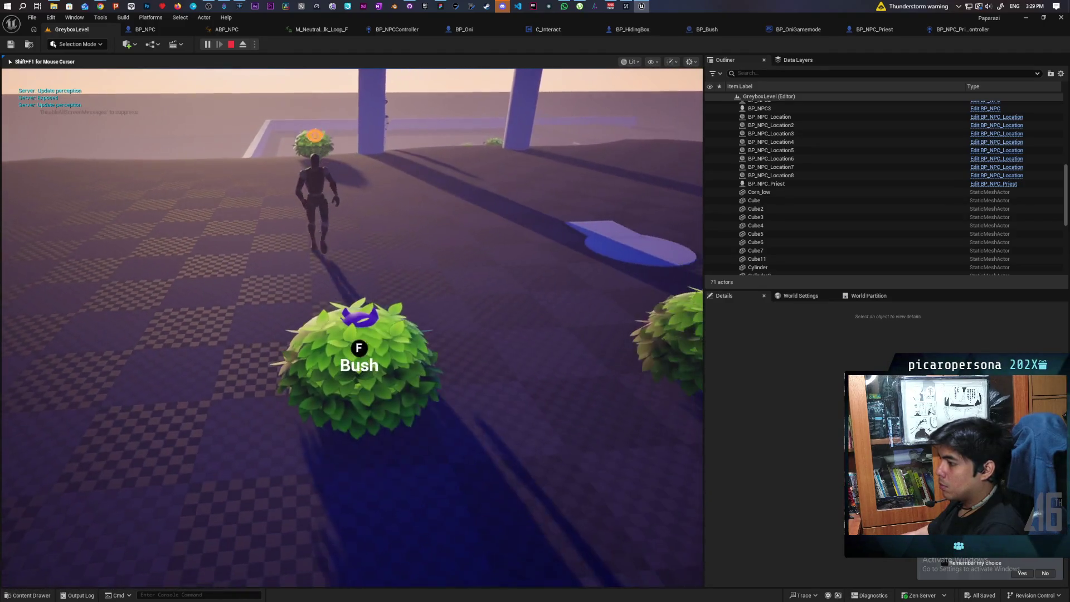
key("w")
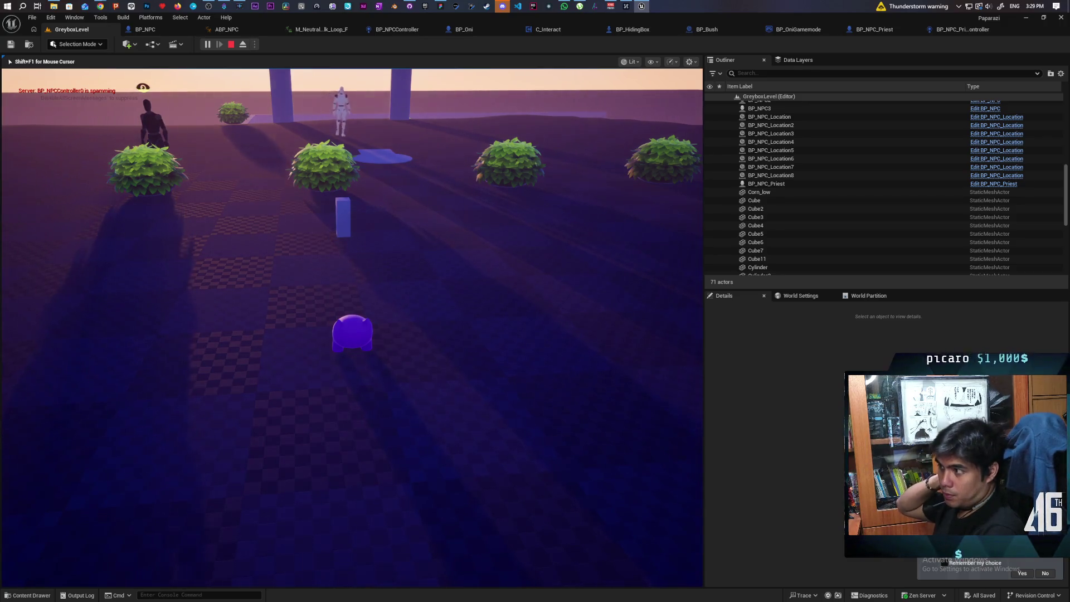
Step: Move between the bushes once more, then stop the Play-in-Editor session with Esc
key("w")
key("w")
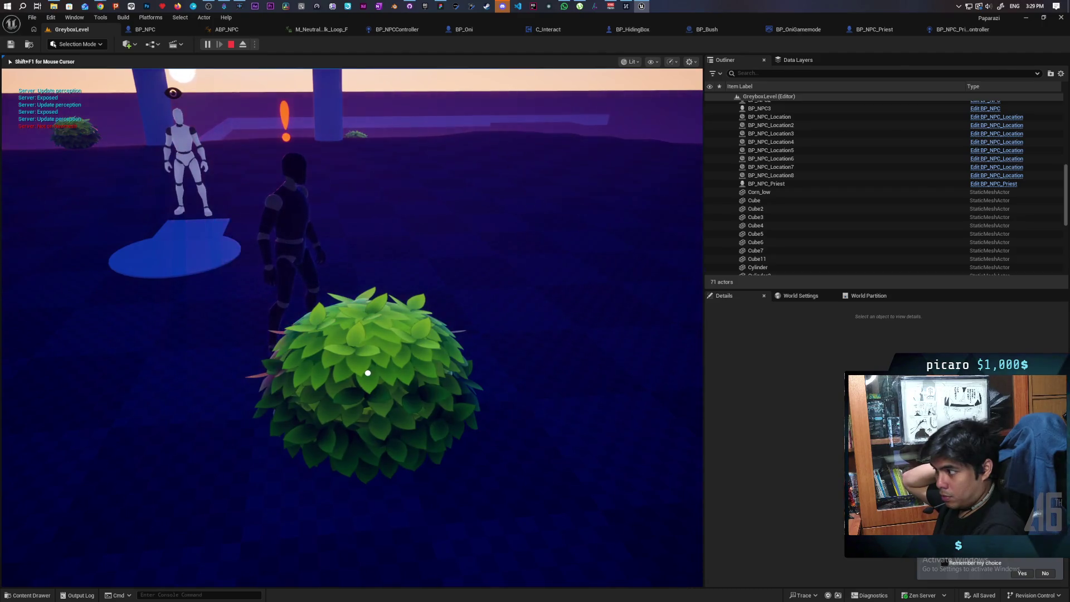
key("e")
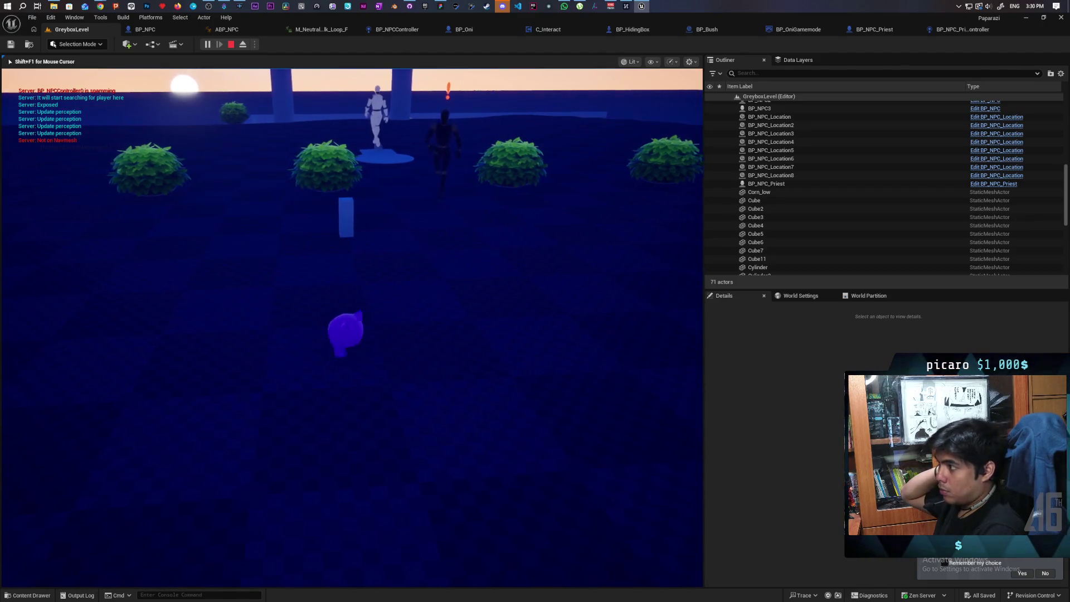
key("w")
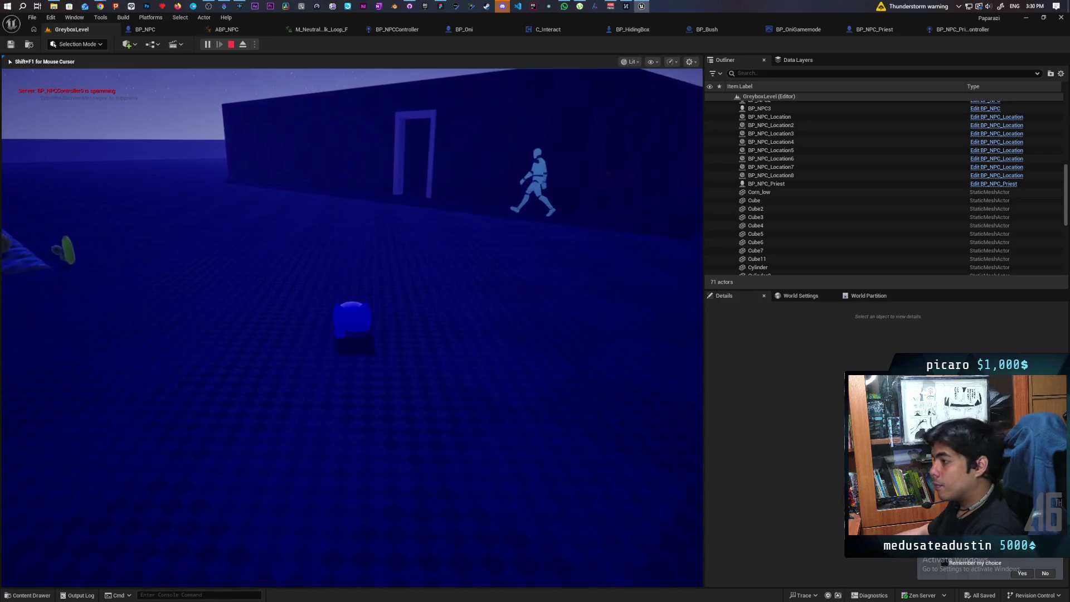
key("Escape")
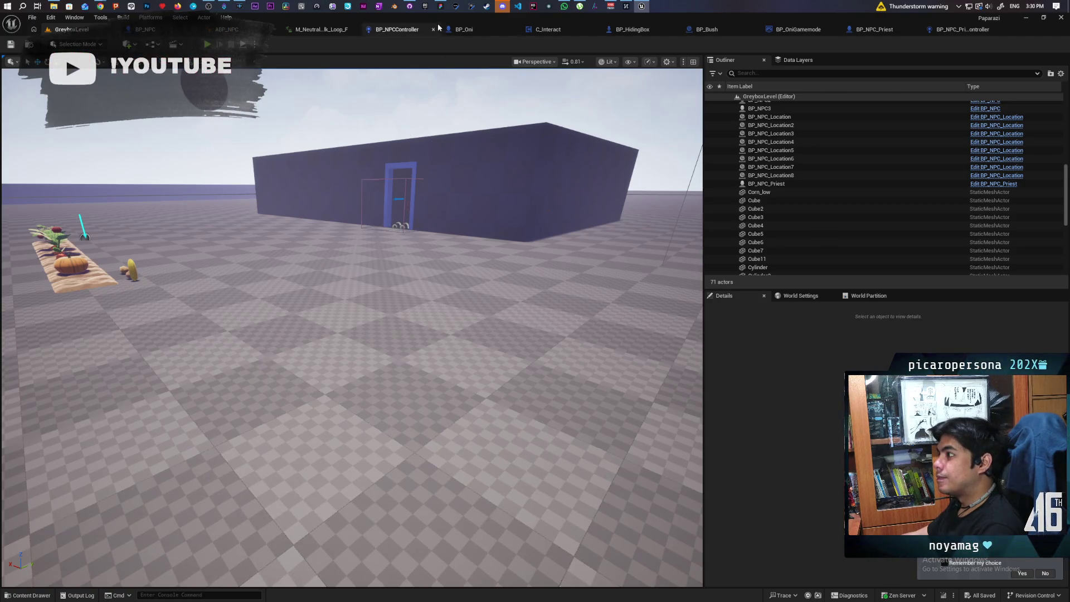
Step: Commit the four changed files to main as 'fixed not chasing if player in view of NPC' and push to origin
left_click(408, 5)
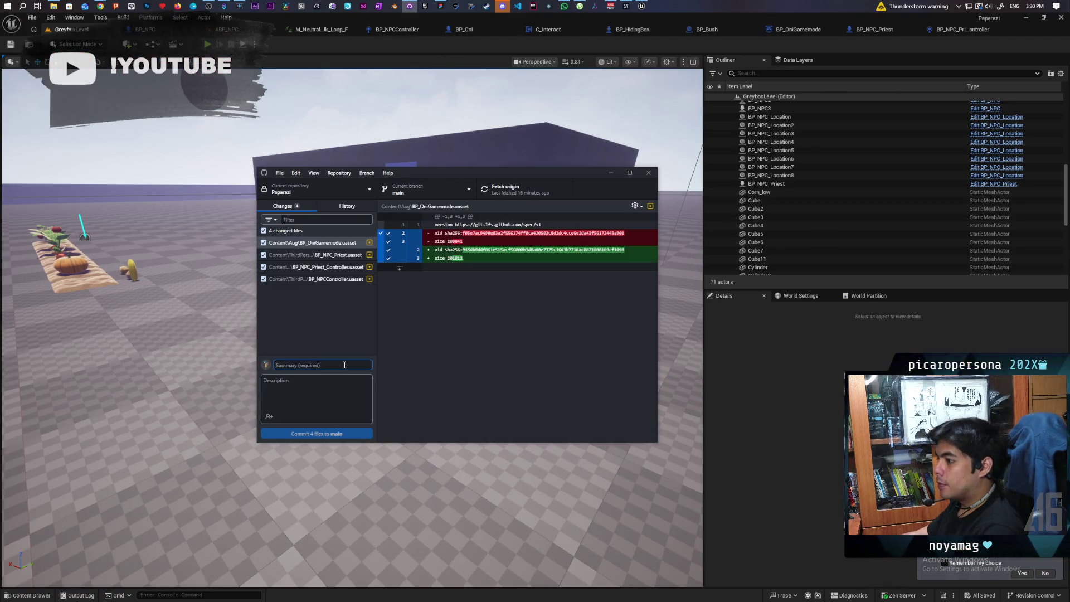
type("fixed prie")
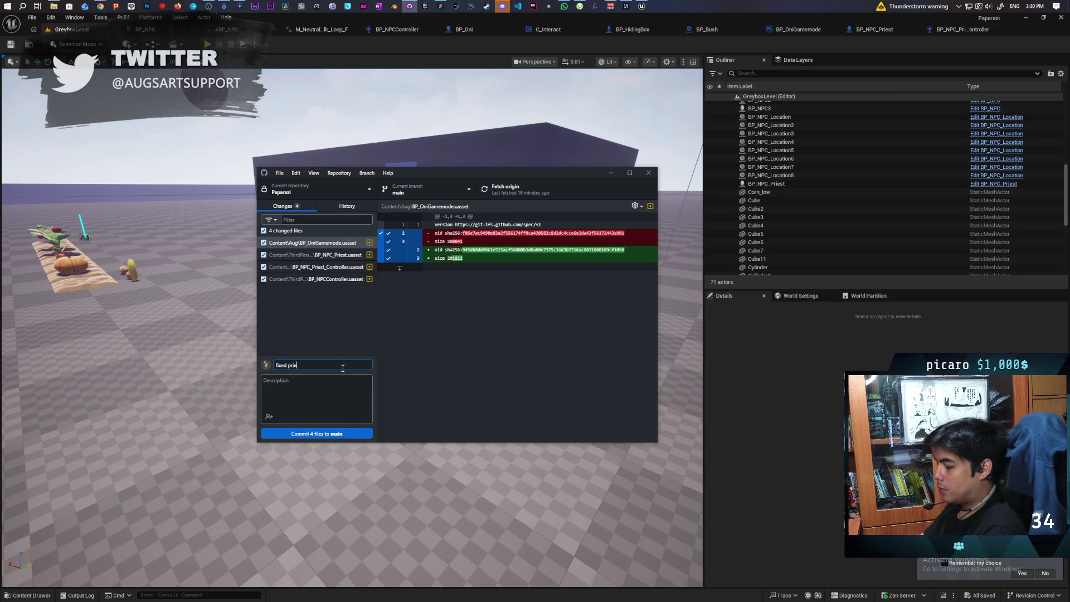
type("st no")
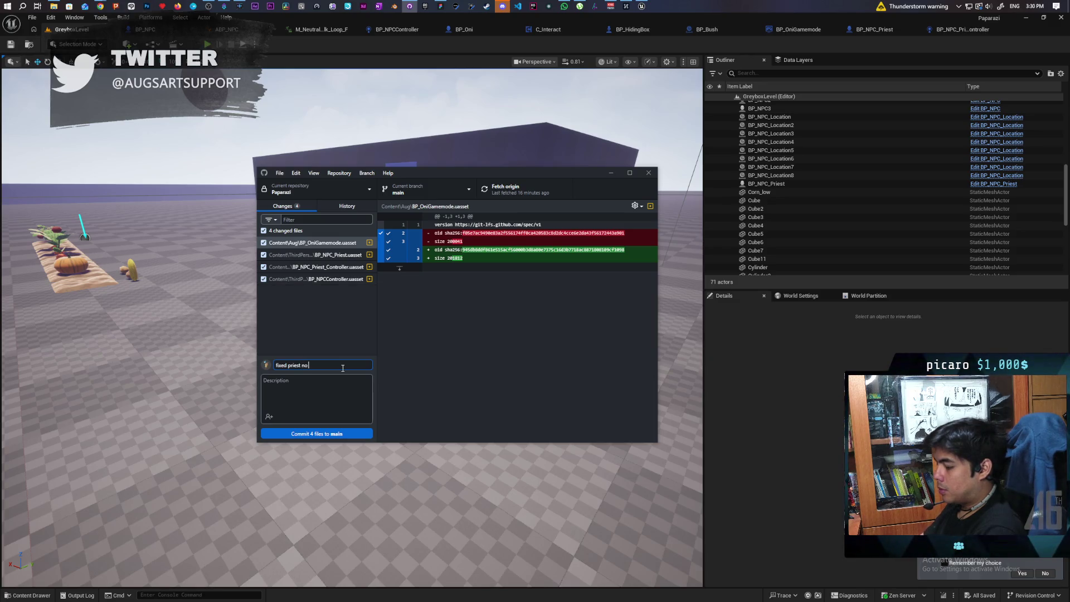
type("t chasin")
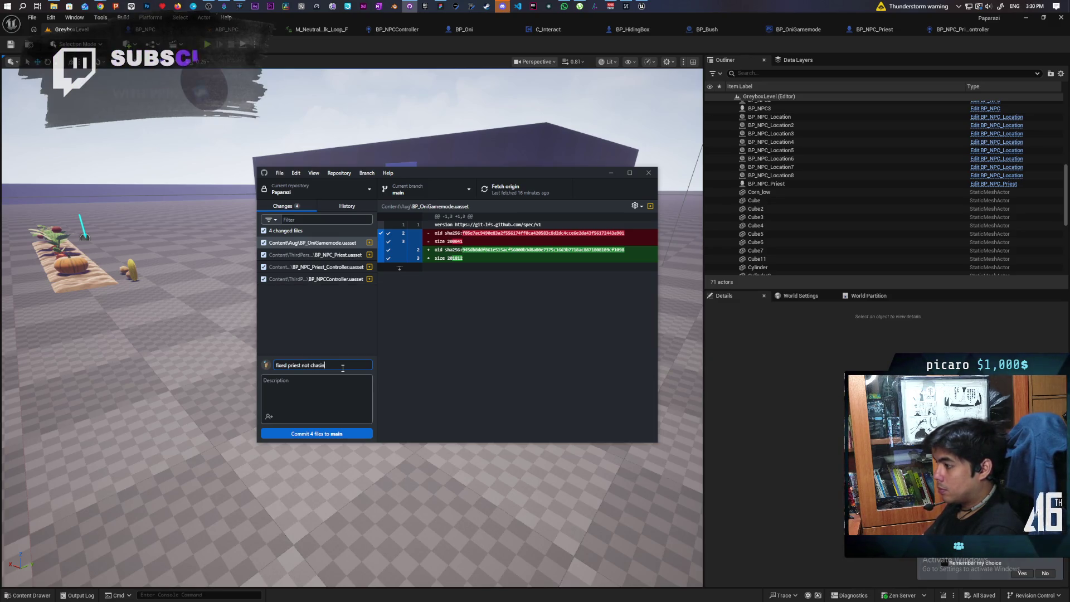
type("g if player in view of NPC")
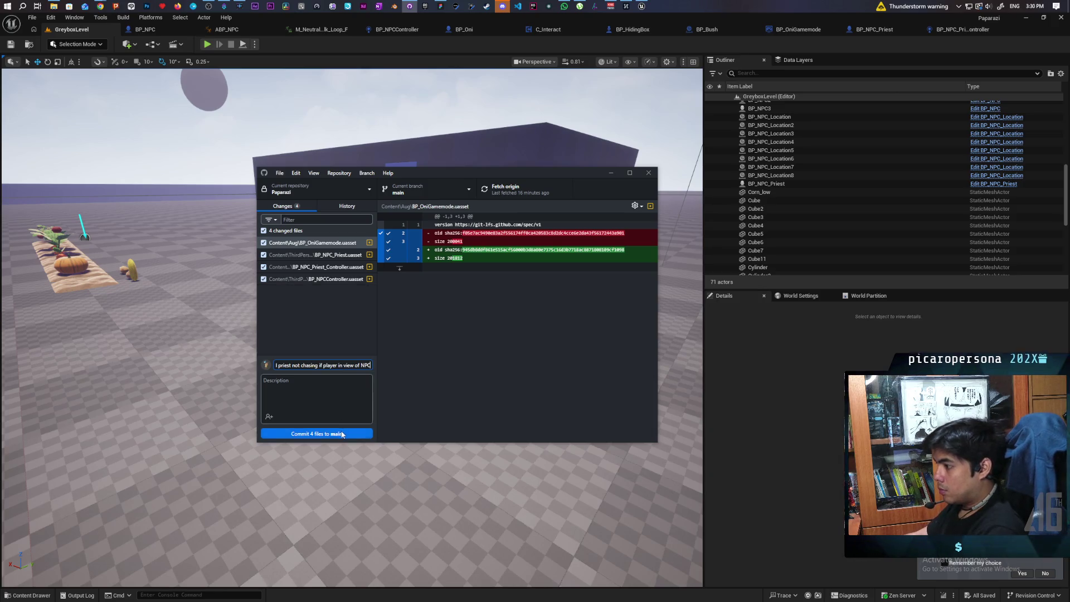
key("ctrl+Return")
left_click(517, 192)
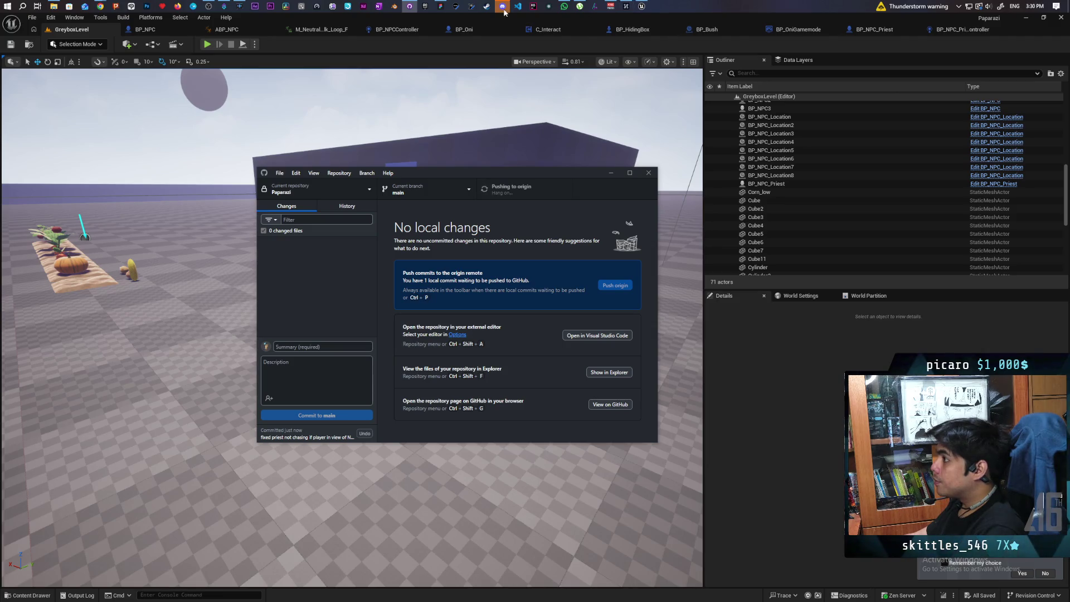
left_click(440, 6)
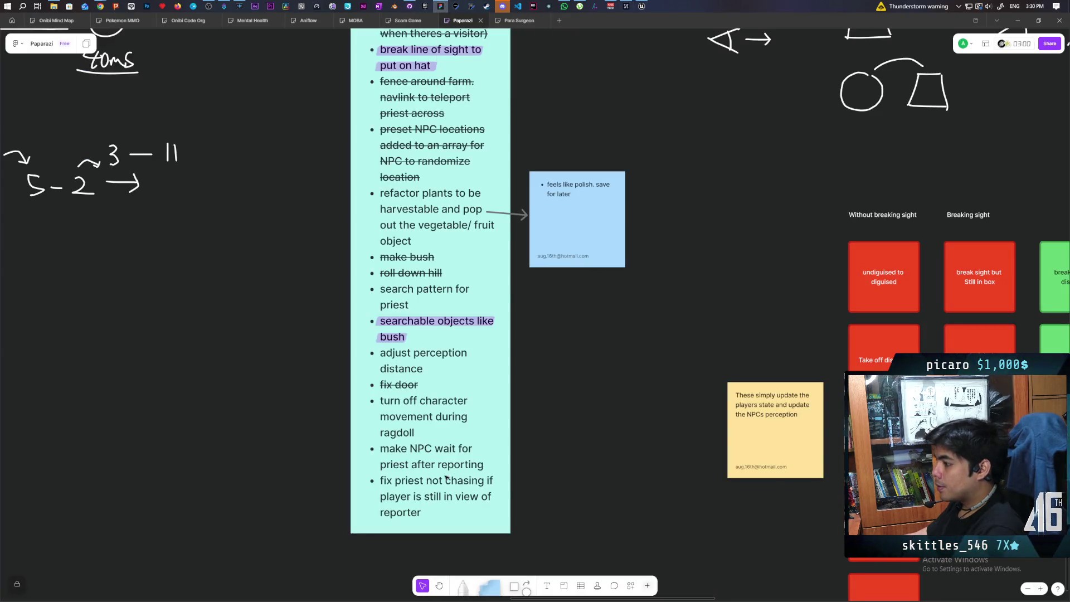
Step: Strike through the priest not-chasing and ragdoll character-movement lines in the cyan to-do note
left_click(435, 517)
left_click(441, 511)
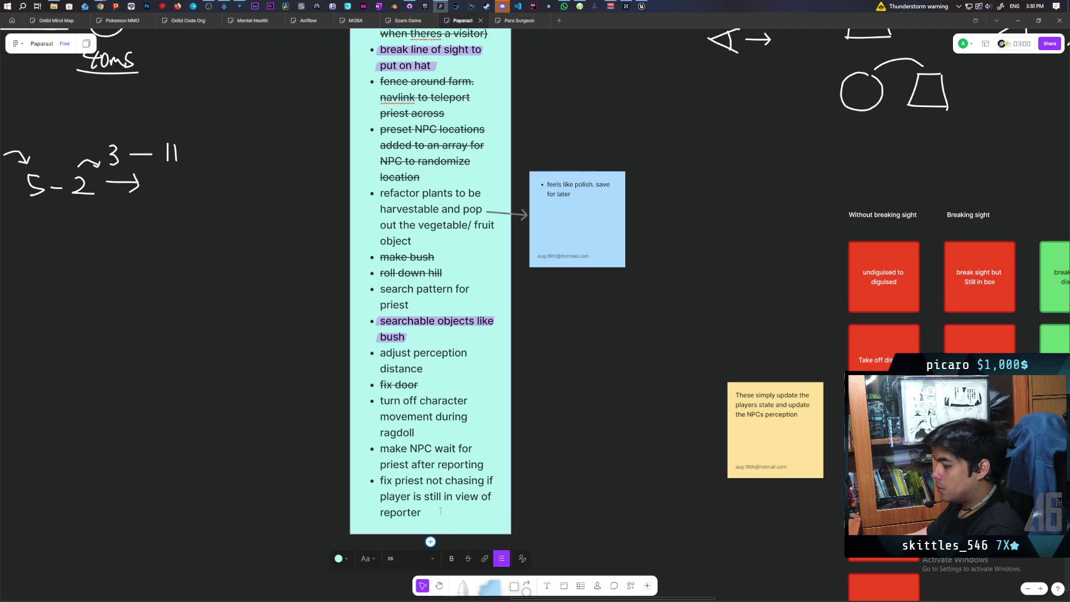
key("Return")
triple_click(408, 480)
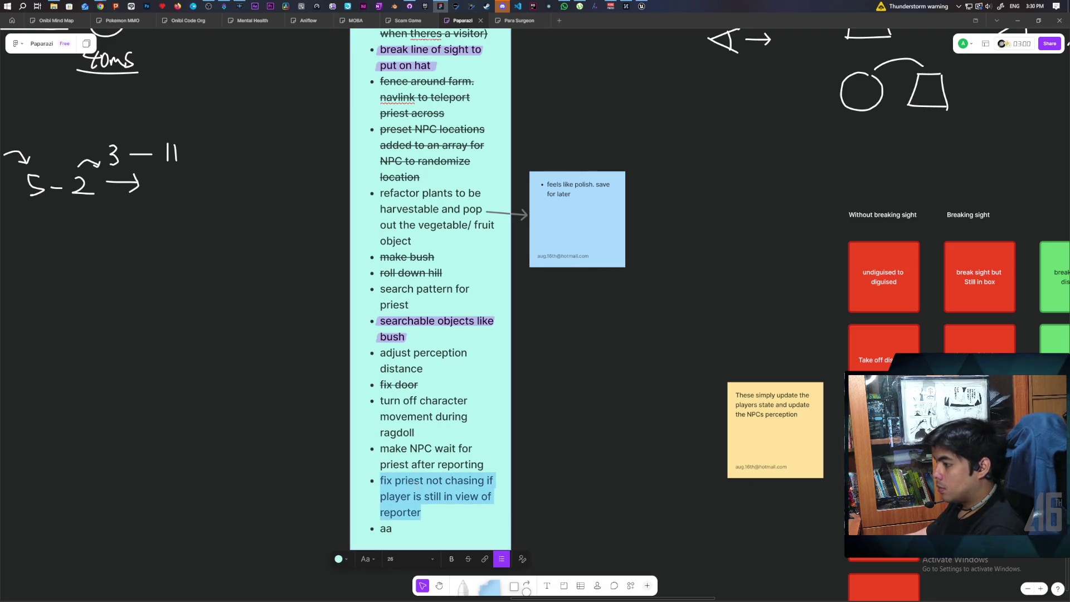
left_click(545, 511)
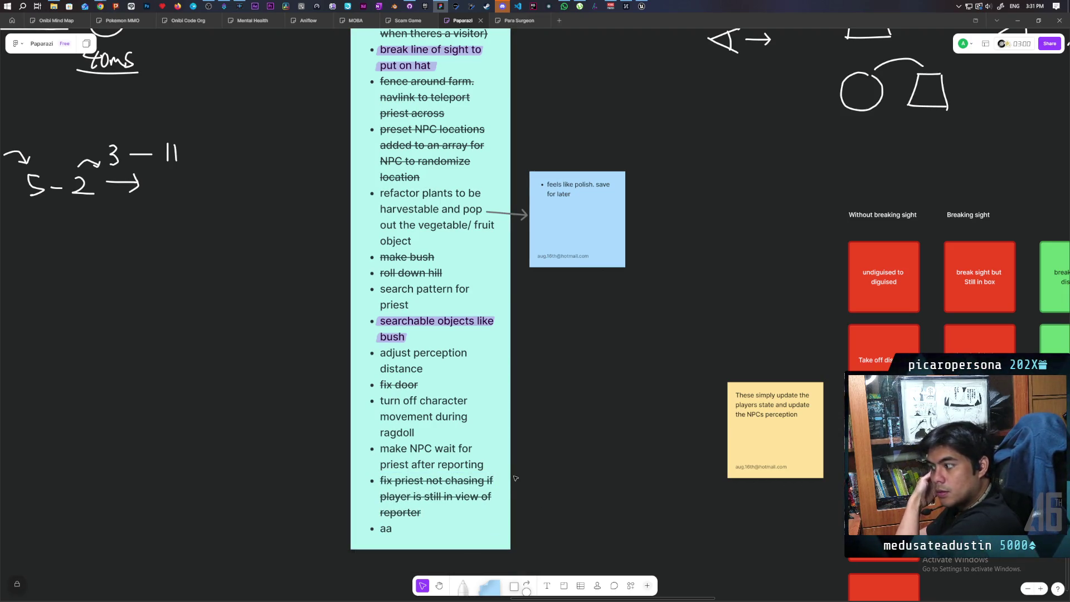
triple_click(415, 416)
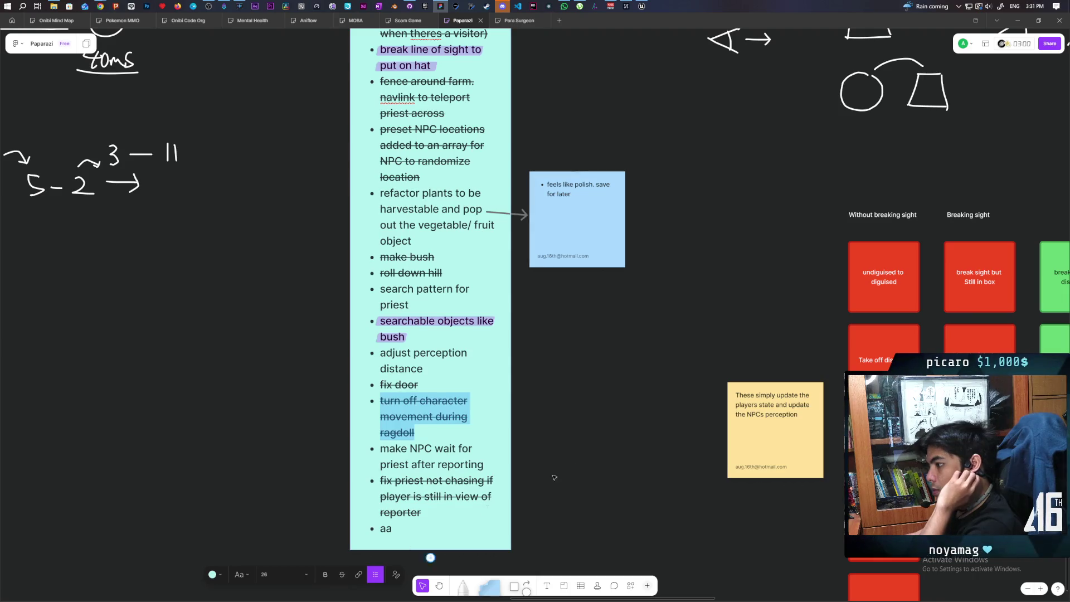
left_click(435, 433)
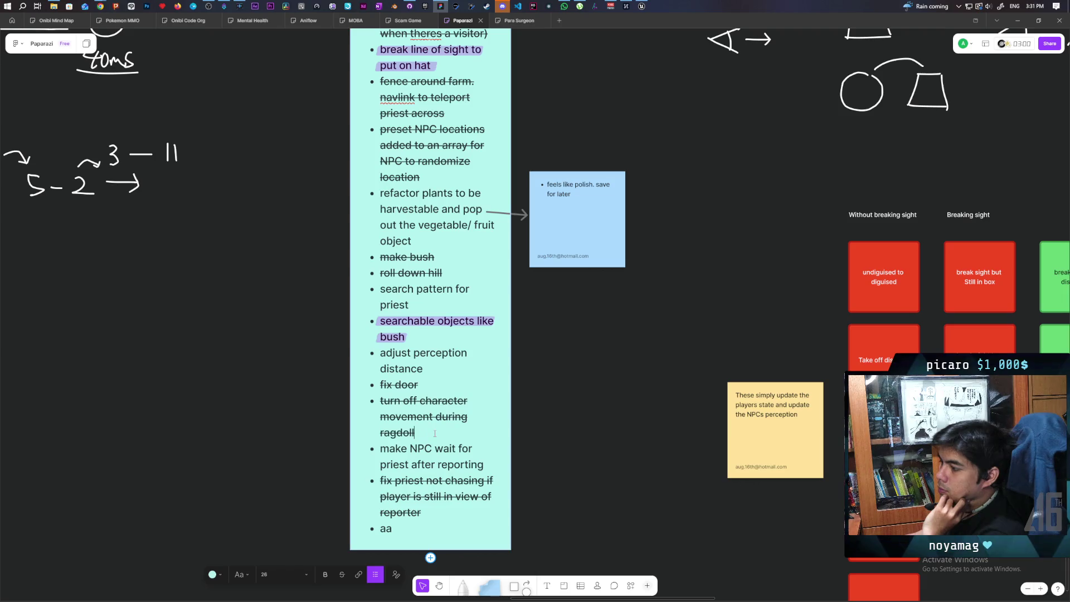
key("Return")
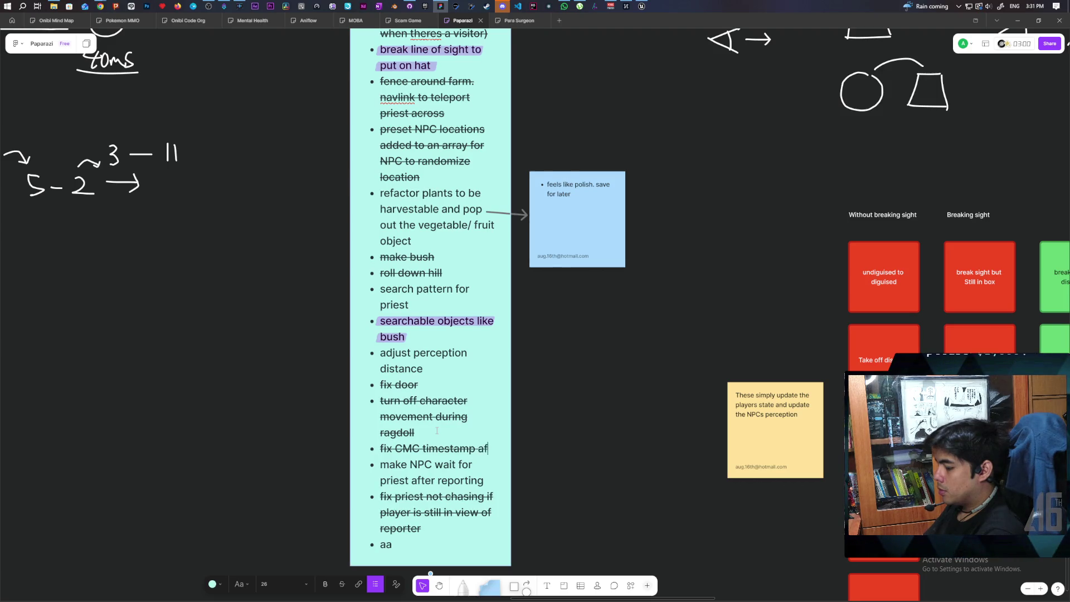
Step: Finish the 'fix CMC timestamp after turning off physics' item, then view Unreal's torii gate hillside
type("ter turning")
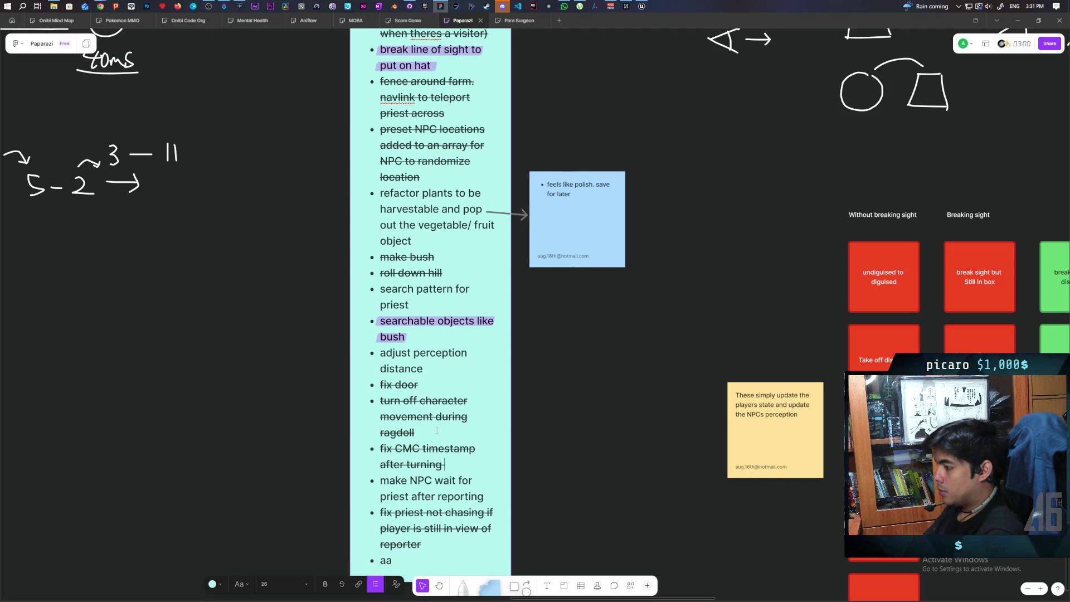
type("sics")
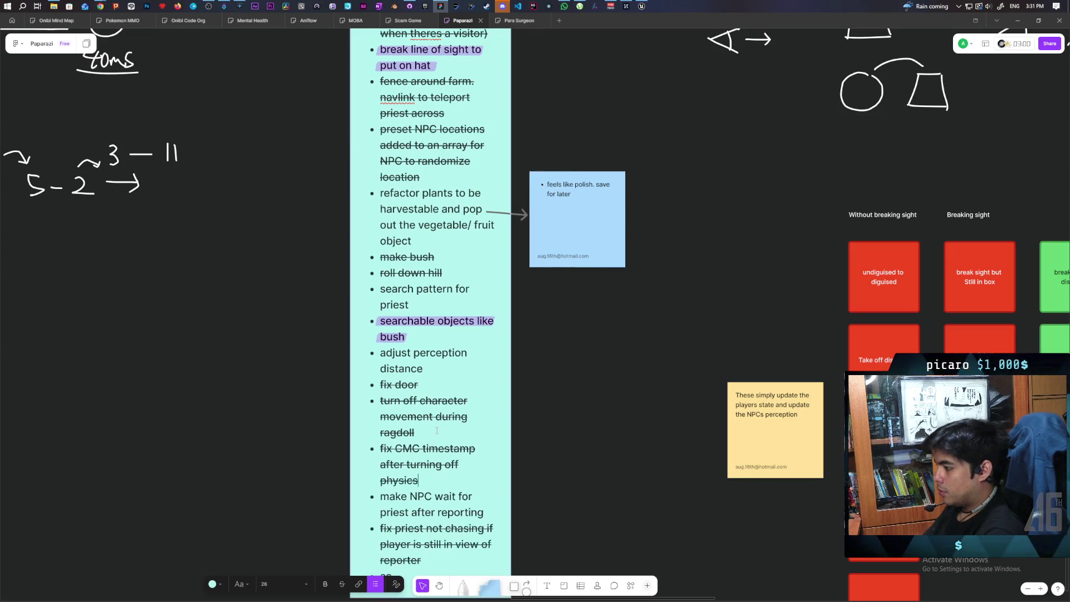
left_click(561, 424)
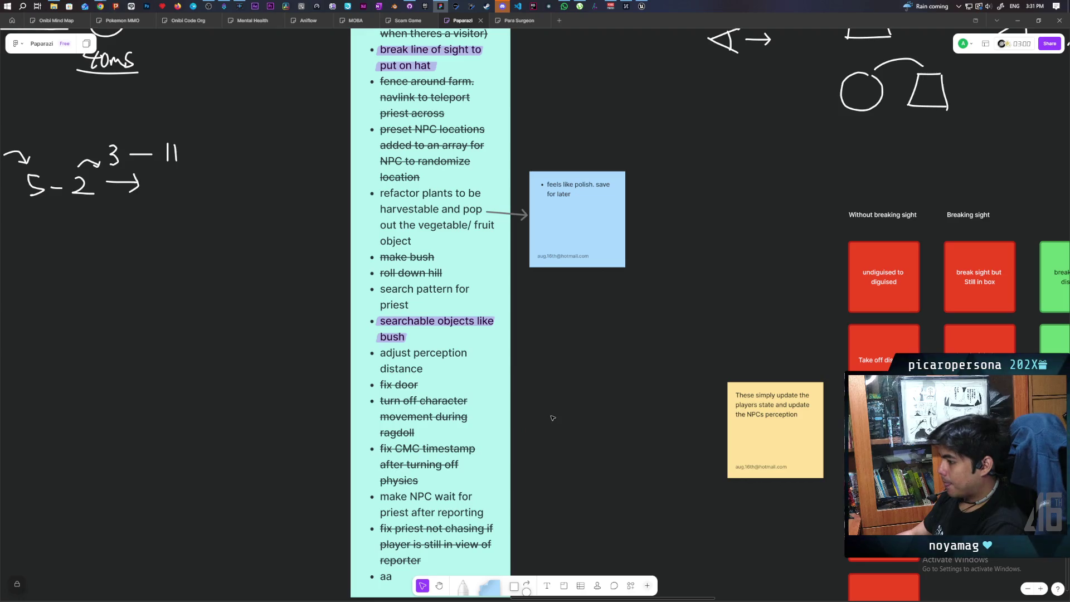
mouse_move(648, 6)
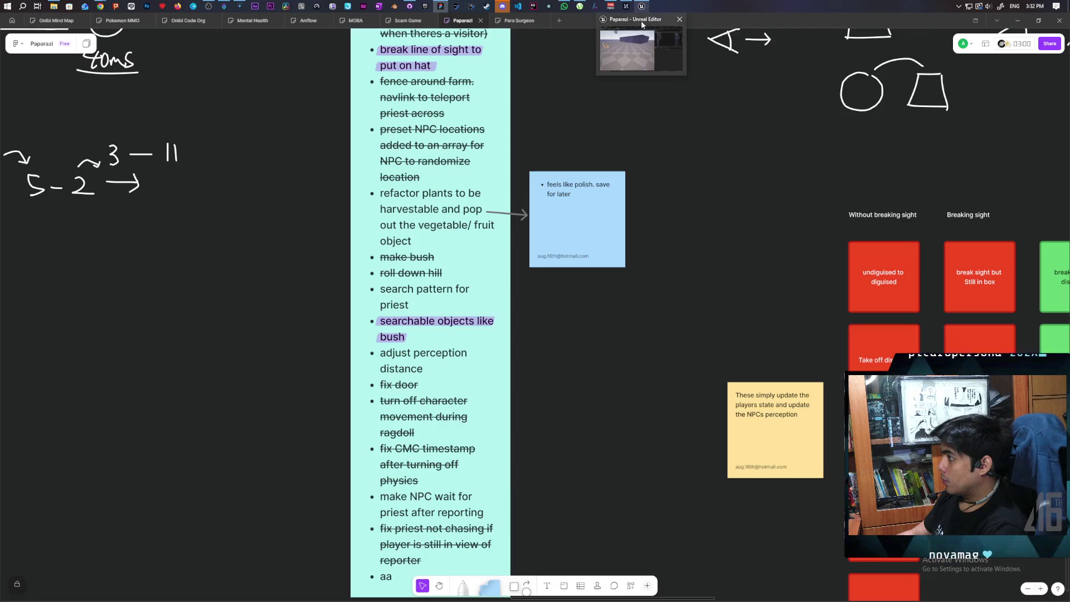
left_click(648, 6)
left_click_drag(471, 210, 471, 210)
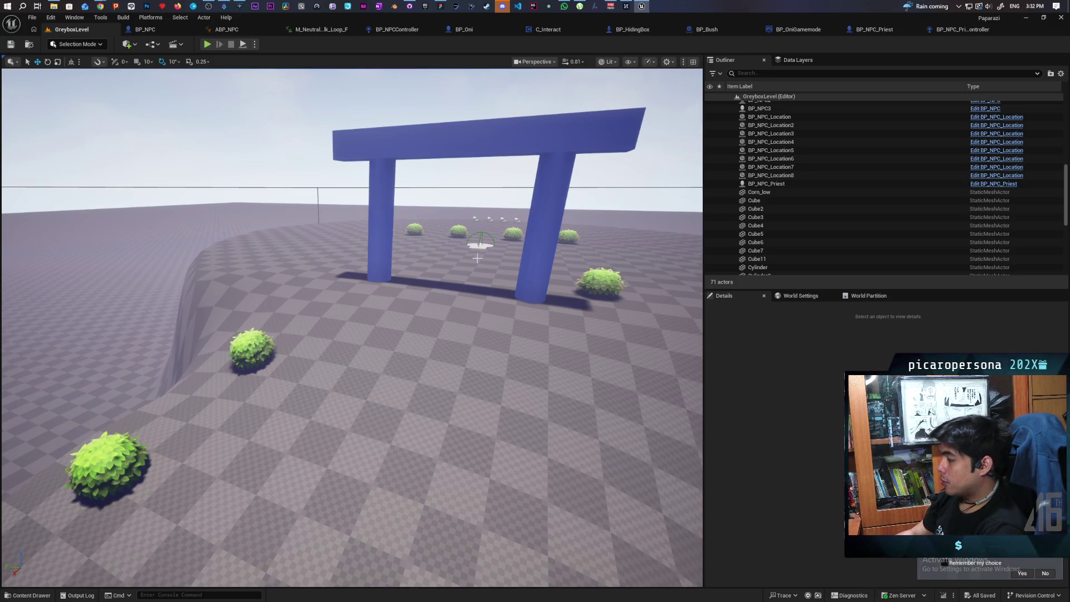
Step: Back on the FigJam board, strike through 'searchable objects like bush'
left_click(441, 7)
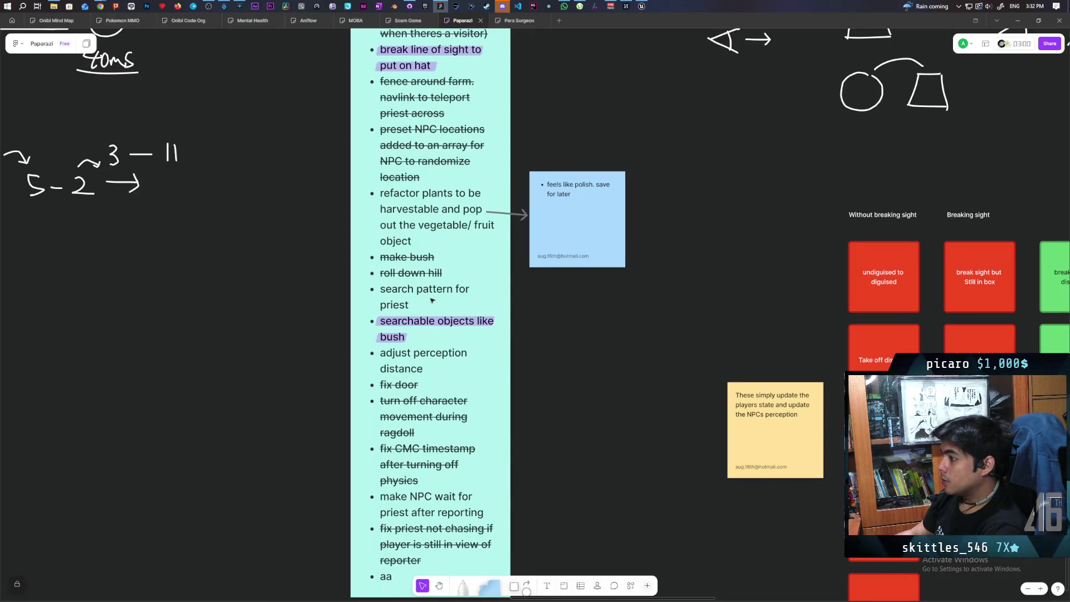
key("ctrl+shift+s")
scroll(605, 371, "down", 1)
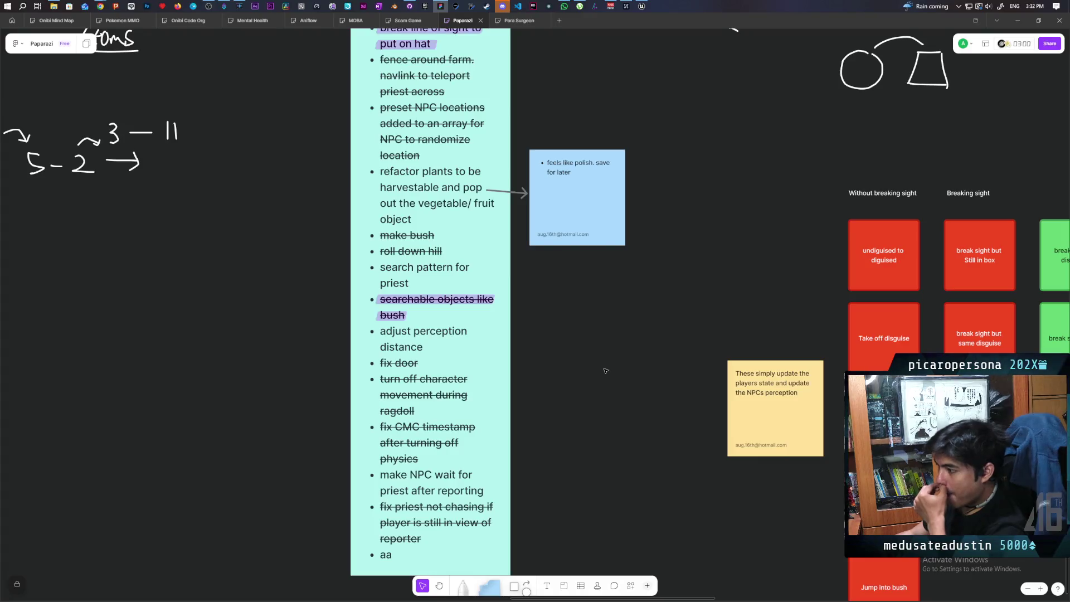
scroll(606, 371, "up", 3)
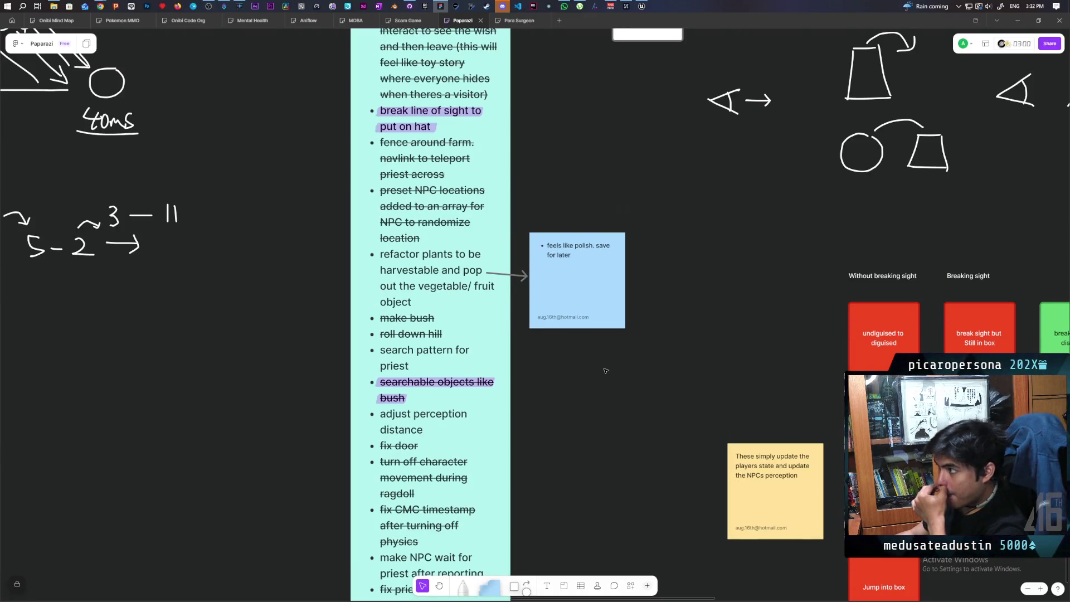
scroll(605, 370, "down", 3)
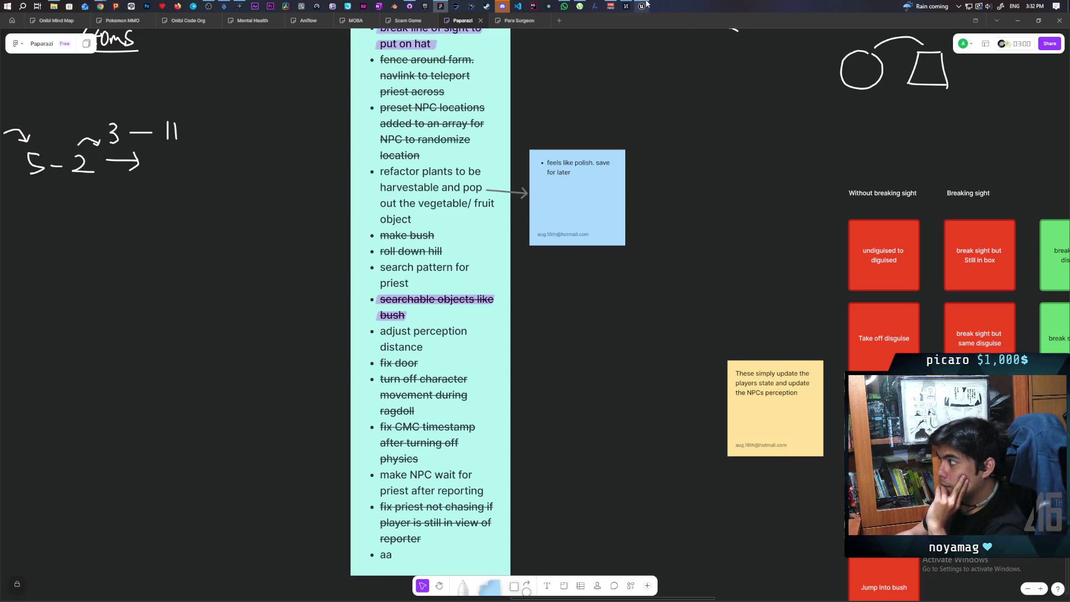
Step: Bring the Unreal Editor window back to the front
mouse_move(647, 4)
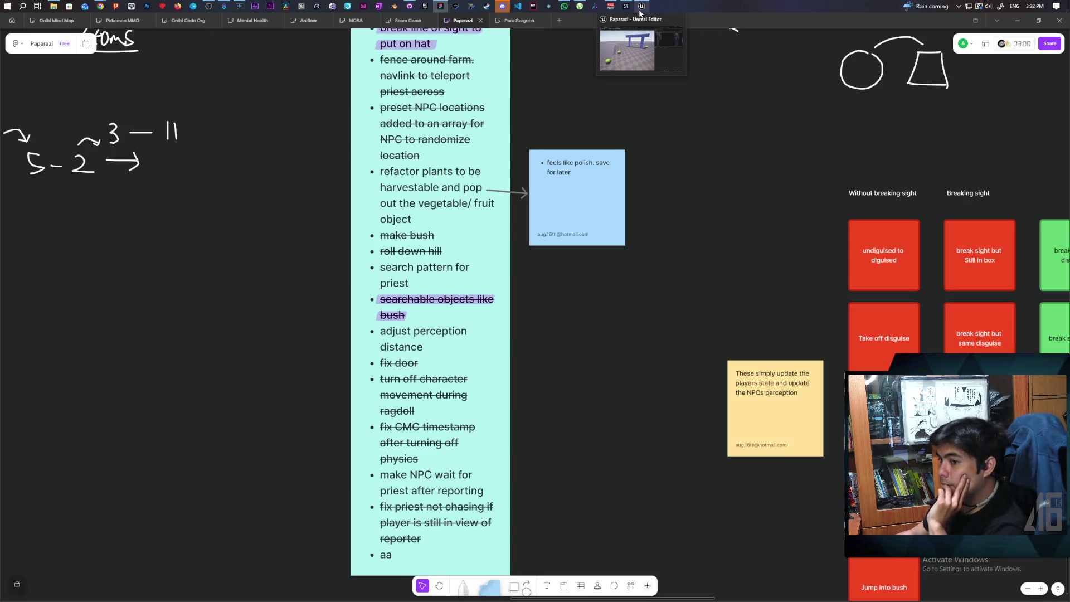
left_click(624, 19)
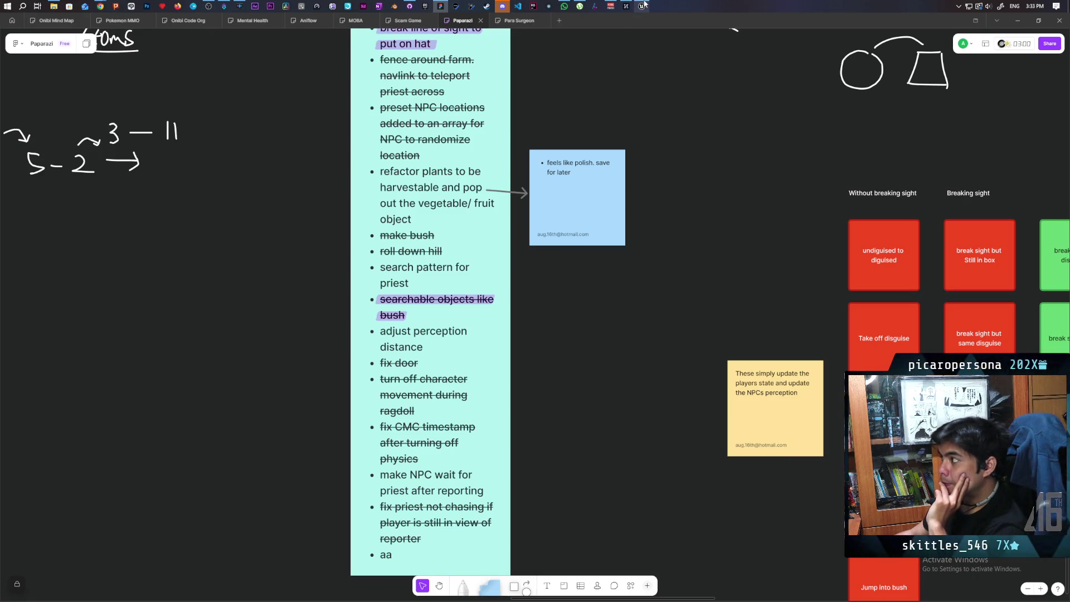
left_click(645, 42)
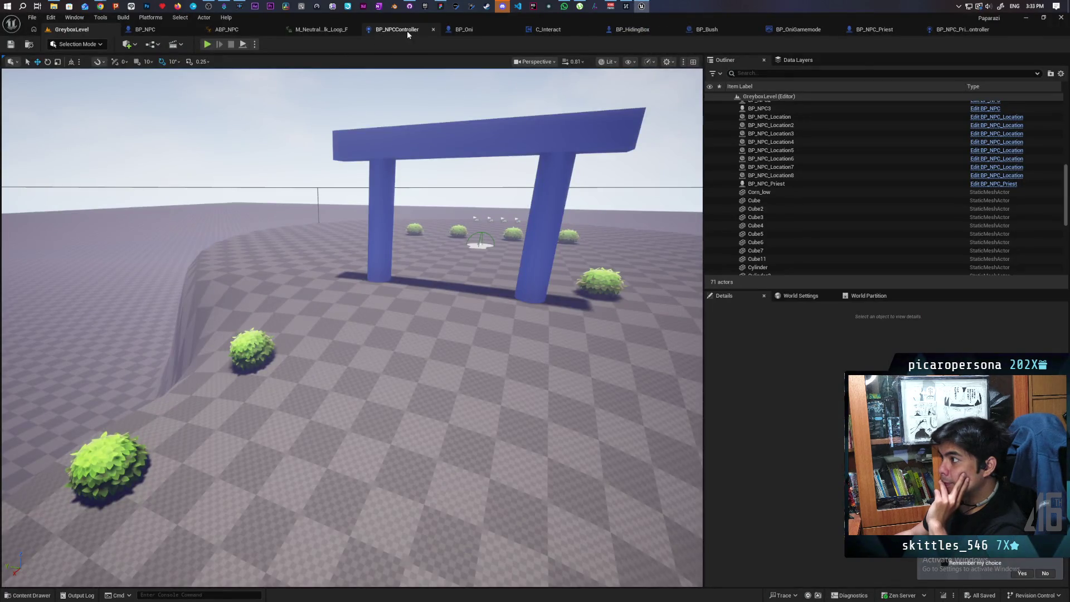
Step: Open the BP_NPCController graph and jump to the Give Up custom event
left_click(407, 31)
scroll(424, 169, "down", 6)
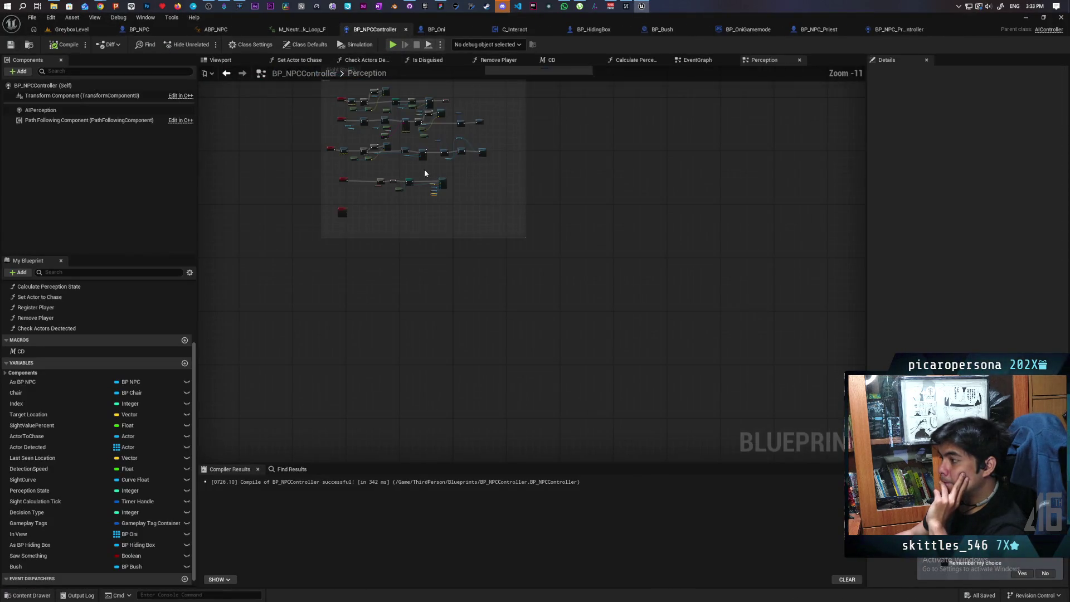
scroll(576, 247, "down", 4)
scroll(563, 303, "up", 2)
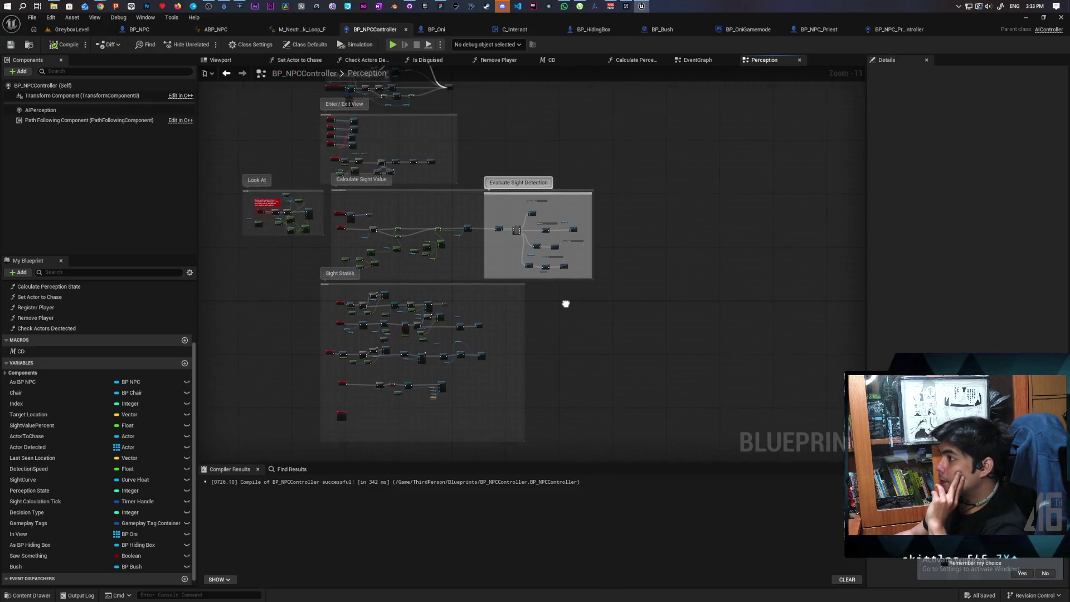
scroll(609, 239, "up", 2)
scroll(596, 232, "up", 3)
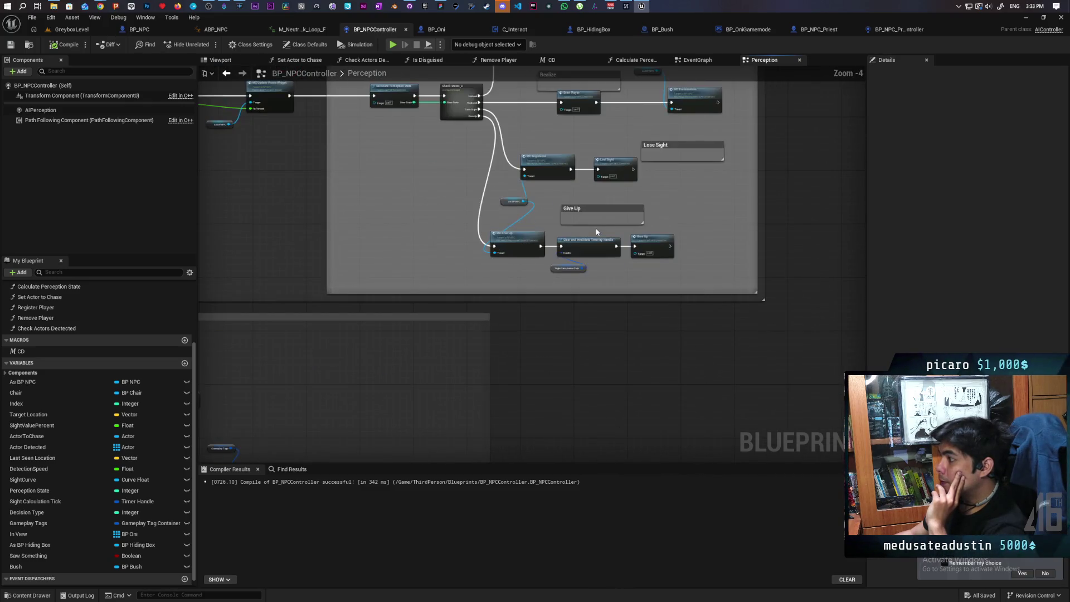
scroll(704, 234, "up", 2)
left_click_drag(707, 197, 667, 337)
double_click(620, 401)
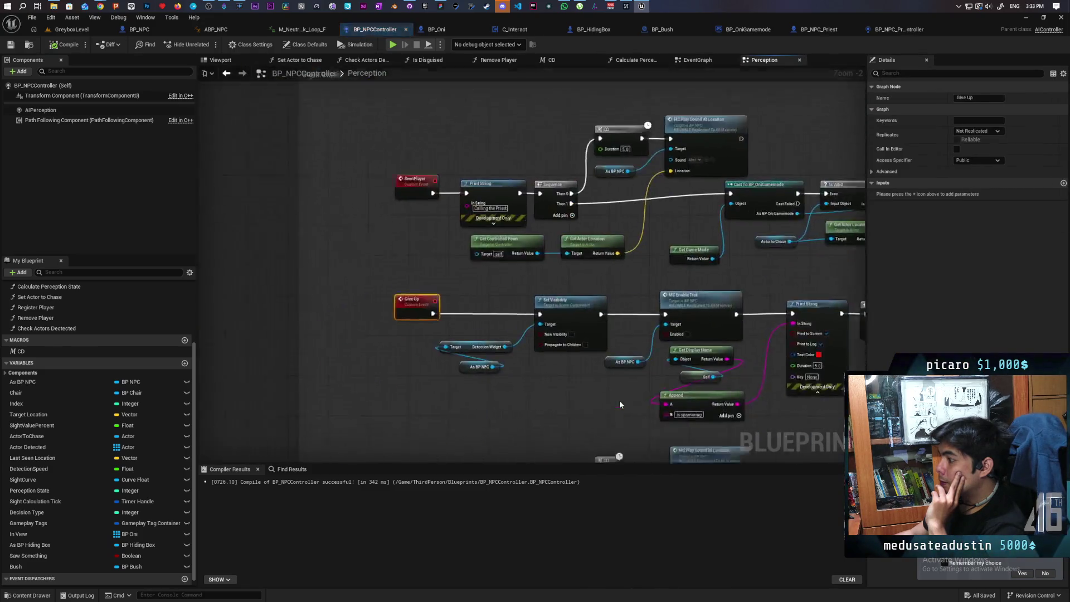
Step: Frame the Lost Sight event row, select its whole node chain and shift it left
mouse_move(764, 383)
left_mouse_down()
mouse_move(502, 354)
mouse_move(355, 353)
mouse_move(558, 359)
mouse_move(531, 365)
left_mouse_up()
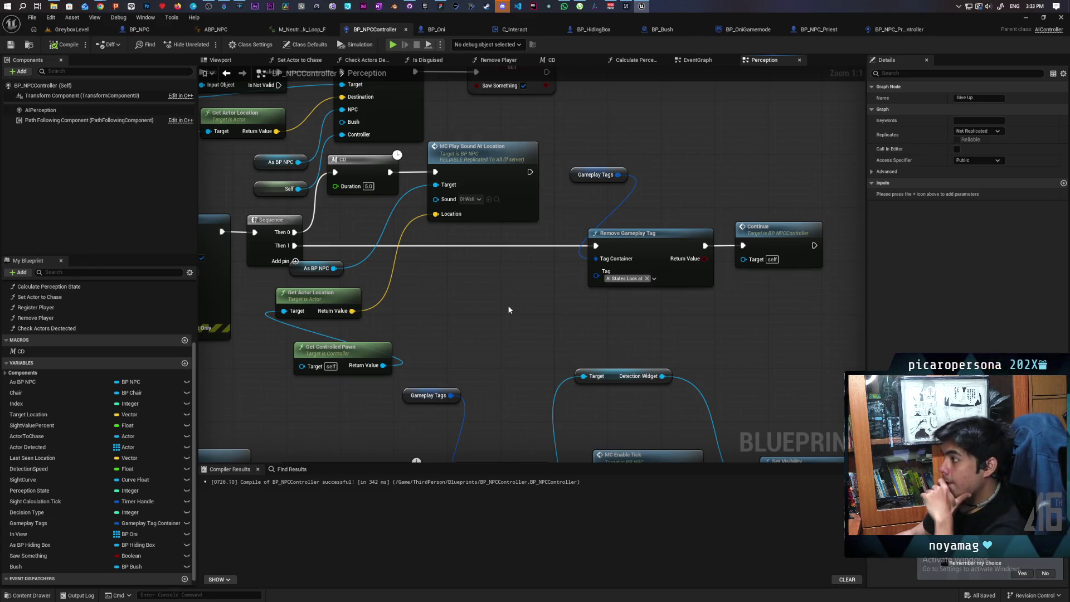
scroll(500, 306, "down", 3)
mouse_move(467, 300)
left_mouse_down()
mouse_move(754, 360)
mouse_move(754, 347)
mouse_move(806, 344)
mouse_move(697, 355)
left_mouse_up()
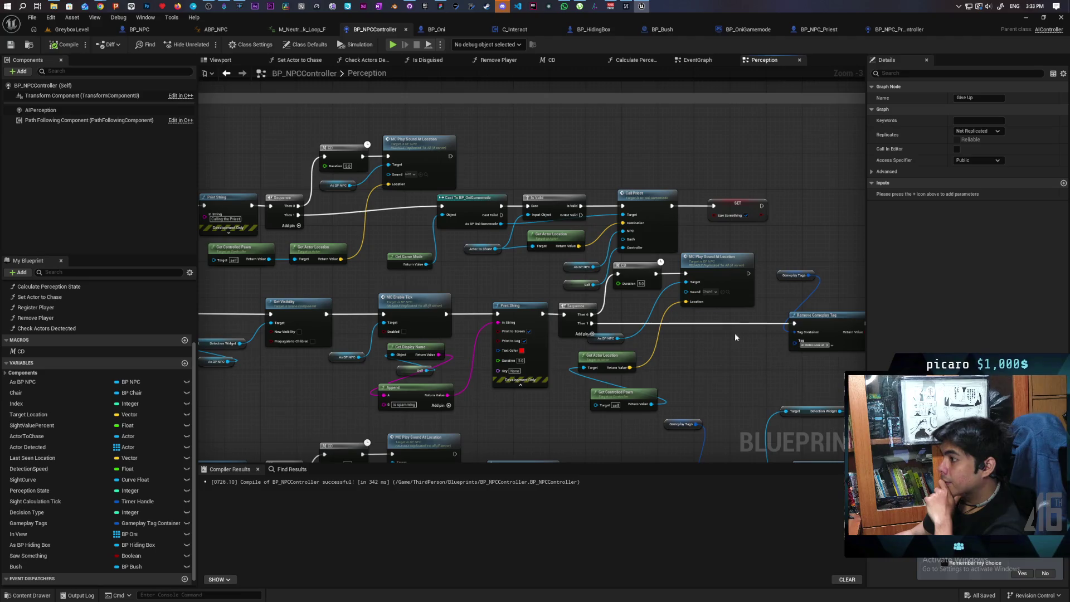
mouse_move(767, 252)
left_mouse_down()
mouse_move(745, 236)
mouse_move(720, 295)
mouse_move(819, 167)
left_mouse_up()
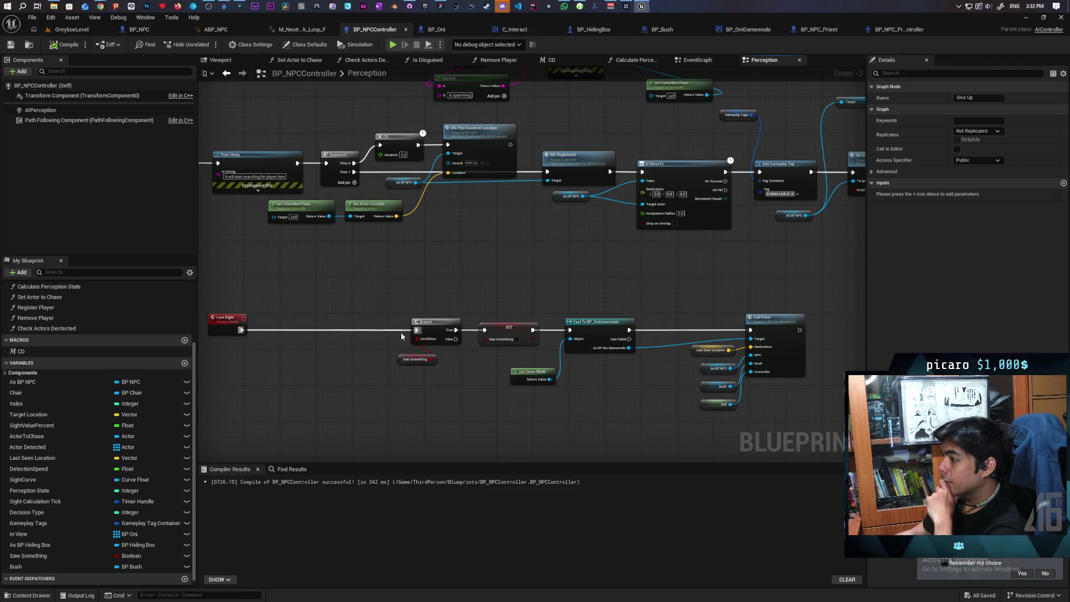
scroll(387, 335, "down", 1)
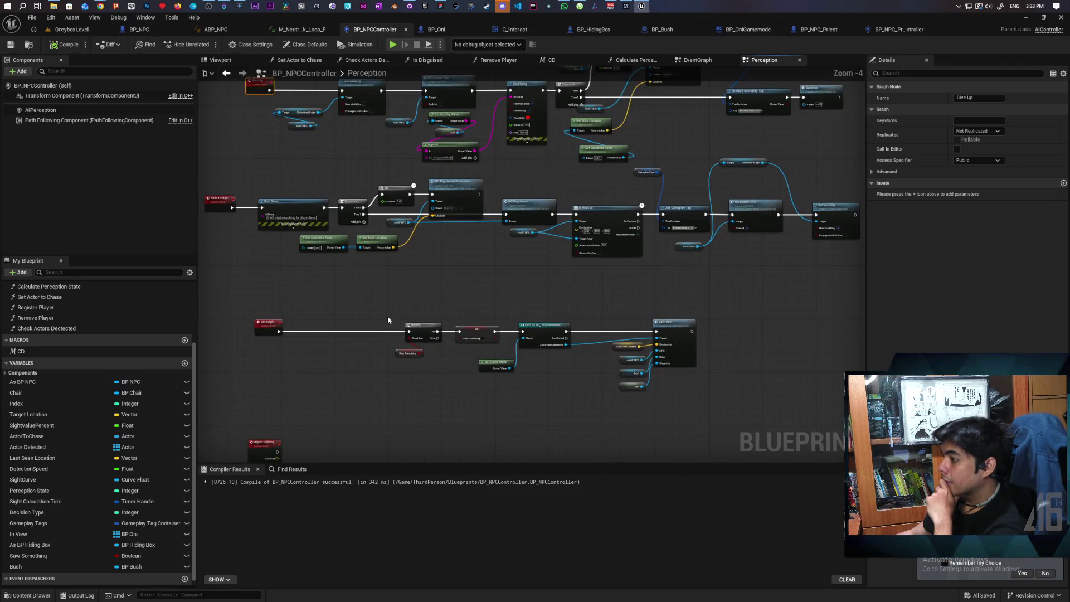
left_click_drag(384, 310, 703, 410)
mouse_move(678, 328)
left_mouse_down()
mouse_move(562, 327)
mouse_move(590, 330)
left_mouse_up()
scroll(620, 275, "up", 3)
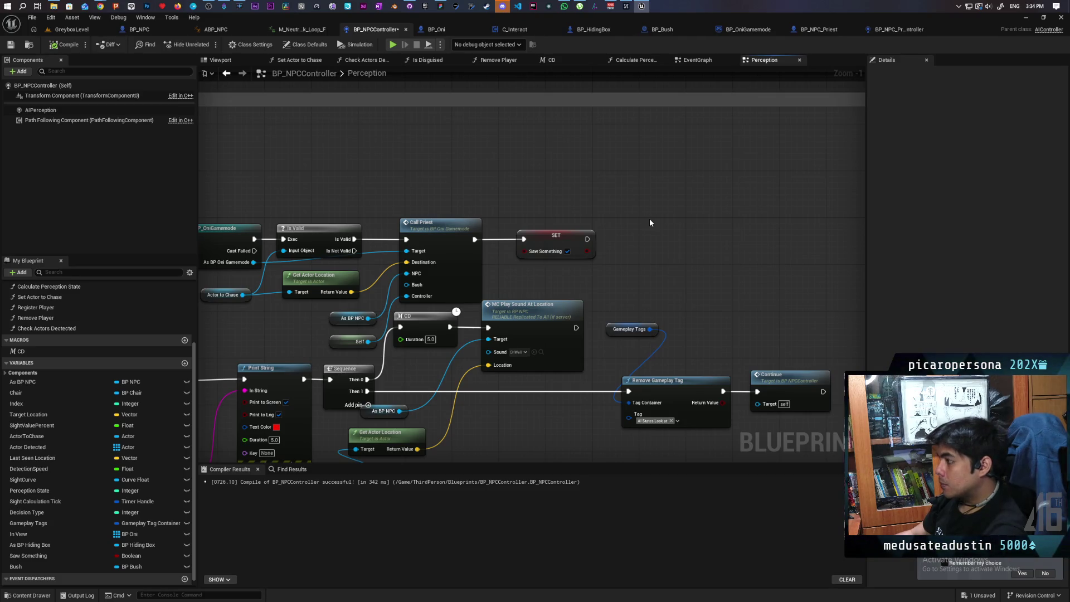
key("c")
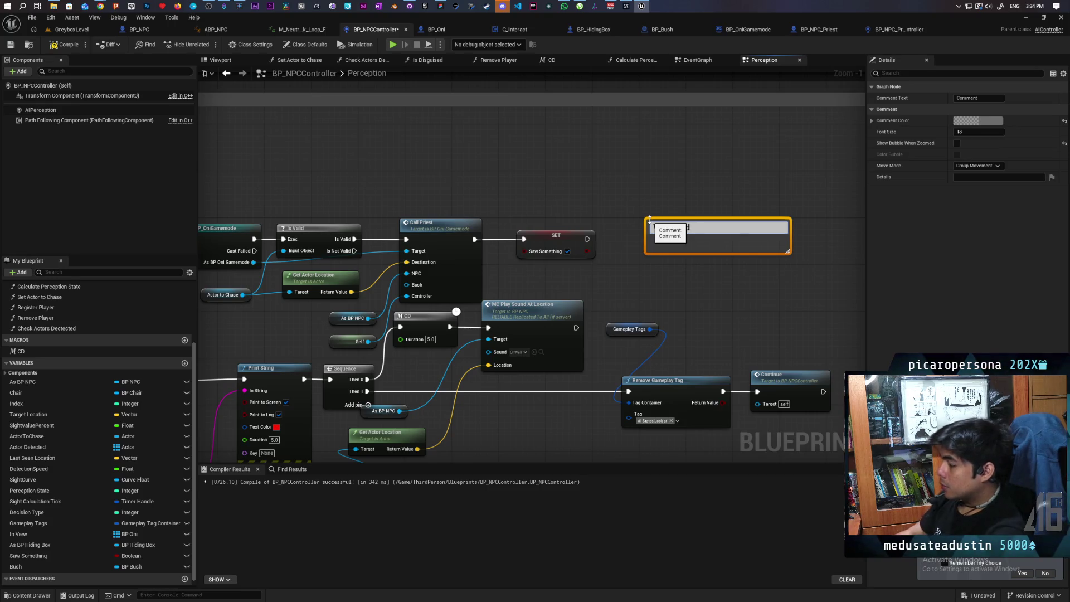
Step: Write the note that a reported boolean with multiple reporters leaves a lot of NPCs stuck, and widen the box
type("We could set a reported ")
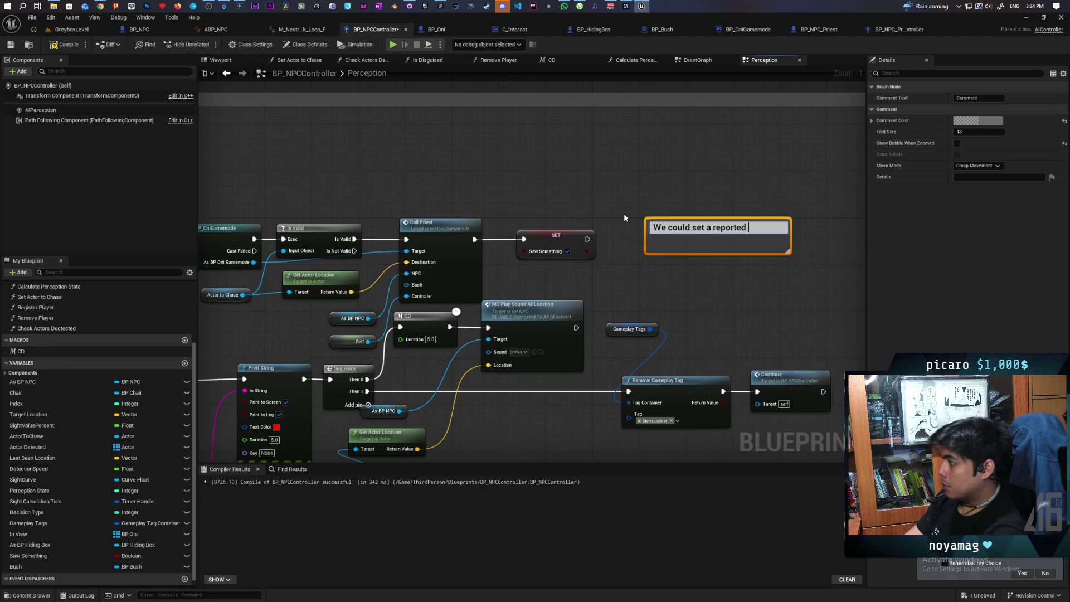
type("boolean ")
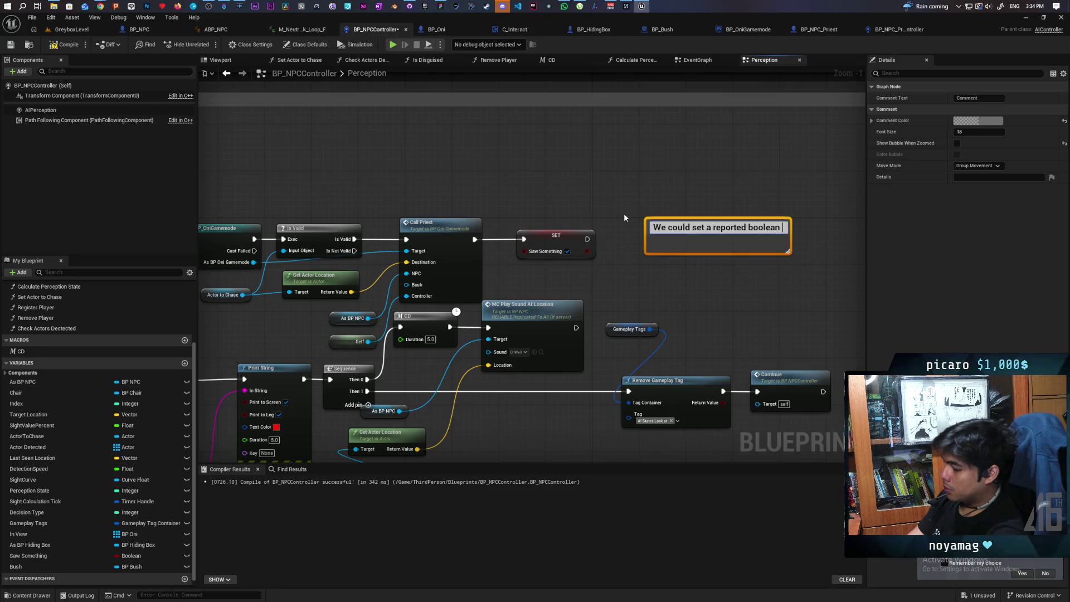
type("but what if ")
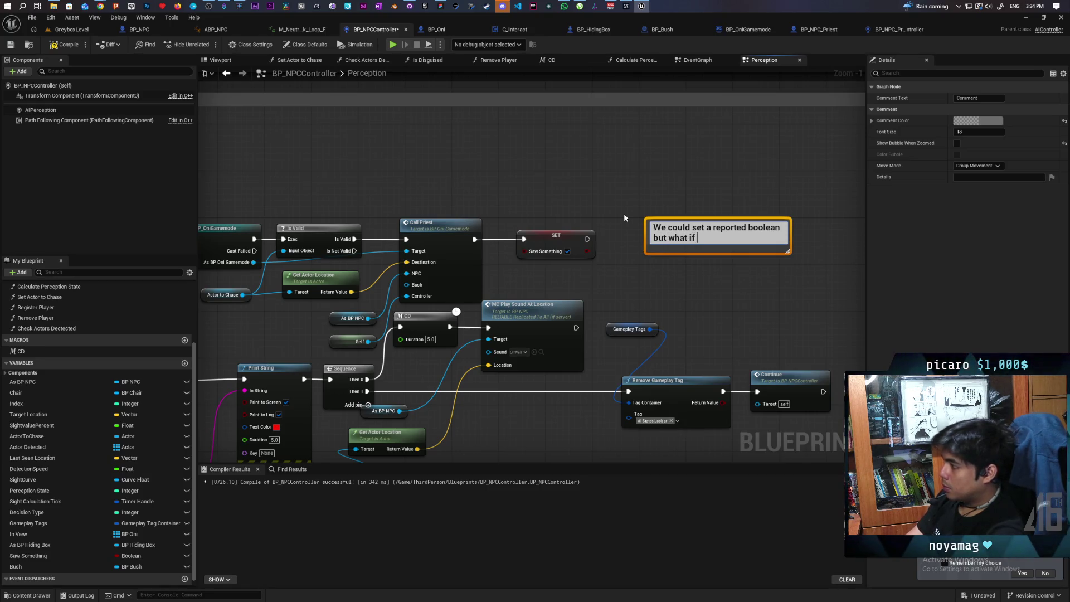
type("multiple people")
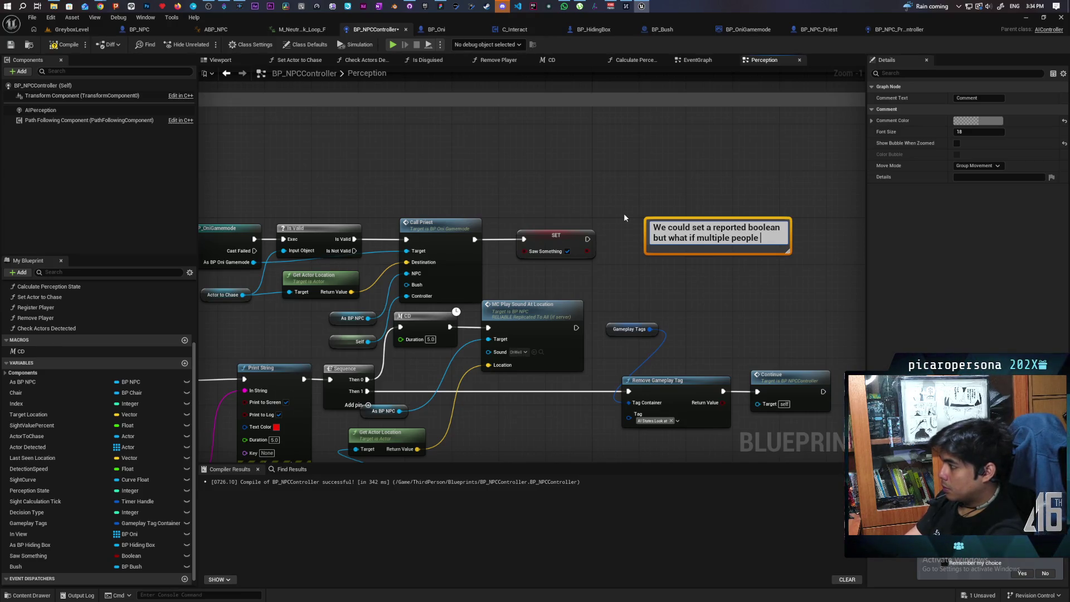
type(" report ")
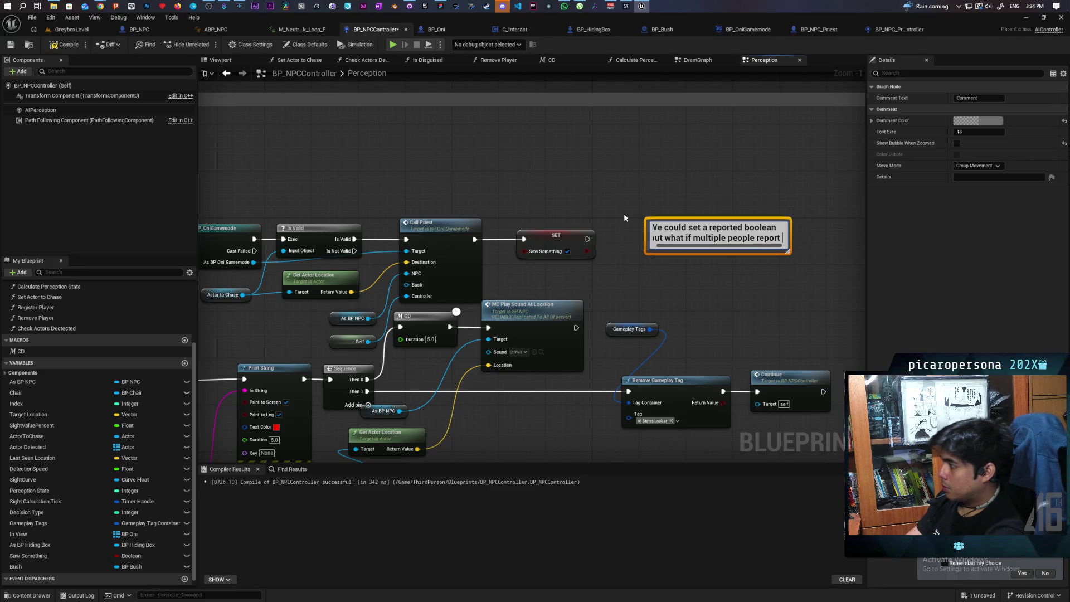
type("and")
type(" only the")
type(" last repor")
type("t is check")
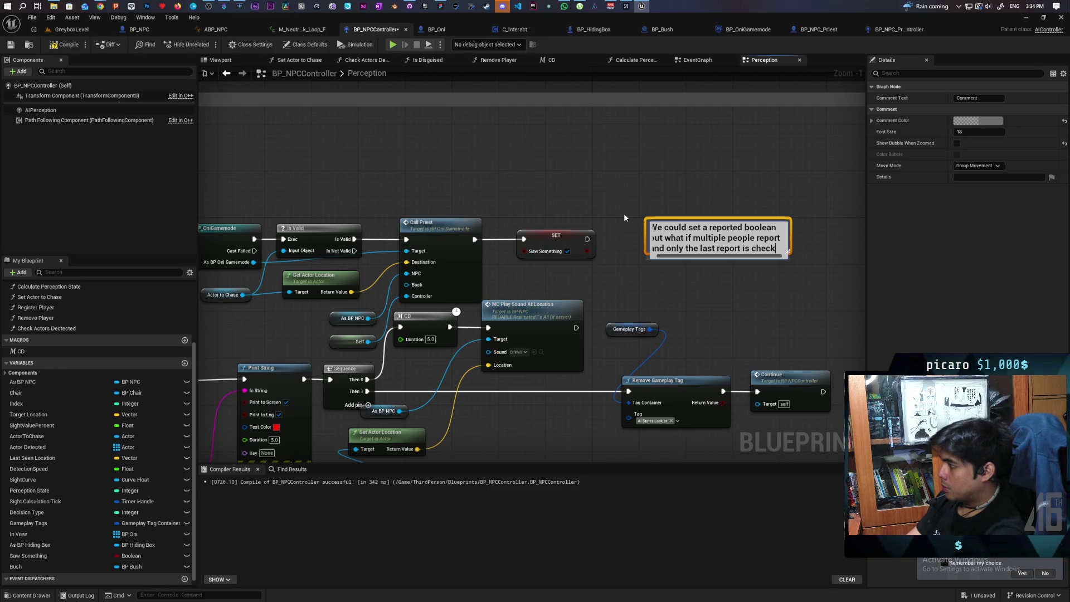
type("ed. that would")
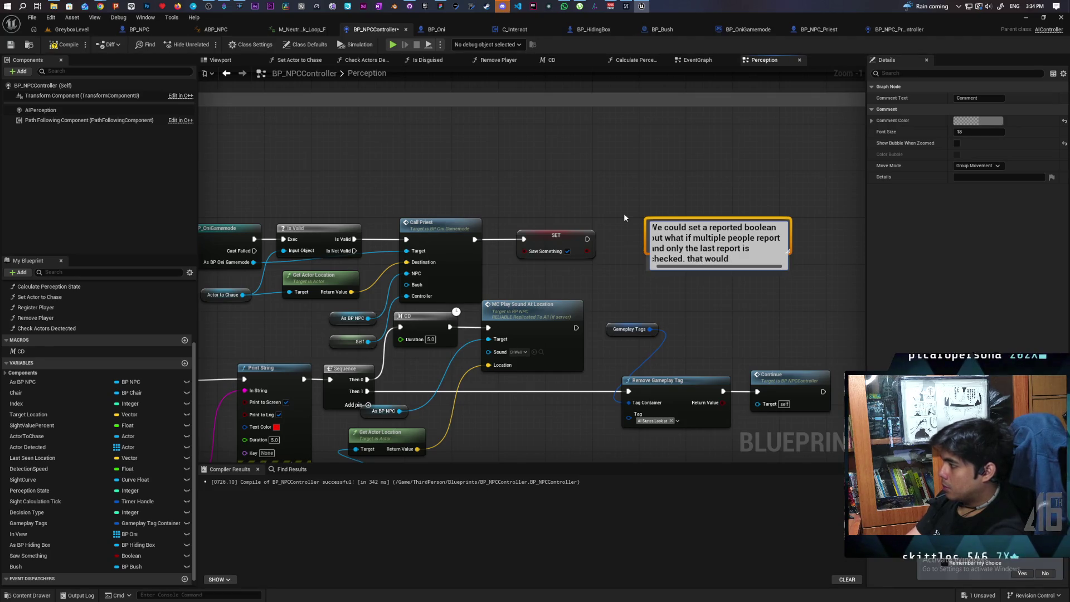
type(" leave an")
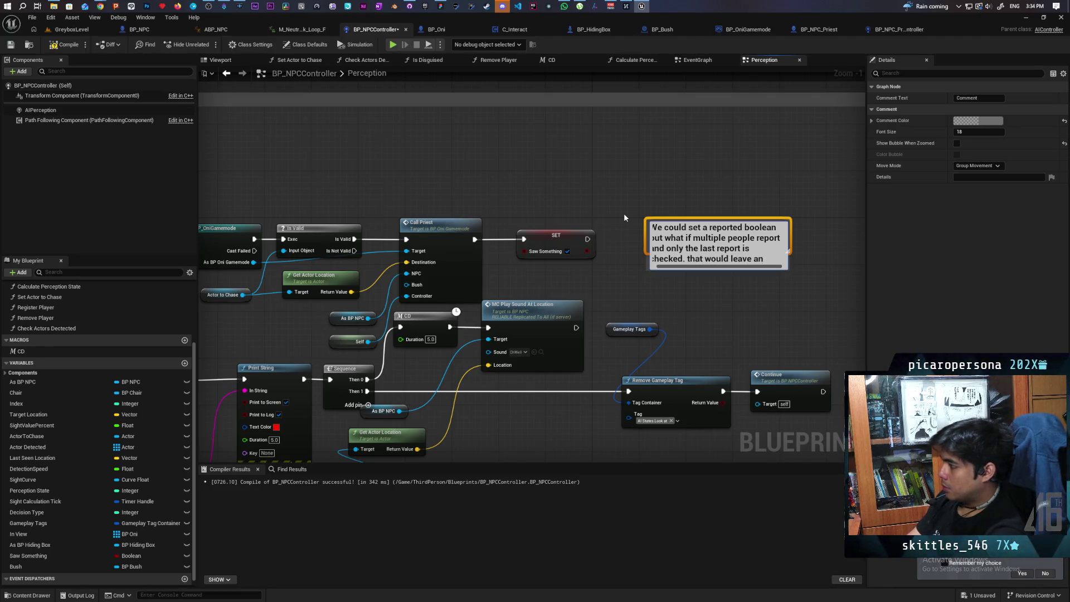
key("BackSpace")
type("lot of NP")
type("Cs stuck")
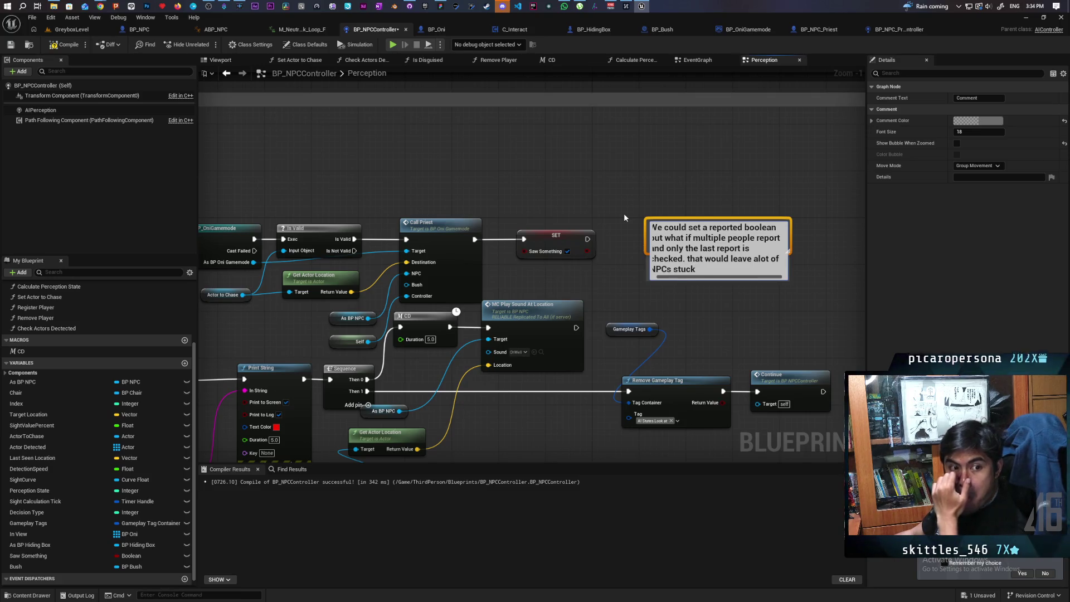
left_click(687, 217)
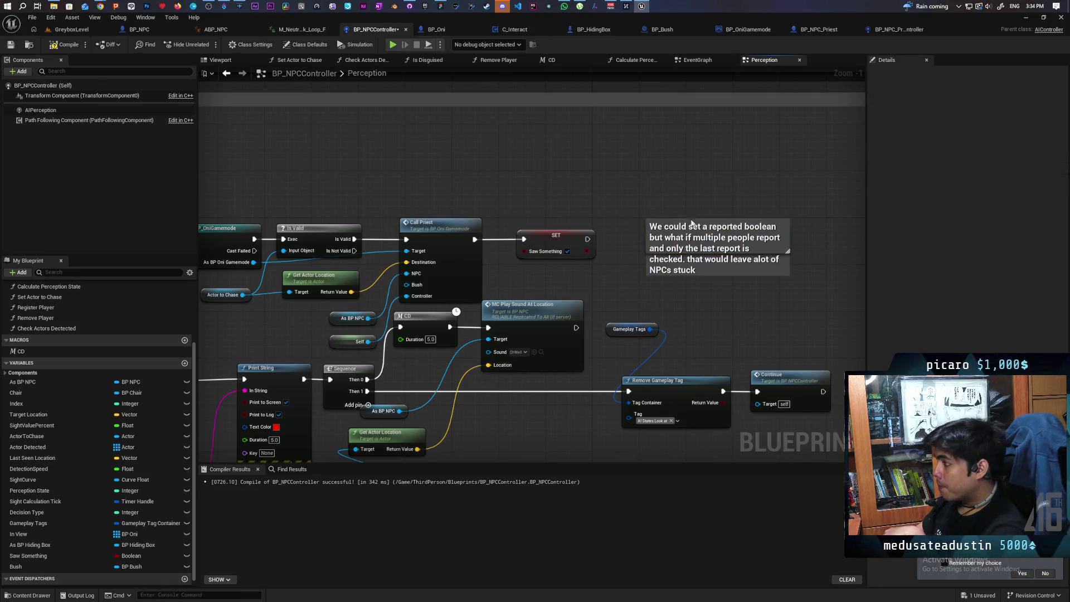
mouse_move(787, 251)
left_mouse_down()
mouse_move(801, 277)
mouse_move(790, 251)
mouse_move(761, 248)
left_mouse_up()
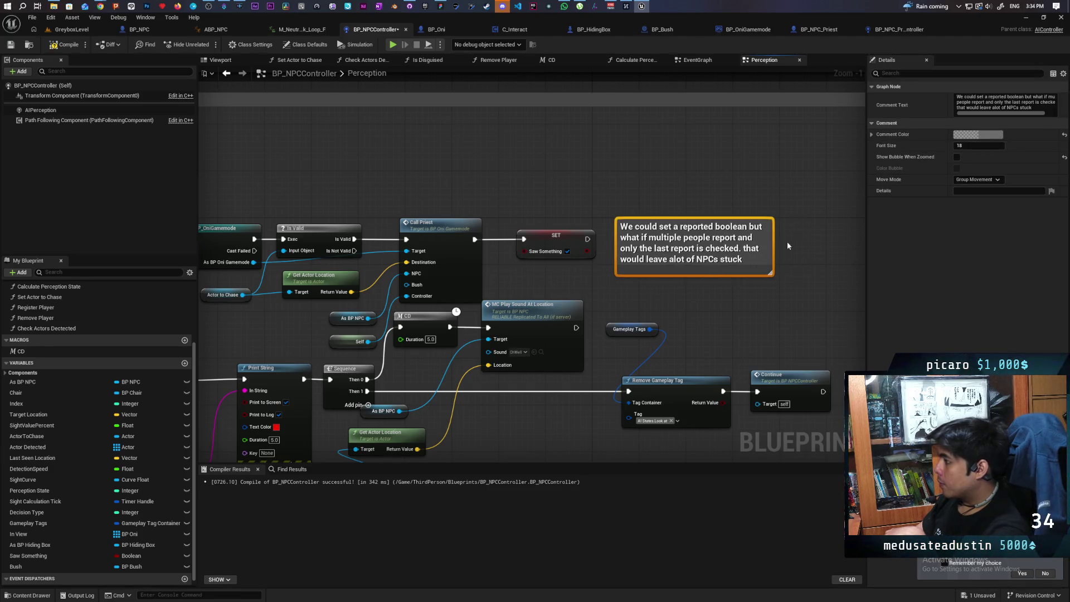
Step: Set the comment colour to pure red
left_click(981, 134)
left_click_drag(870, 195, 914, 156)
left_click(914, 334)
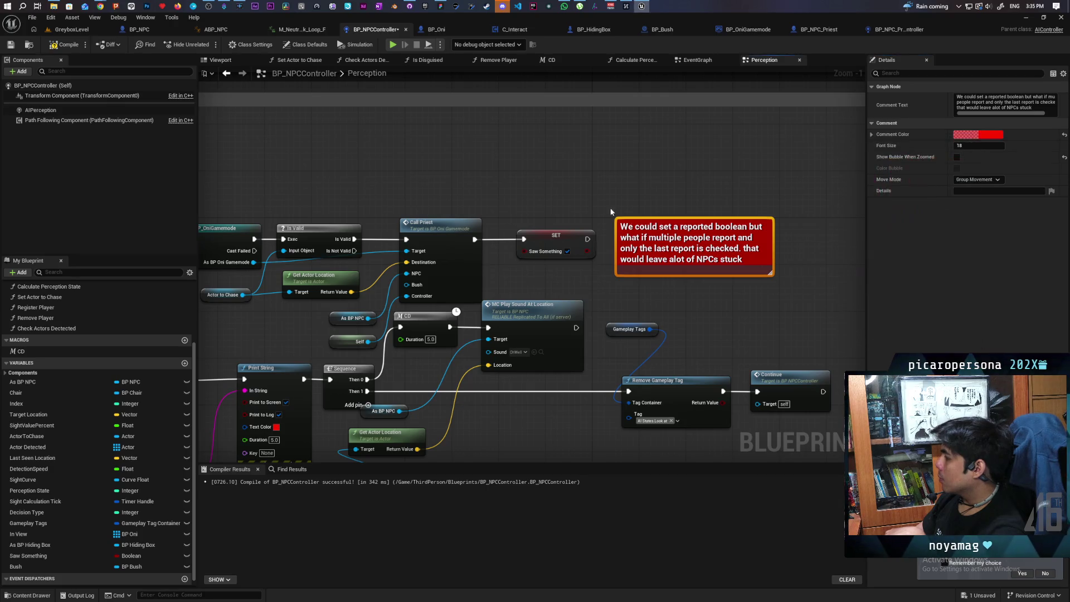
Step: Compile BP_NPCController and bring up GitHub Desktop showing BP_NPCController.uasset as changed
left_click(64, 45)
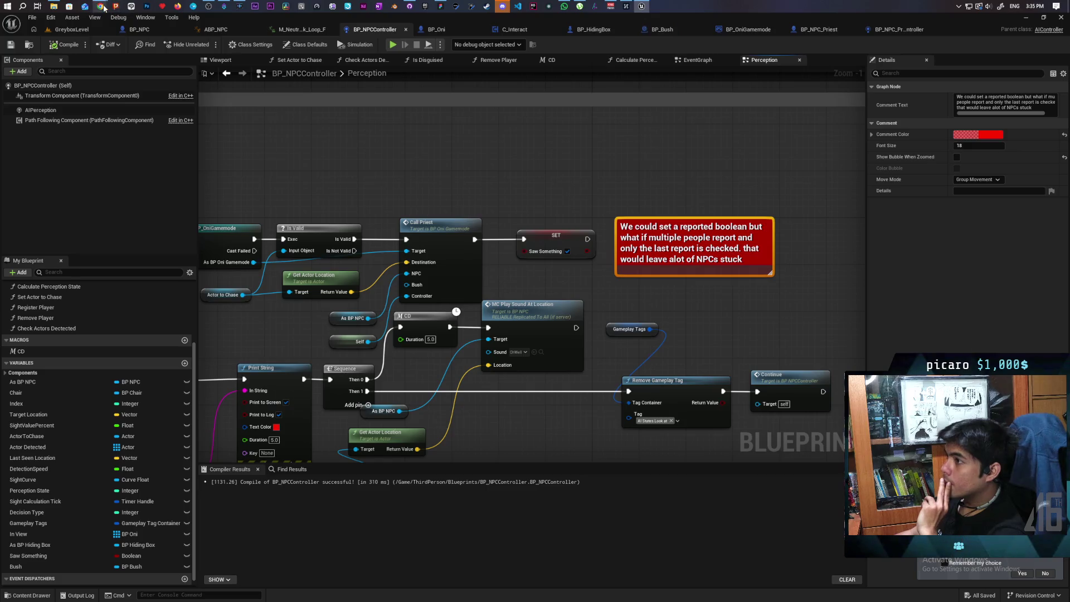
mouse_move(104, 7)
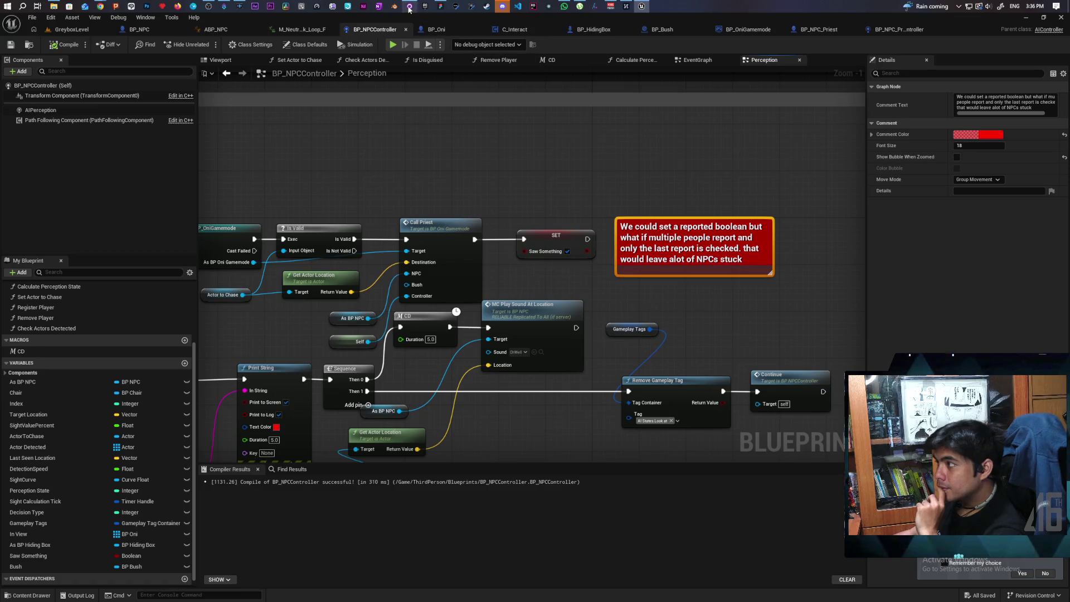
mouse_move(409, 9)
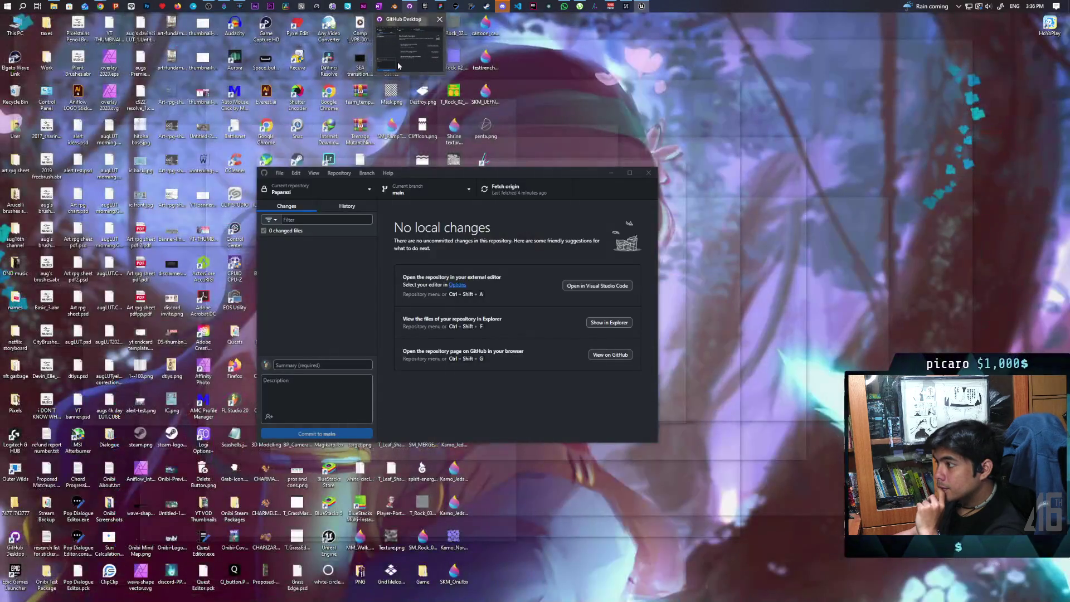
left_click(397, 62)
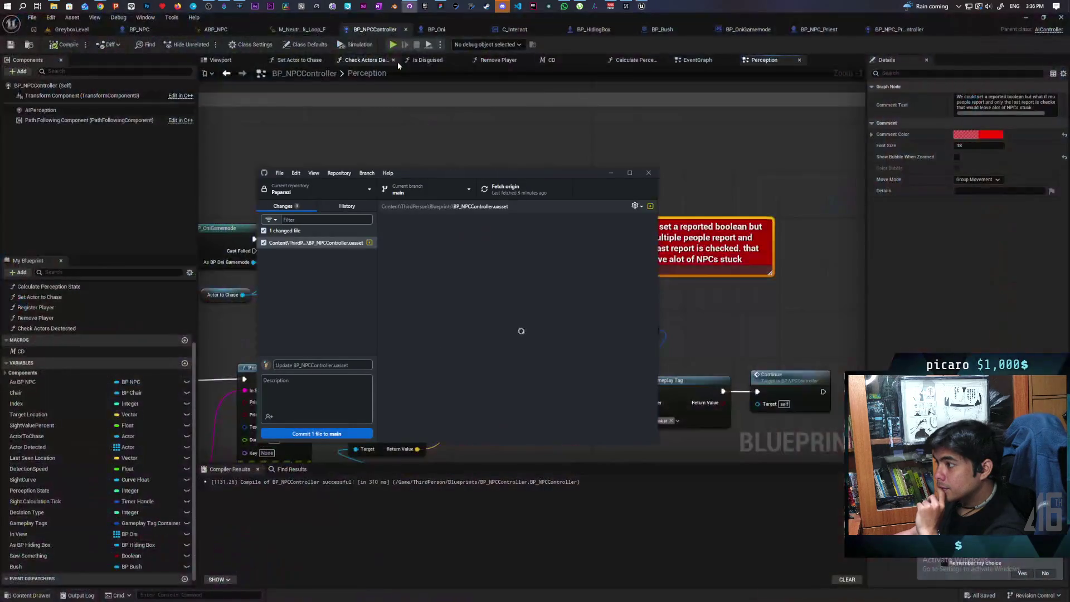
Step: Send GitHub Desktop behind Unreal and return to the FigJam to-do board
left_click(478, 133)
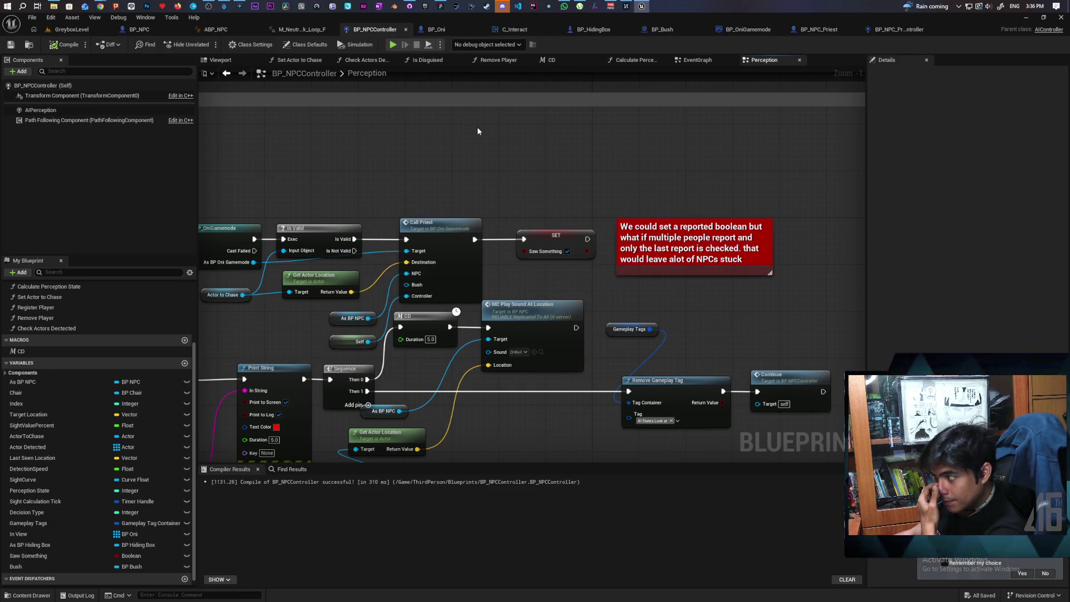
left_click(441, 6)
scroll(569, 399, "down", 3)
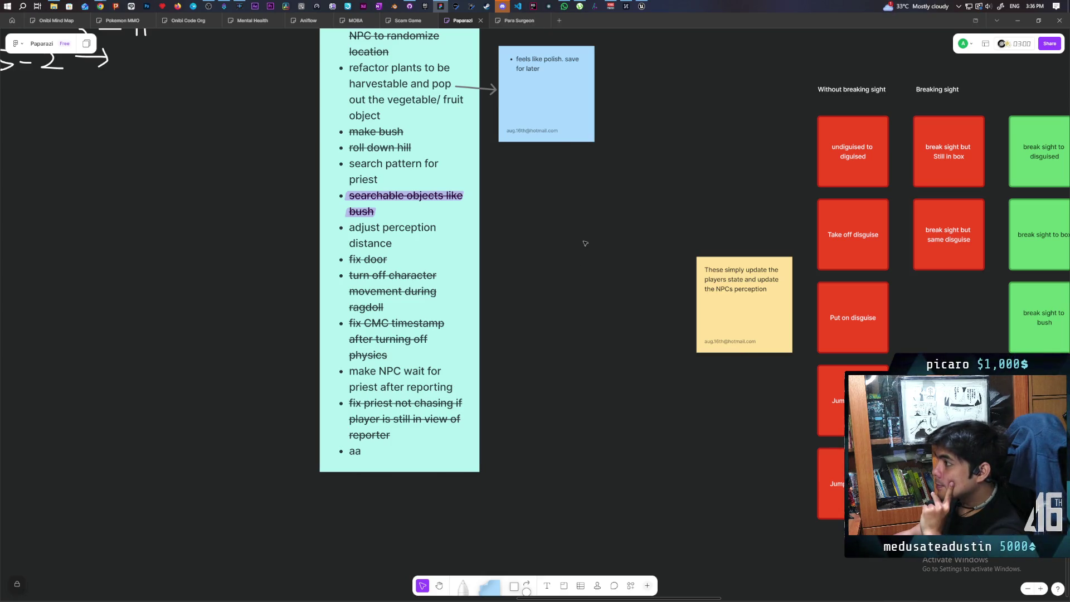
scroll(523, 376, "up", 2)
left_click_drag(512, 302, 521, 304)
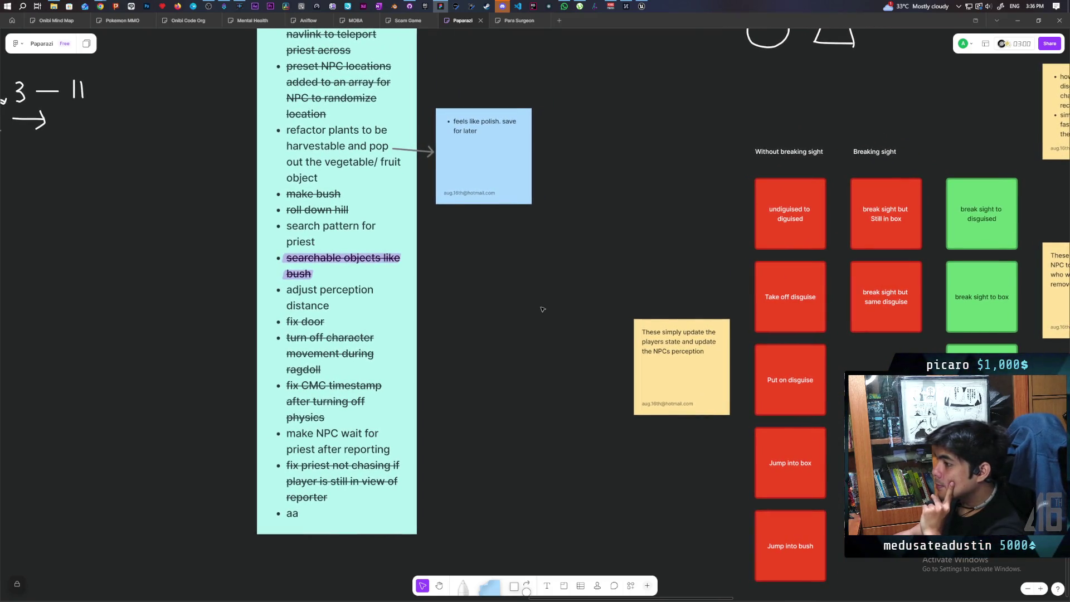
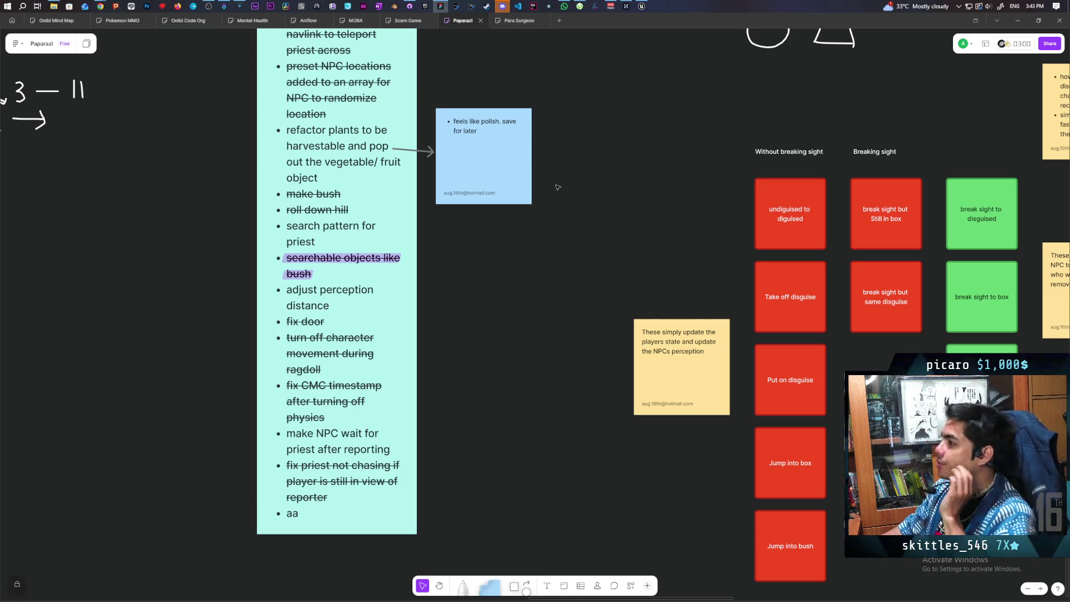
Step: Review the pending BP_NPCController changes and past commits, then return to the whiteboard
left_click(409, 7)
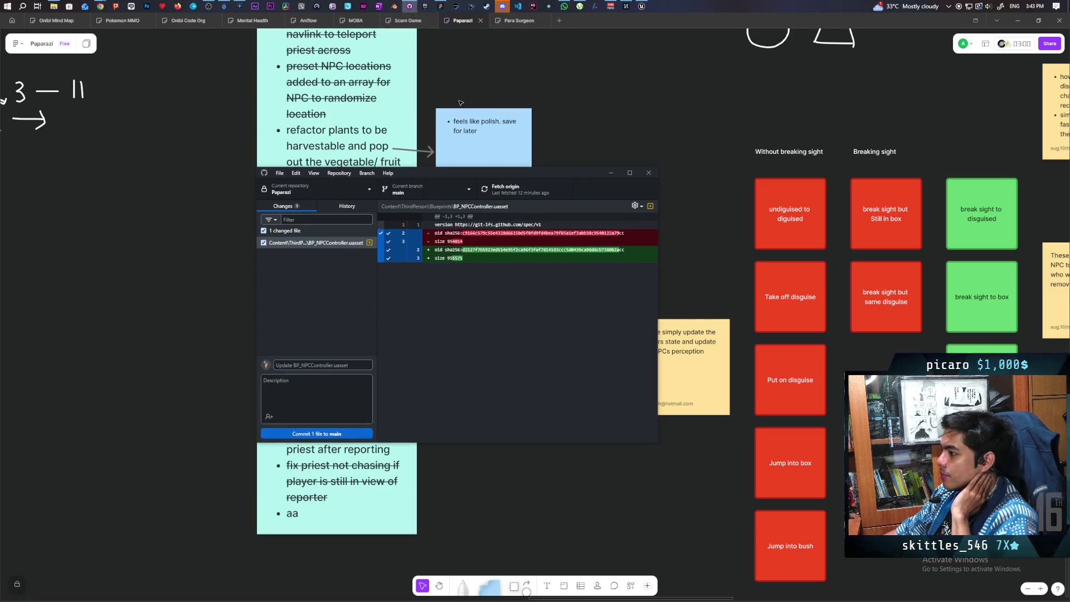
left_click(347, 206)
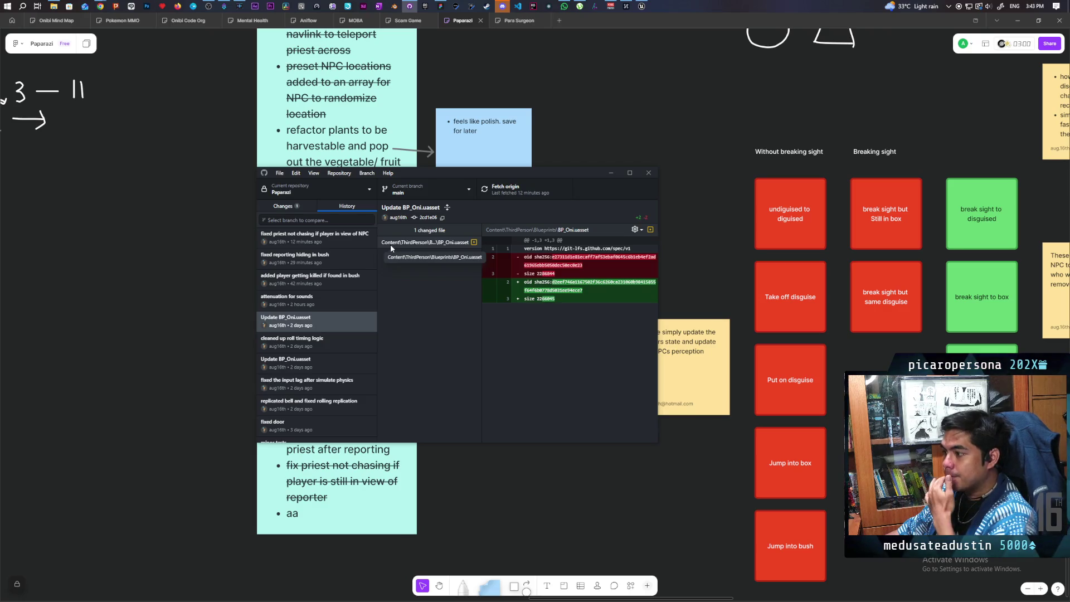
left_click(137, 258)
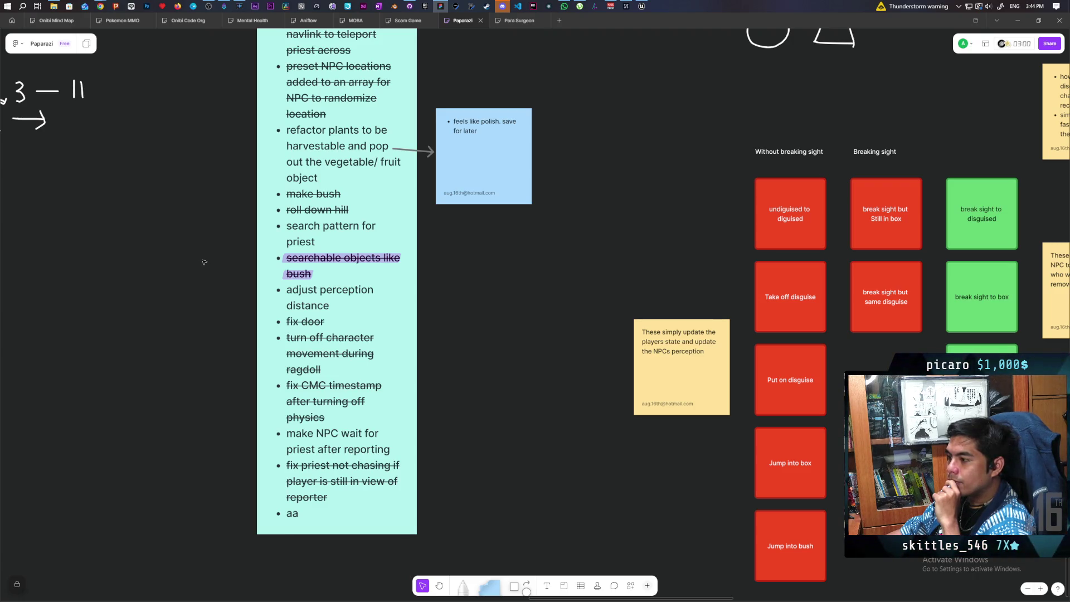
Step: Strike through 'adjust perception distance' on the FigJam to-do list
triple_click(307, 293)
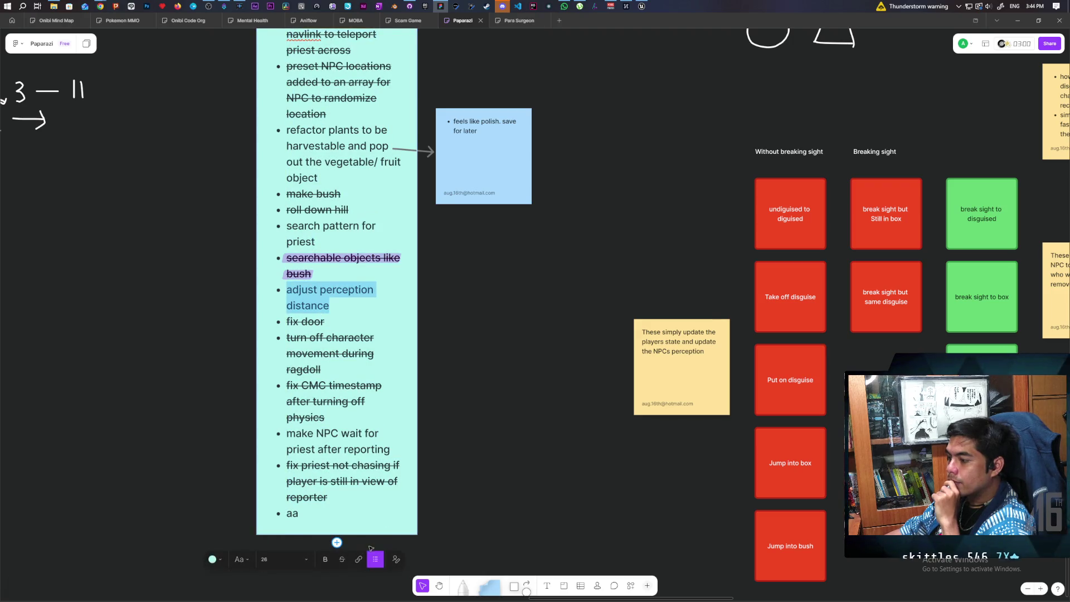
left_click(342, 559)
scroll(476, 424, "up", 2)
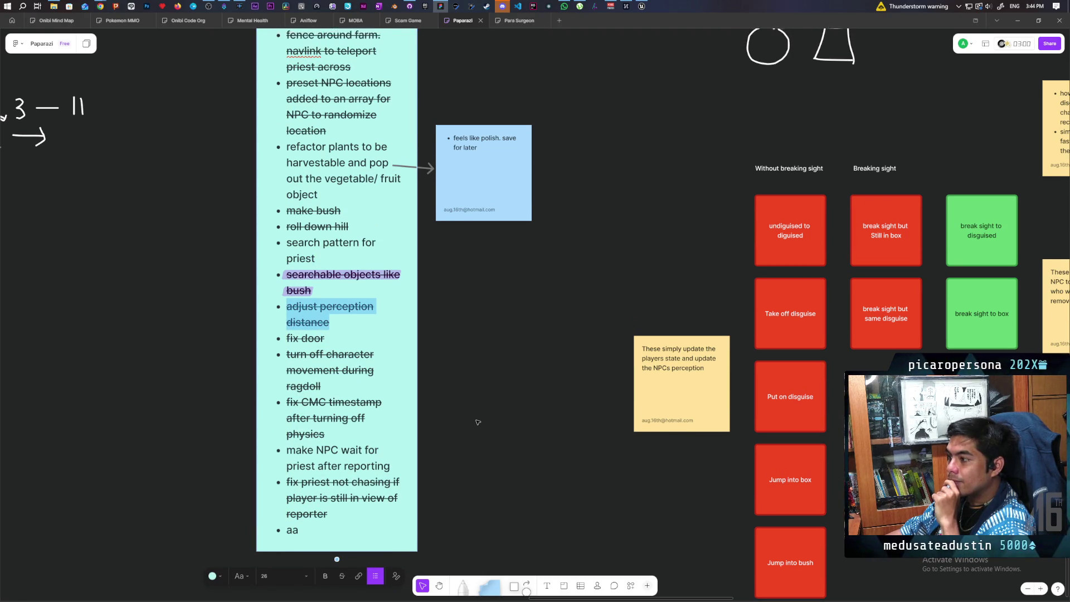
scroll(478, 422, "up", 4)
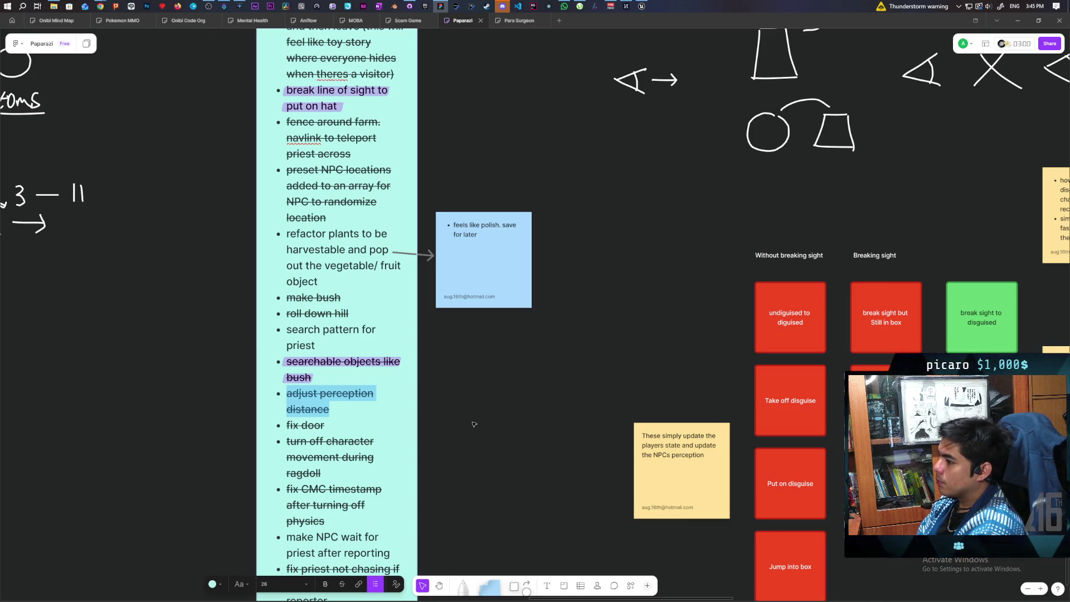
Step: Highlight 'search pattern for' and 'priest' with the pink highlighter pen
left_click(456, 586)
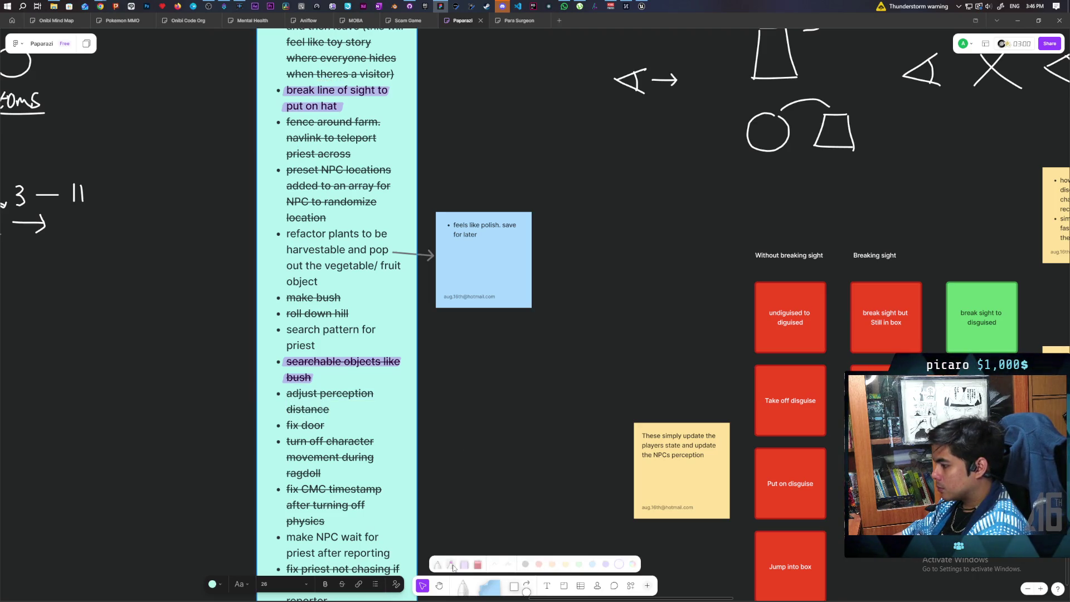
left_click(451, 565)
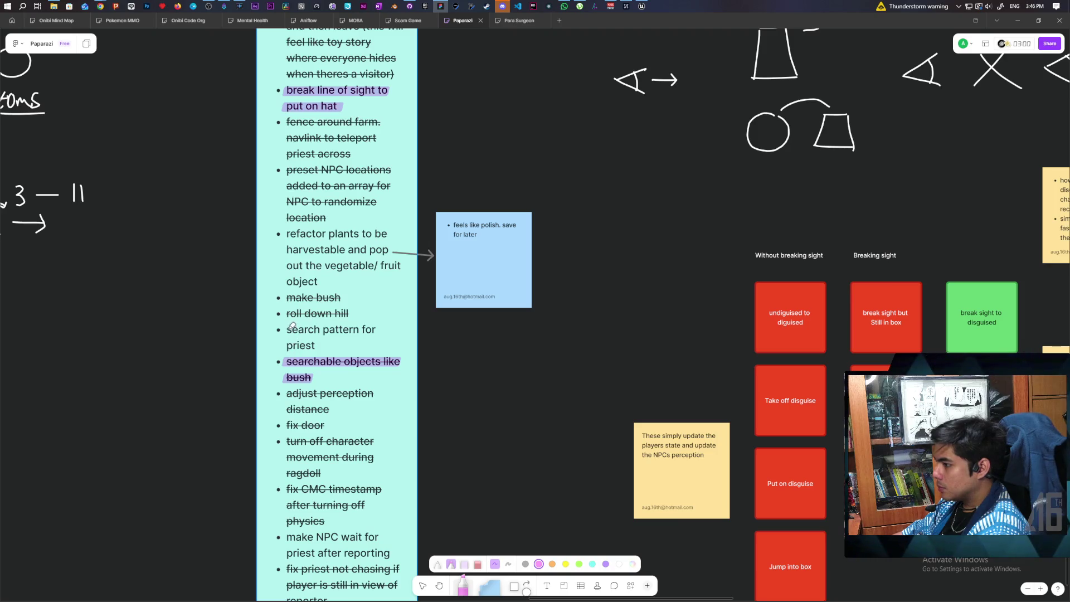
left_click_drag(287, 330, 370, 335)
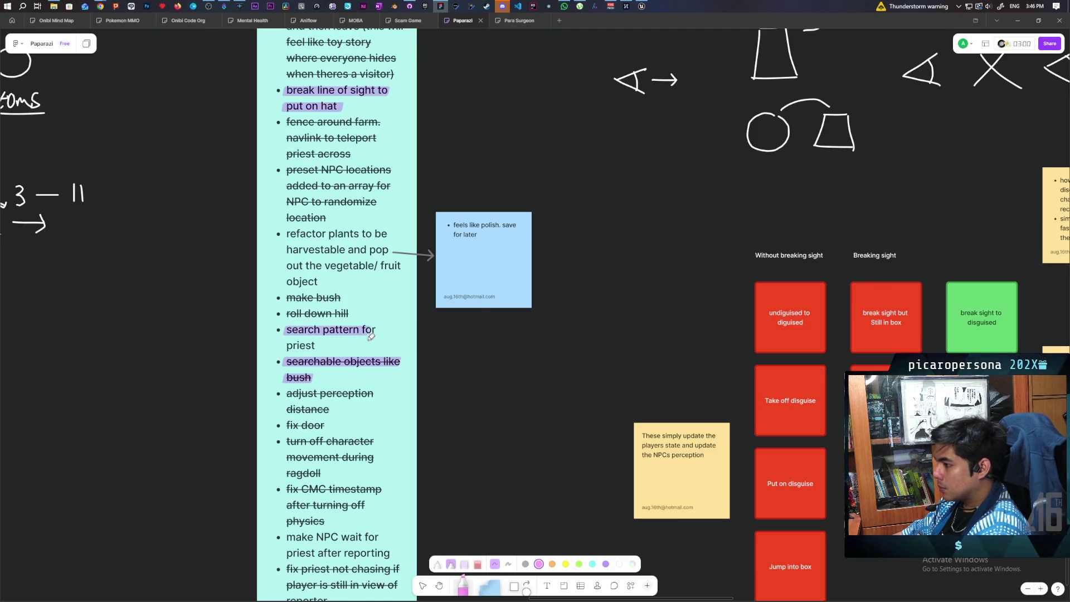
left_click_drag(283, 346, 317, 350)
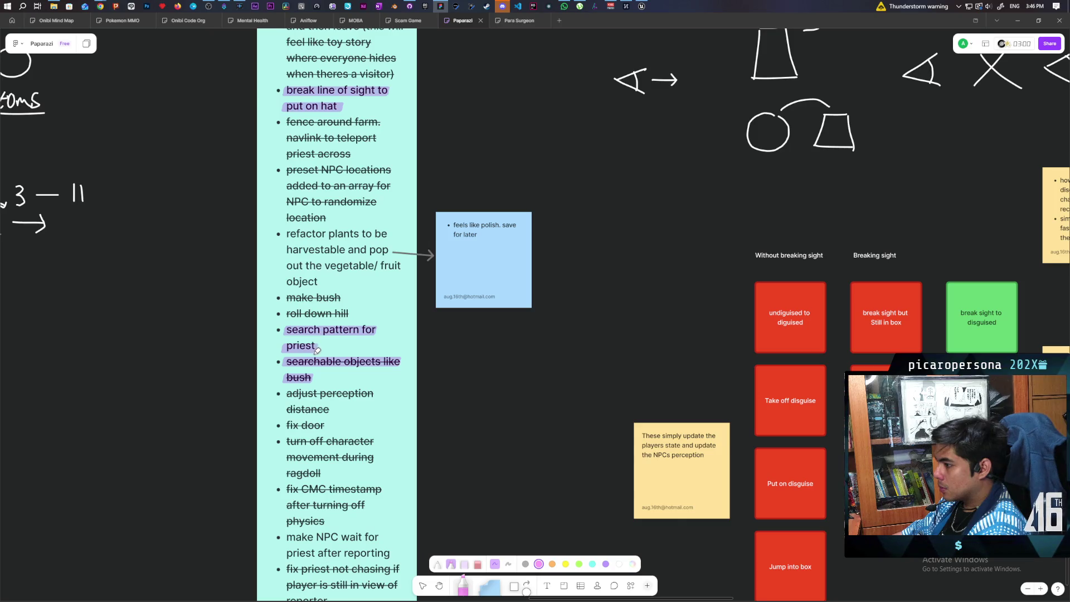
key("ctrl+z")
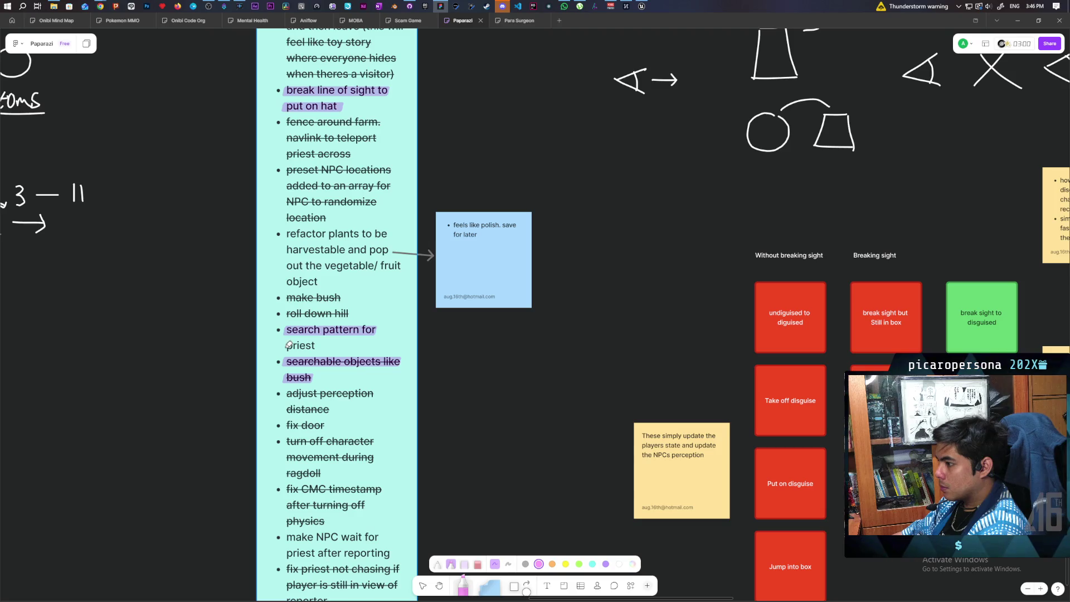
left_click_drag(285, 347, 323, 350)
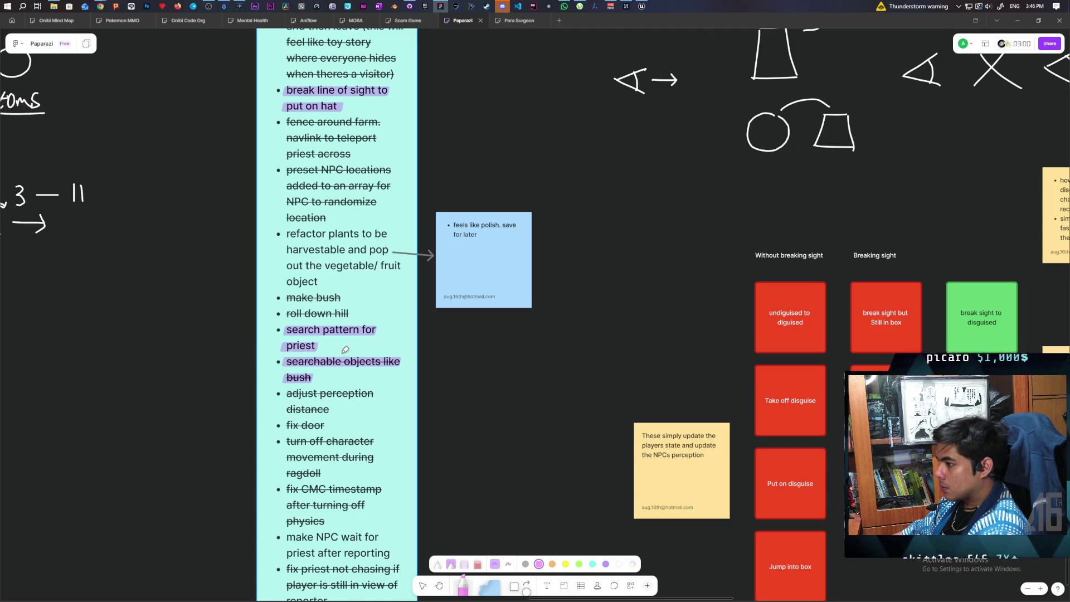
left_click(438, 564)
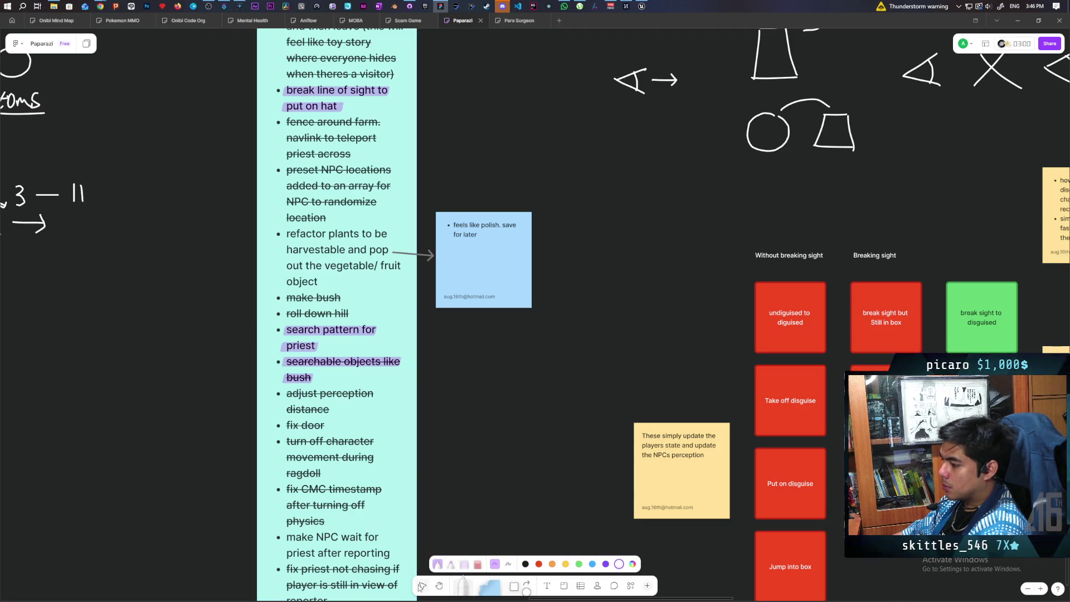
left_click(422, 586)
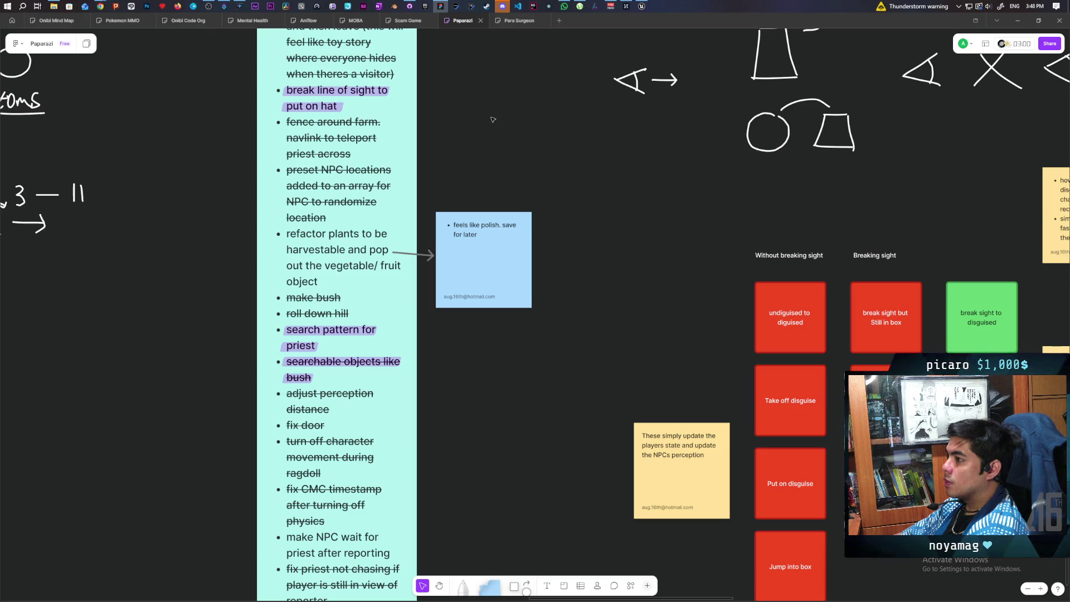
mouse_move(646, 7)
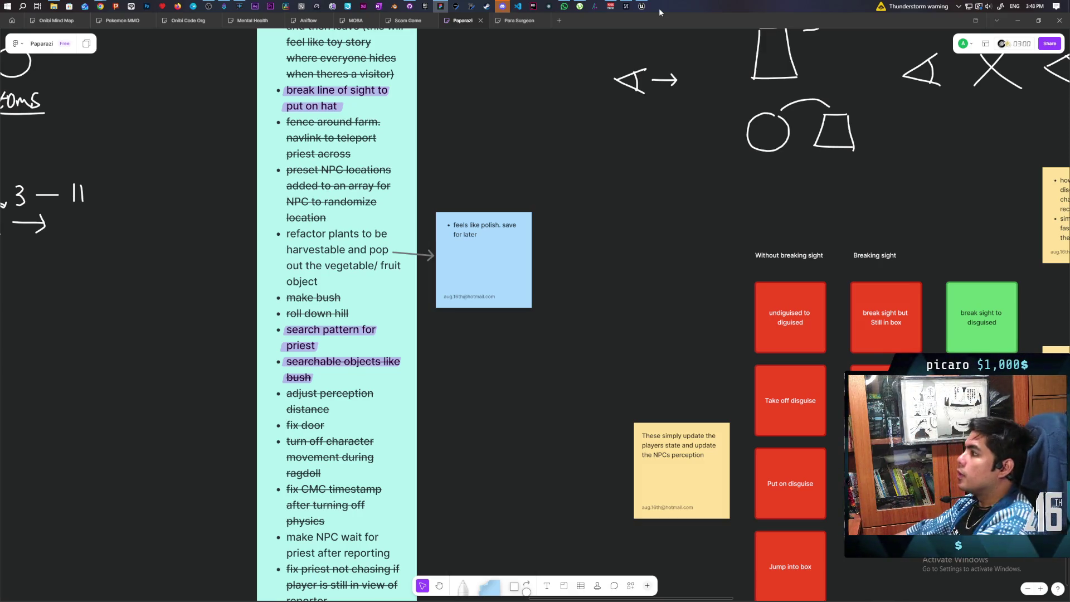
left_click(642, 6)
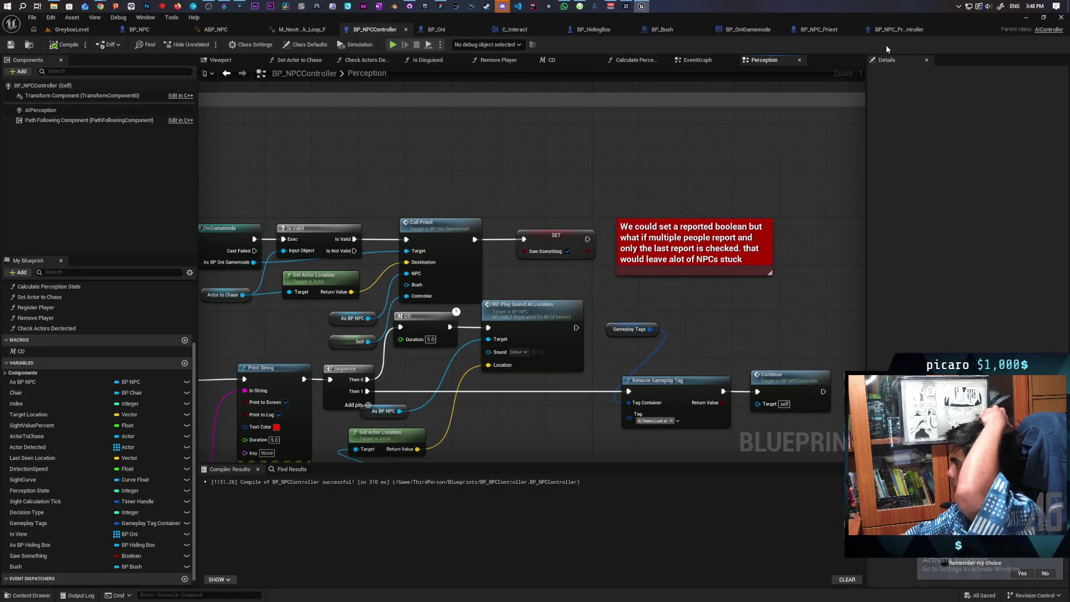
Step: Glance at the BP_Bush graph, then show the BP_NPC_Priest_Controller event graph
left_click(660, 30)
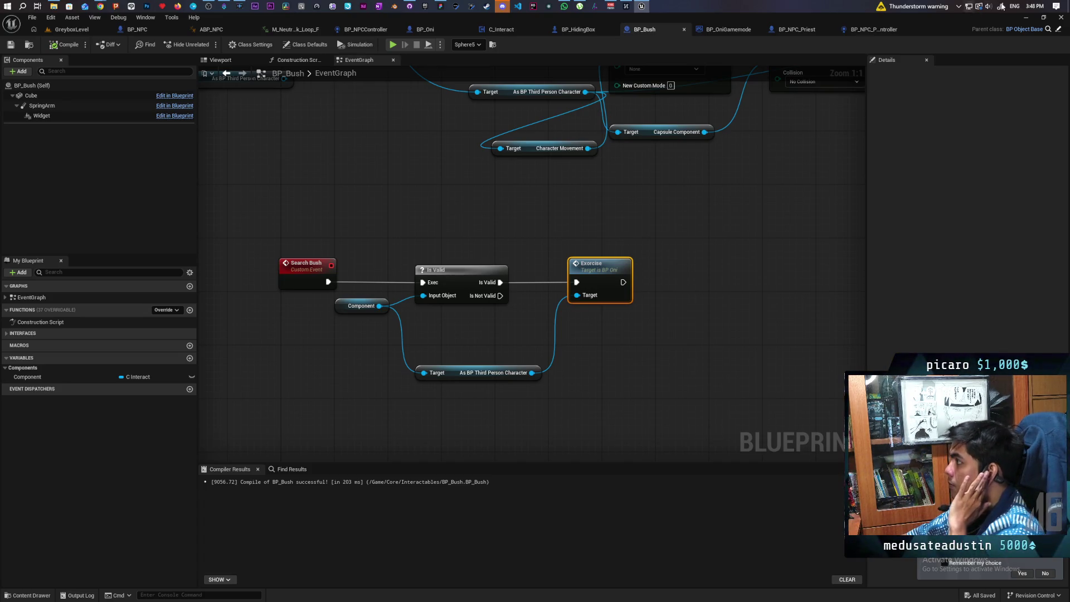
left_click(881, 33)
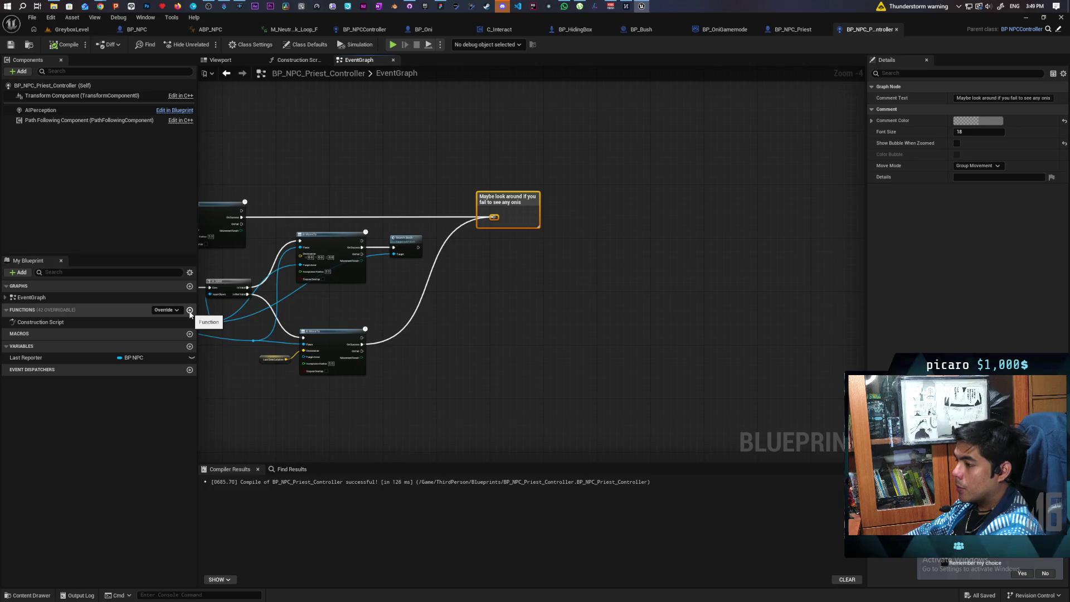
Step: Create a 'Trace Surrounding Area' function, call it from the event graph, and compile
left_click(189, 310)
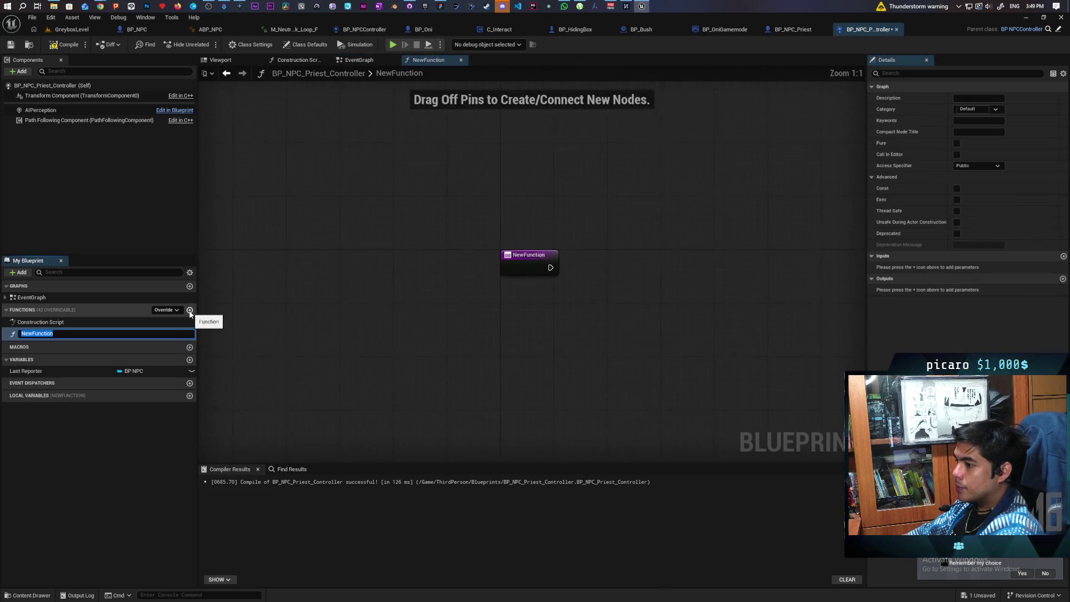
type("Trace")
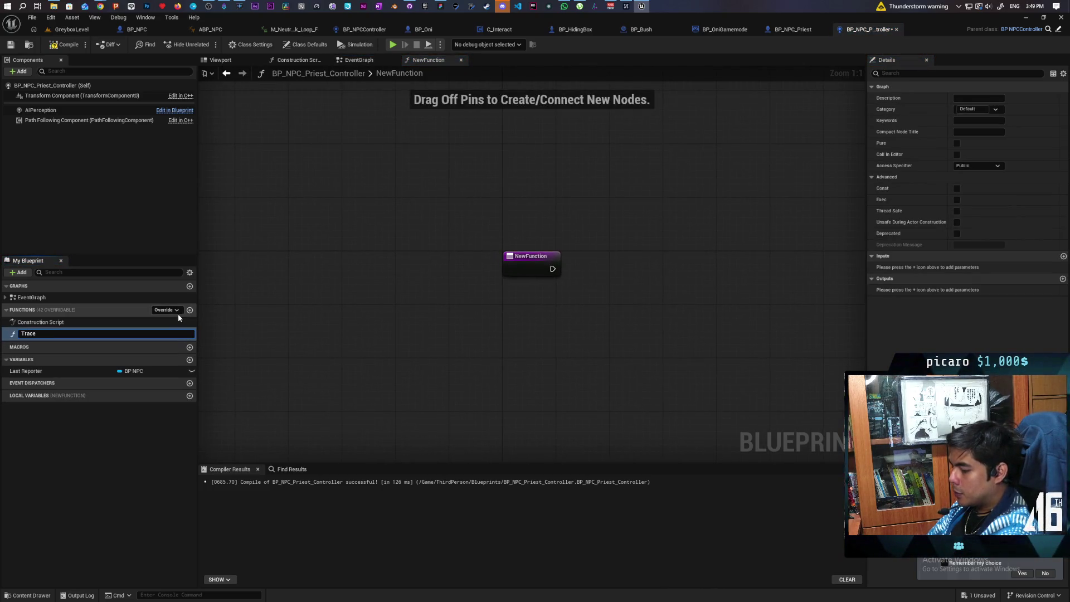
type(" Surrounding Area")
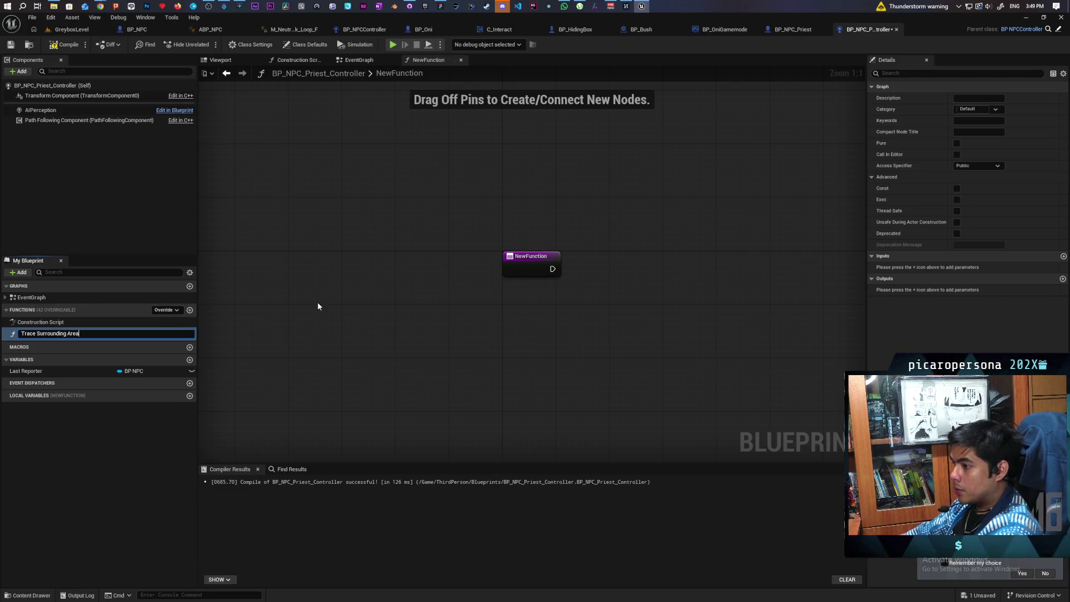
key("Return")
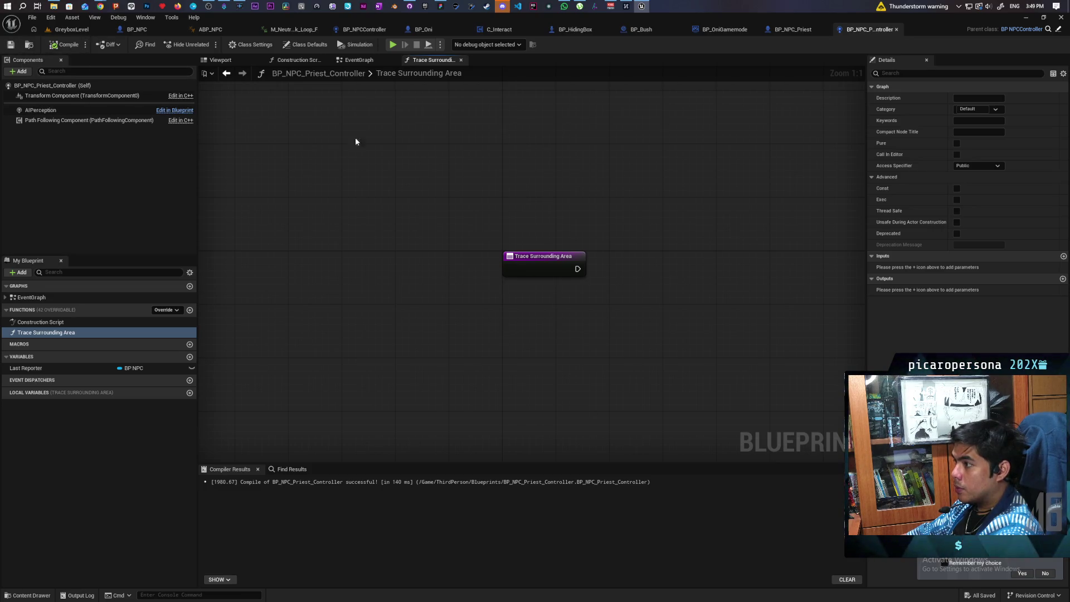
left_click(355, 60)
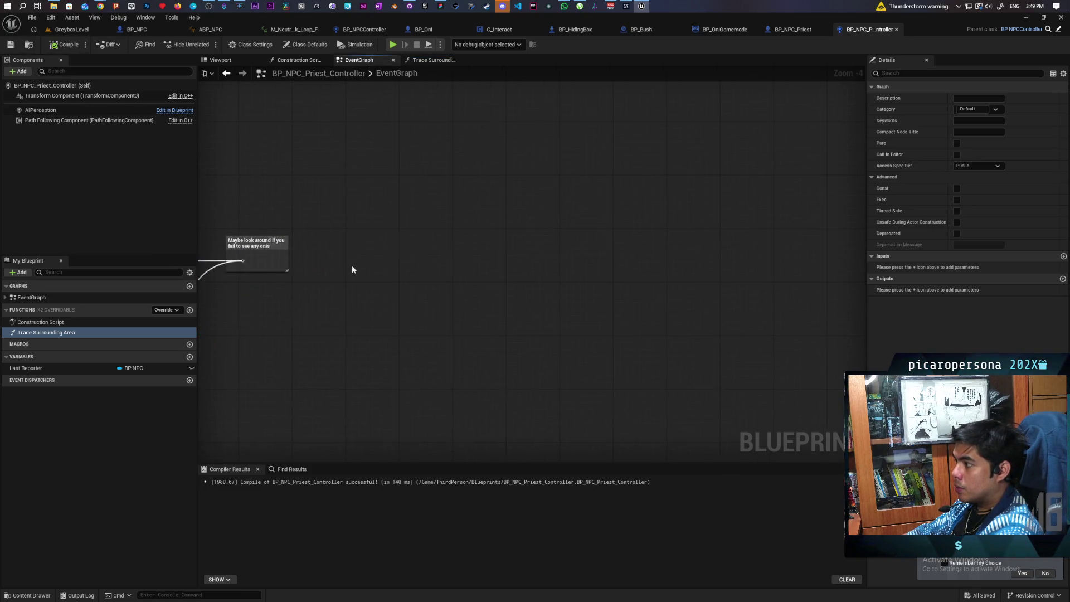
left_click_drag(39, 338, 471, 289)
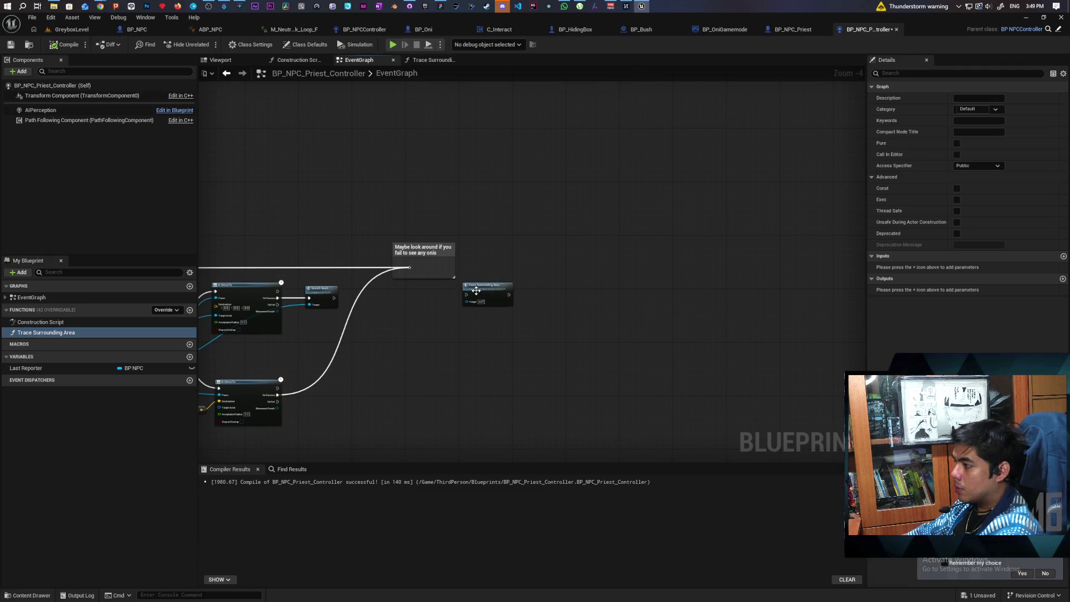
scroll(473, 287, "up", 3)
left_click_drag(360, 250, 485, 244)
left_click(65, 45)
Step: Inside the function, add an As BP NPC getter feeding Get Scaled Capsule Size
double_click(480, 232)
mouse_move(481, 232)
left_mouse_down()
mouse_move(408, 273)
mouse_move(401, 241)
left_mouse_up()
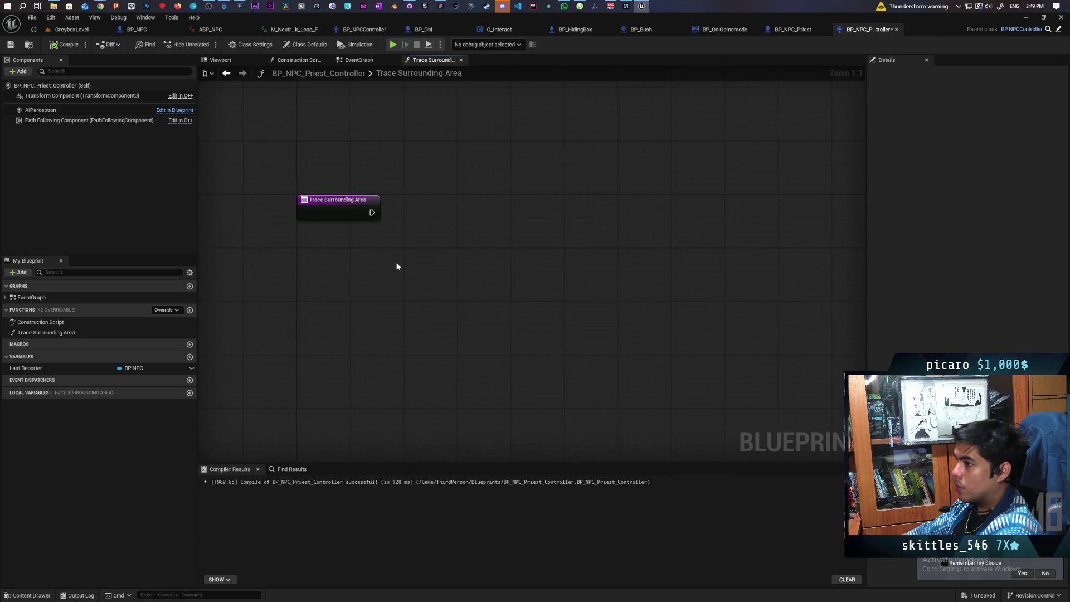
right_click(378, 262)
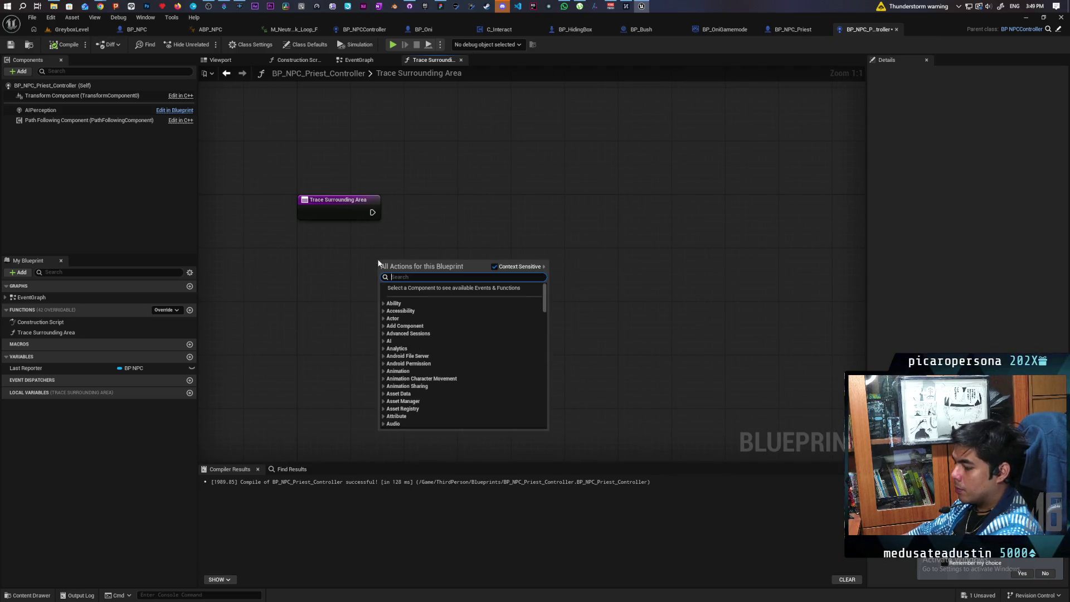
type("as npc")
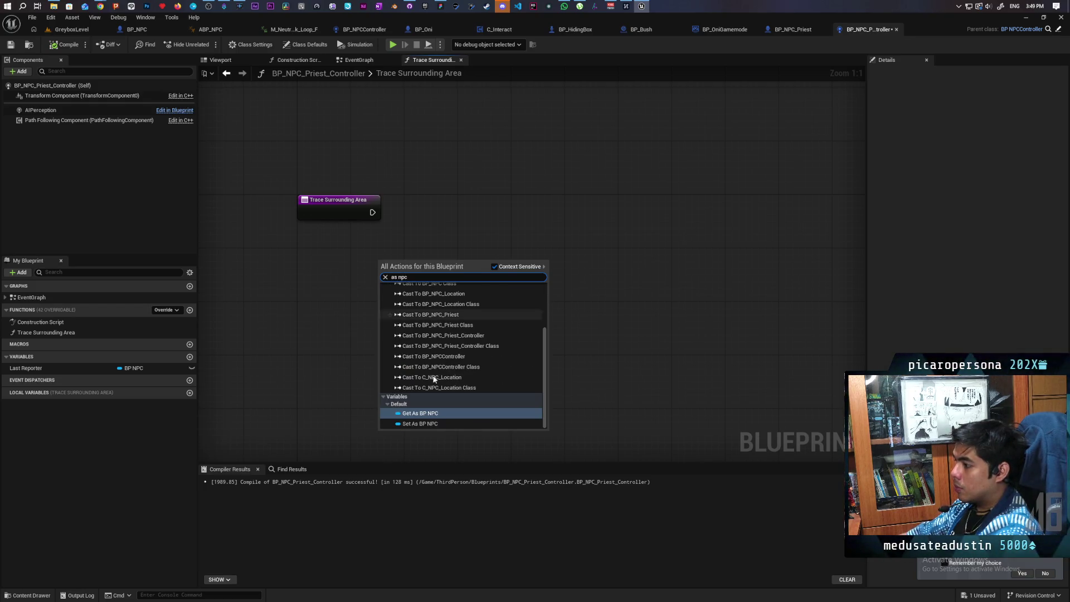
left_click(447, 413)
mouse_move(385, 261)
left_mouse_down()
mouse_move(305, 288)
mouse_move(348, 335)
left_mouse_up()
type("g")
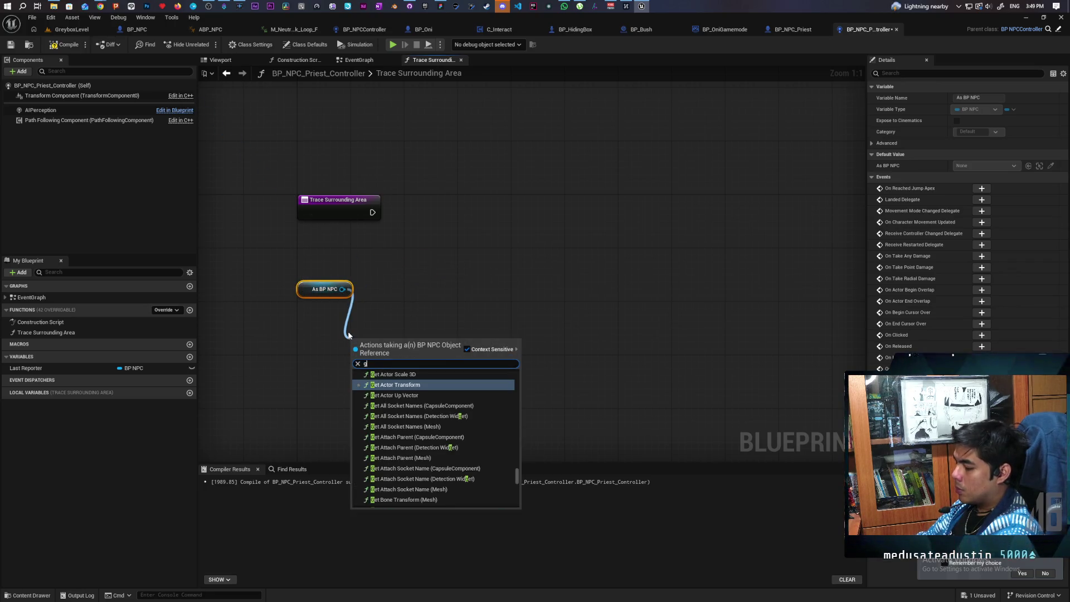
type("et capsule")
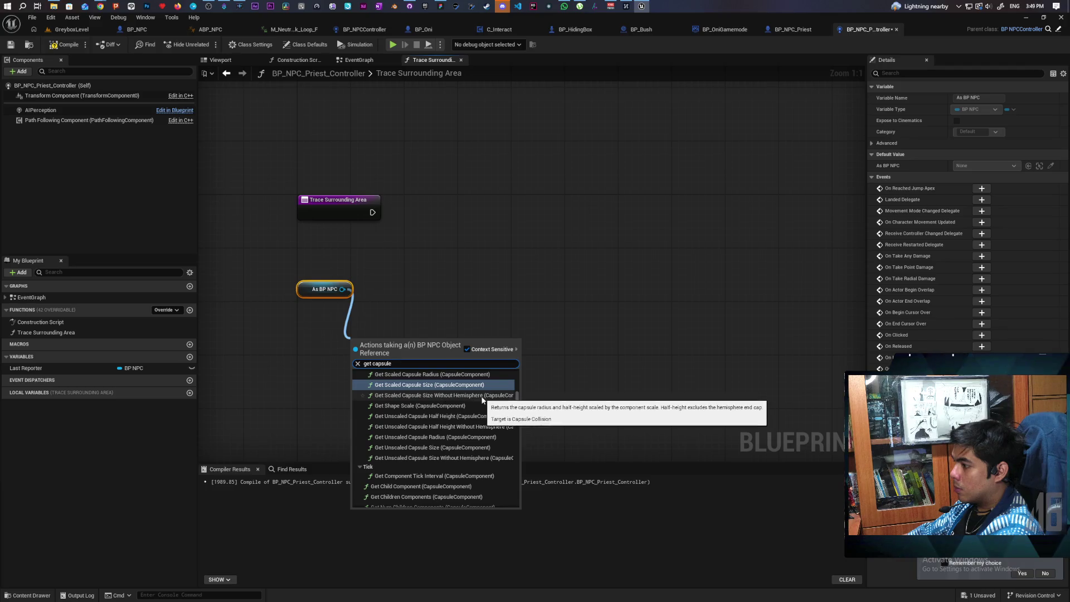
left_click(433, 385)
mouse_move(398, 360)
left_mouse_down()
mouse_move(369, 346)
mouse_move(389, 332)
left_mouse_up()
left_click(414, 286)
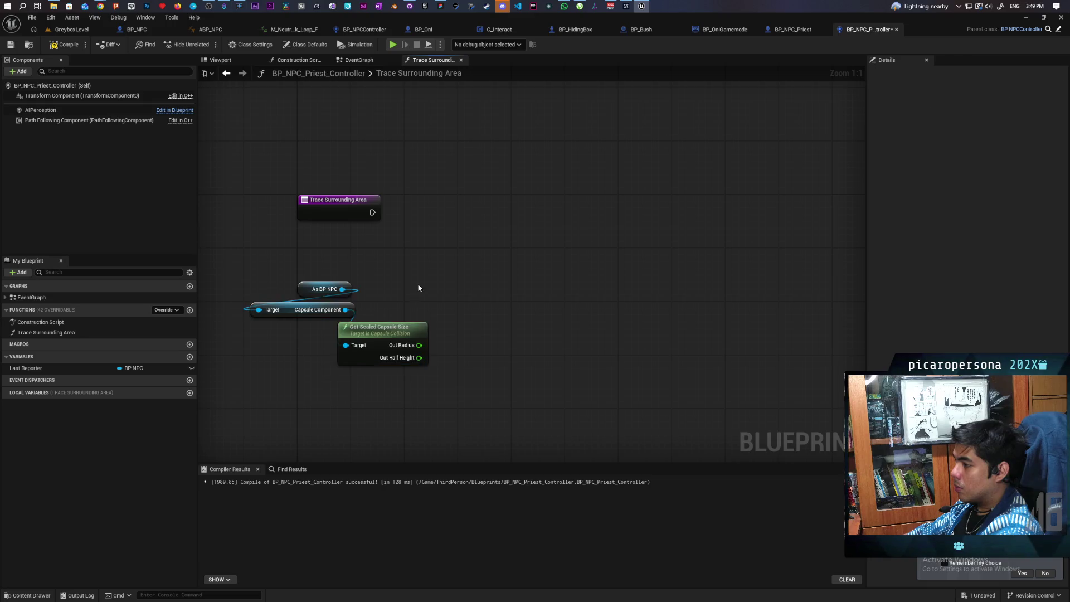
right_click(477, 267)
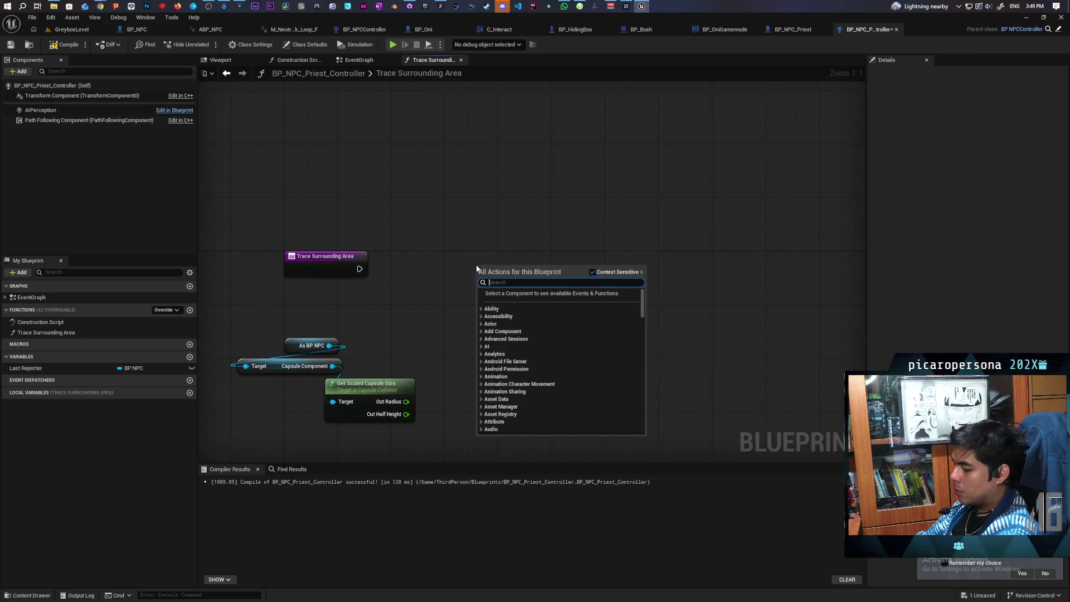
Step: Add Multi Capsule Trace By Channel wired from the function entry, then arrange the nodes
type("capsule trace")
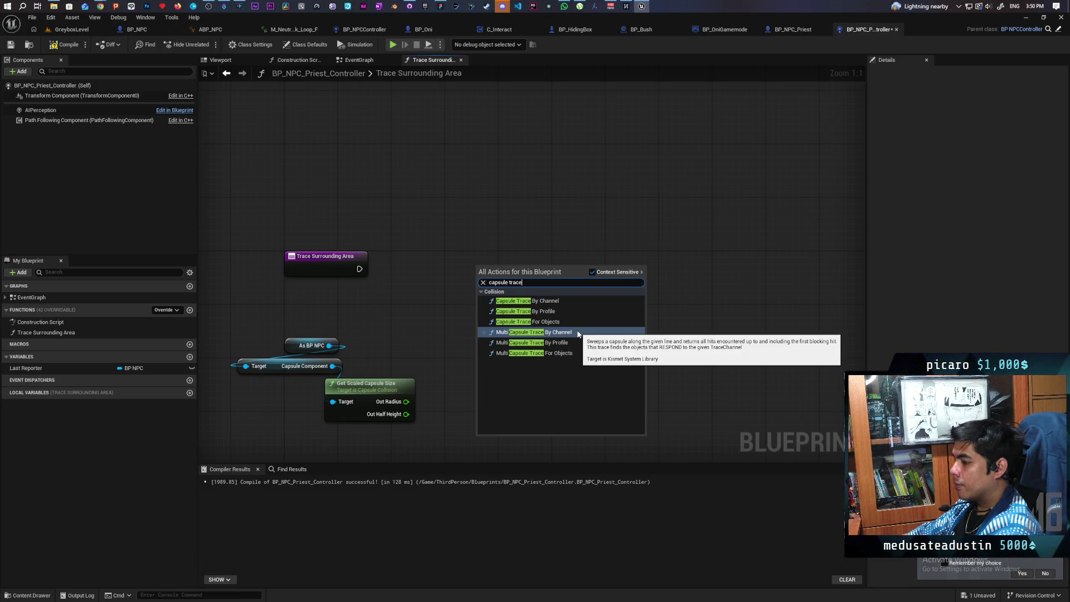
left_click(578, 333)
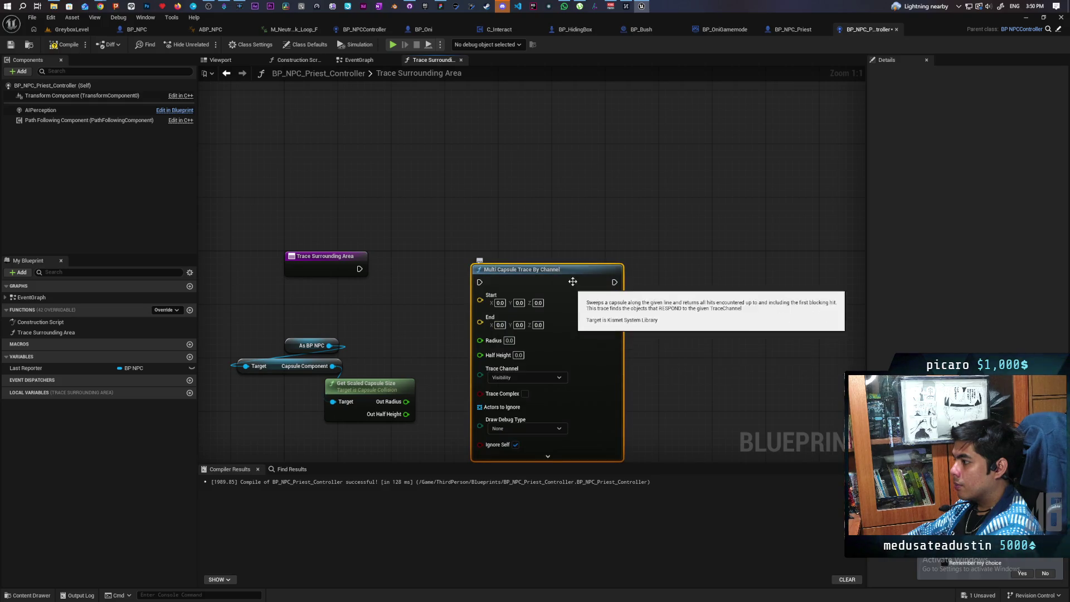
mouse_move(360, 270)
left_mouse_down()
mouse_move(352, 263)
mouse_move(365, 276)
mouse_move(498, 256)
mouse_move(562, 259)
mouse_move(494, 227)
mouse_move(466, 227)
left_mouse_up()
mouse_move(393, 261)
left_mouse_down()
mouse_move(357, 313)
mouse_move(325, 312)
left_mouse_up()
left_click(464, 283)
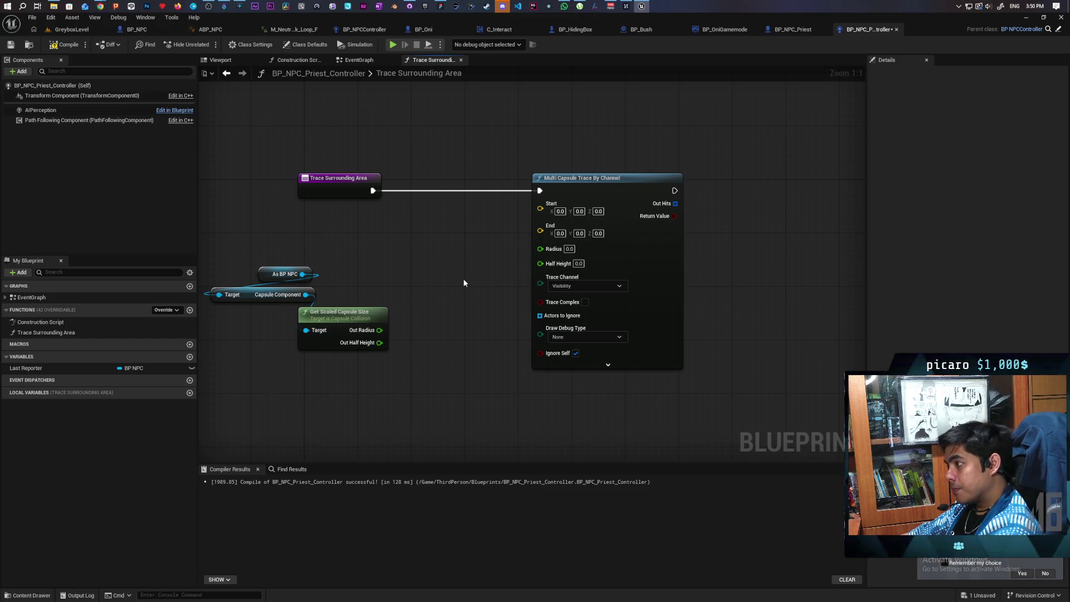
scroll(463, 279, "down", 2)
left_click_drag(574, 214, 651, 211)
scroll(496, 240, "up", 1)
left_click(507, 243)
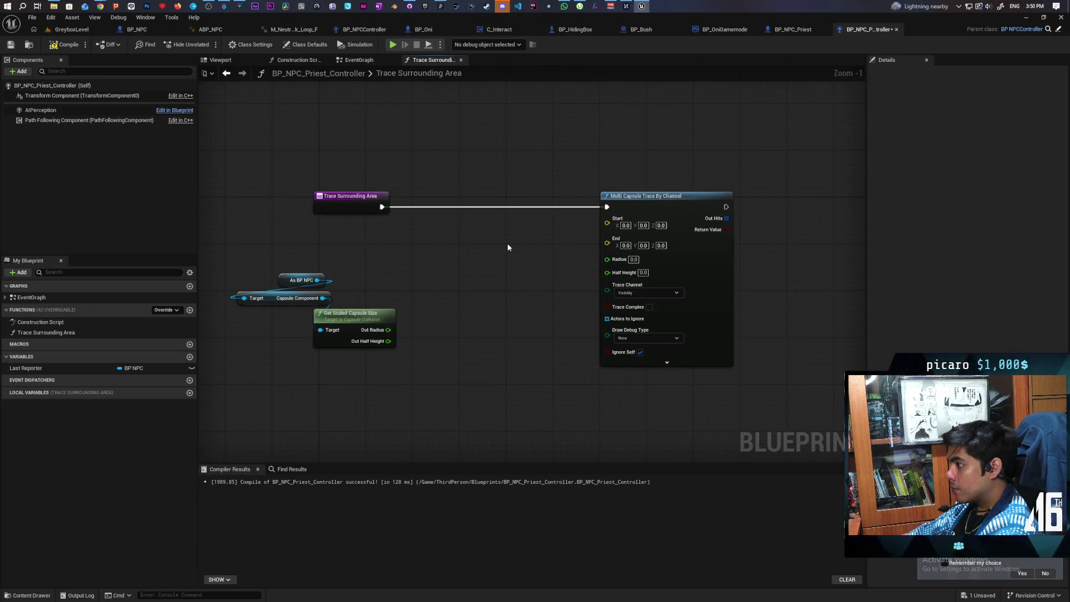
Step: Add a Rotate Vector Around Axis node beside the capsule trace
right_click(507, 244)
type("rotate")
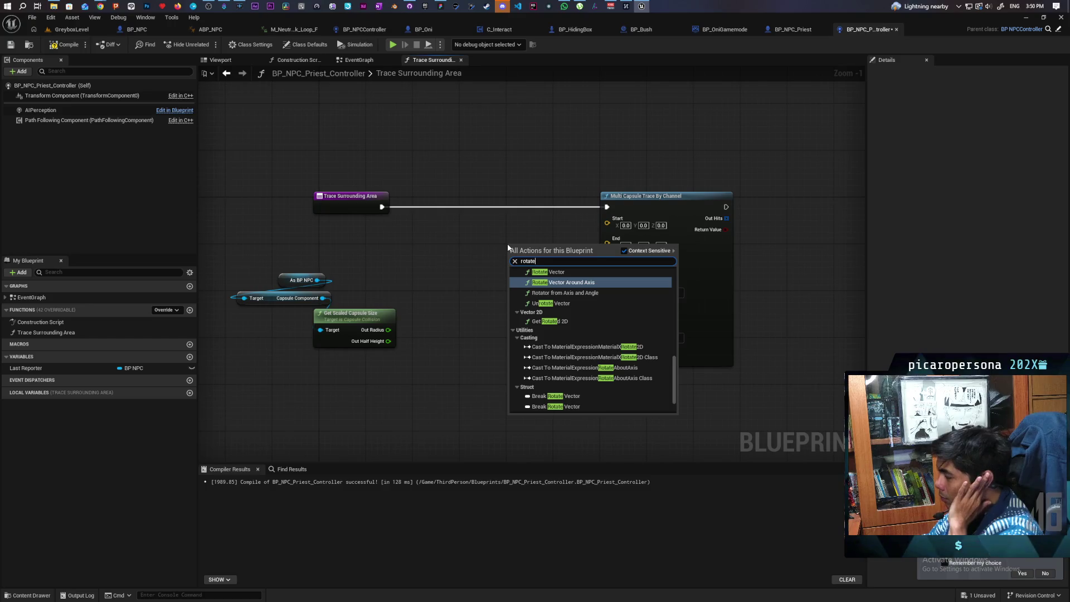
key("Return")
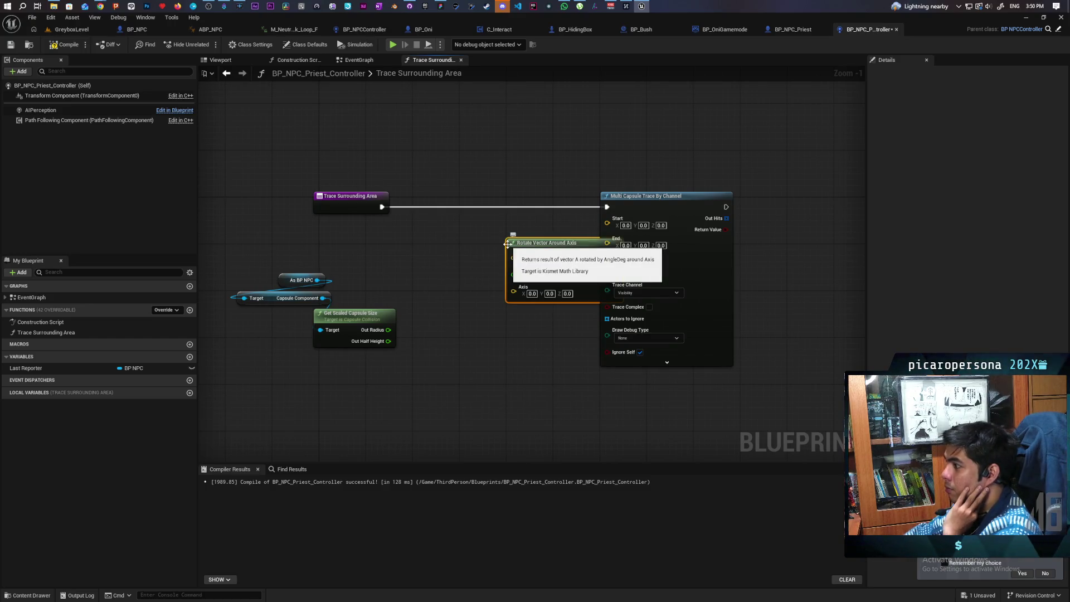
mouse_move(565, 244)
left_mouse_down()
mouse_move(511, 252)
mouse_move(530, 232)
mouse_move(528, 272)
left_mouse_up()
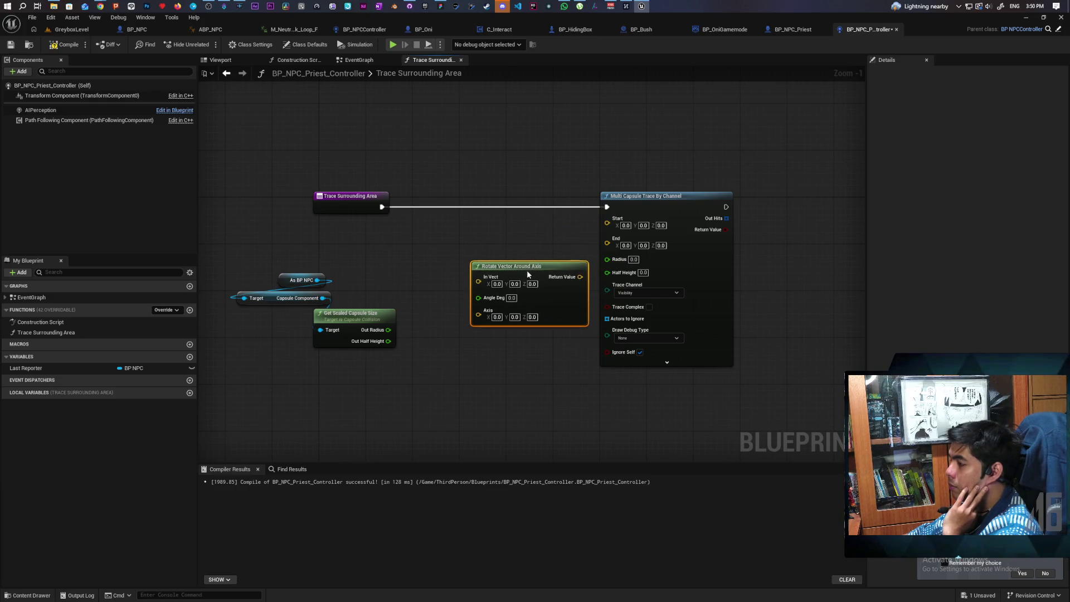
Step: Add the NPC's Get Actor Location, wiring it to the rotate node's Axis and the trace's Start
left_click_drag(333, 314, 357, 292)
type("get")
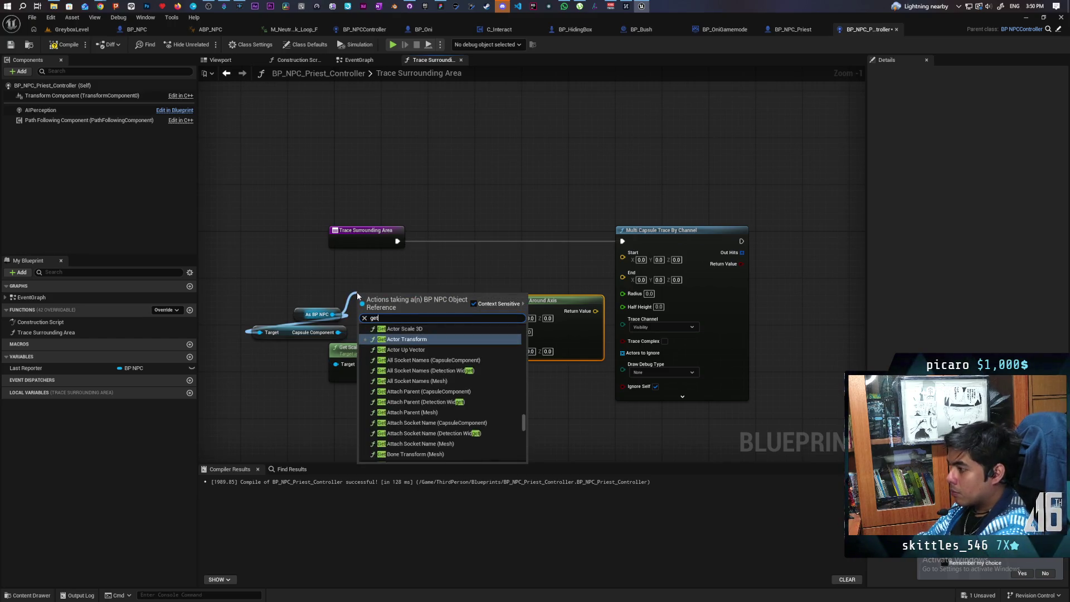
type(" actor loca")
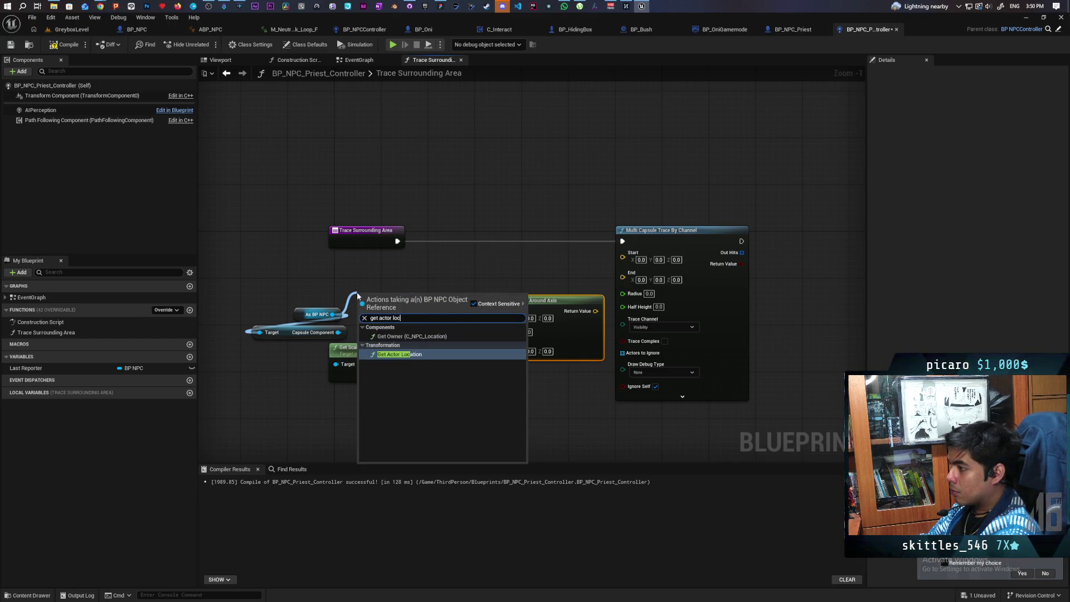
key("Return")
mouse_move(421, 311)
left_mouse_down()
mouse_move(490, 313)
mouse_move(477, 323)
mouse_move(505, 324)
mouse_move(493, 355)
mouse_move(493, 346)
left_mouse_up()
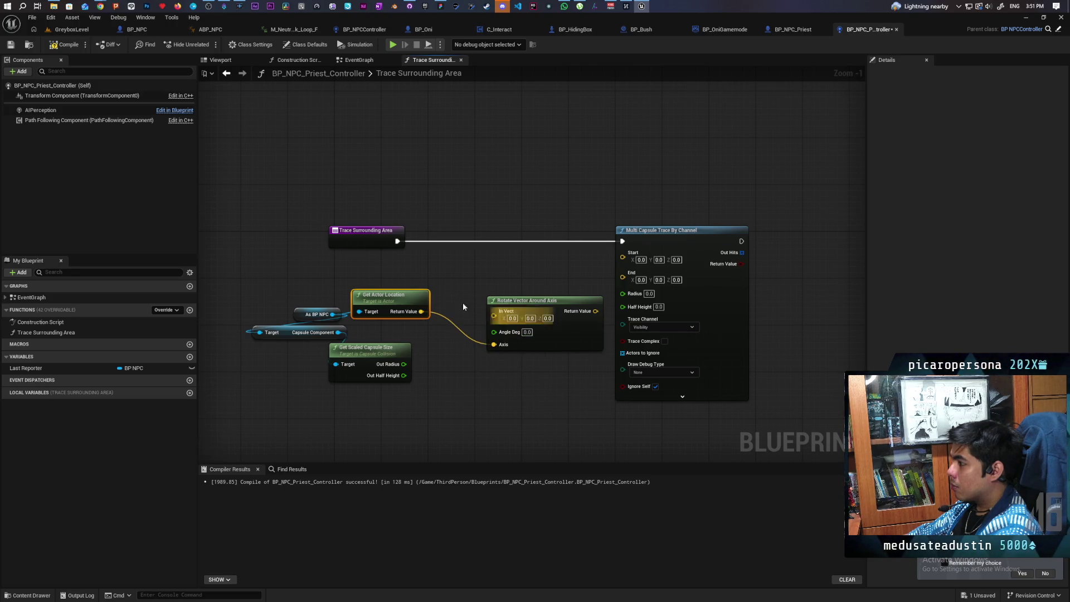
left_click_drag(421, 312, 623, 252)
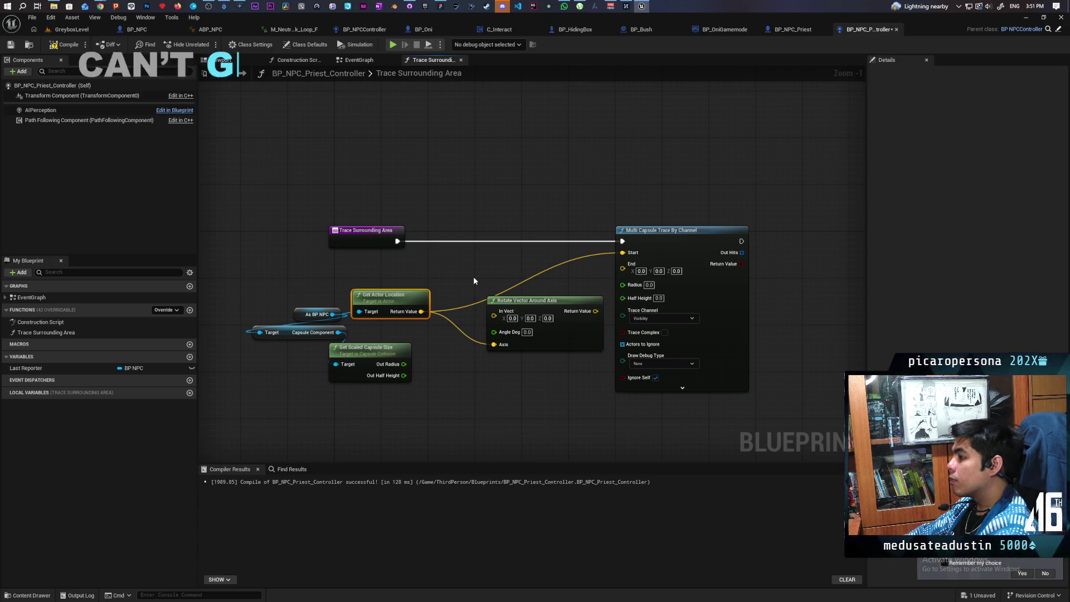
left_click_drag(562, 293, 463, 299)
left_click_drag(586, 248, 657, 250)
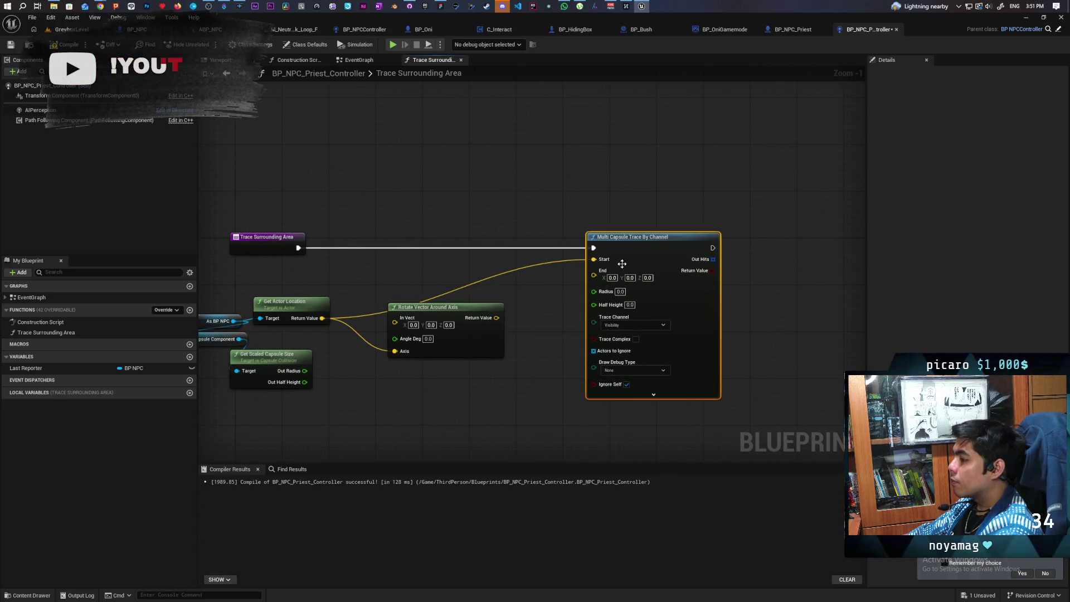
left_click_drag(428, 321, 469, 365)
scroll(469, 331, "up", 1)
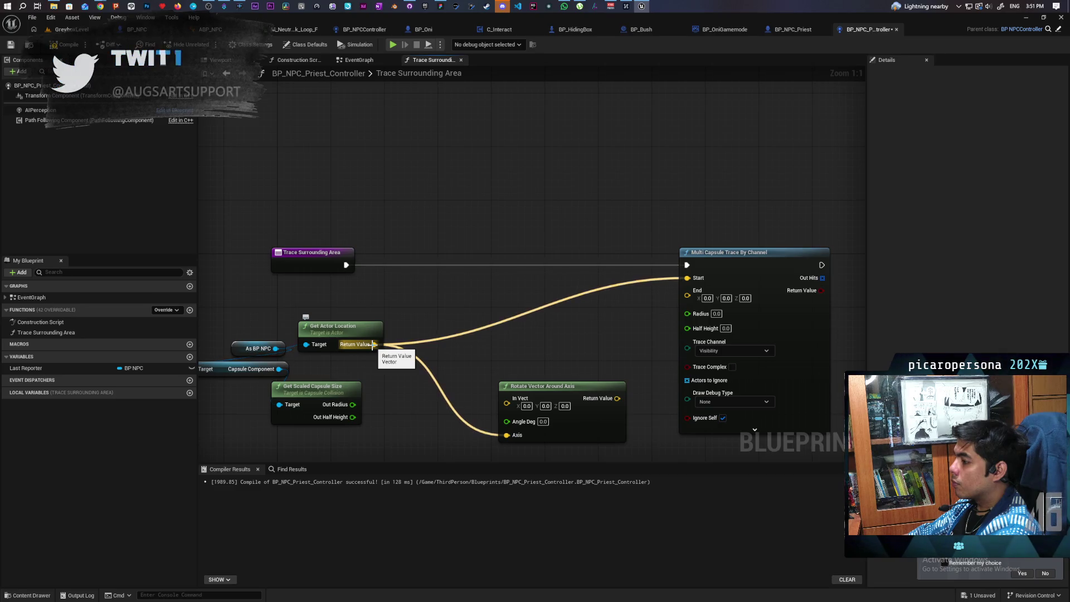
Step: Multiply the NPC's Get Actor Forward Vector by a float 1000.0
left_click_drag(275, 348, 289, 306)
type("get actor fo")
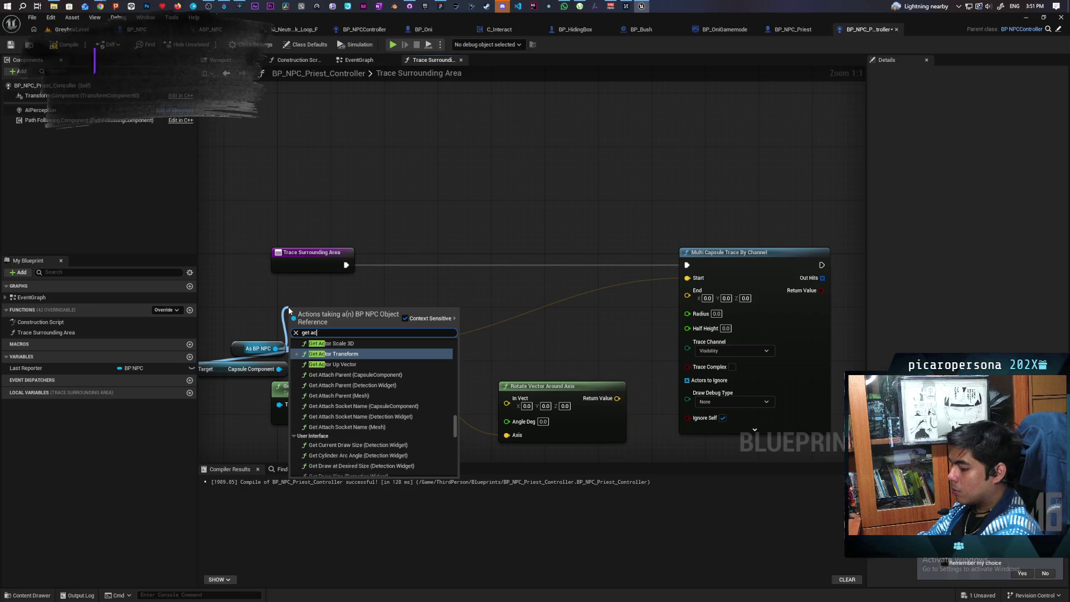
type("rward")
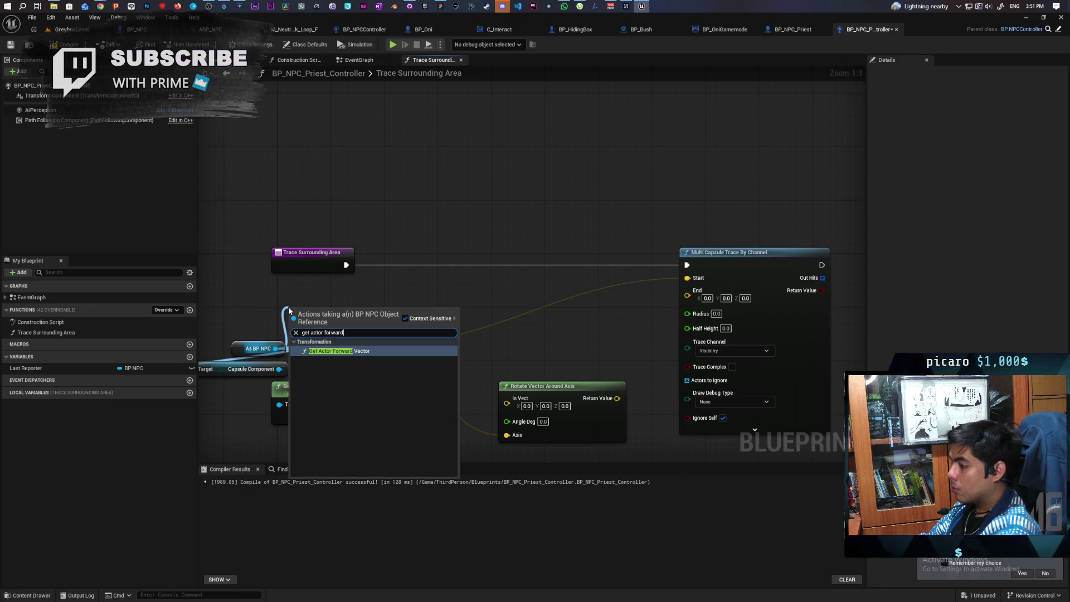
key("Return")
mouse_move(353, 313)
left_mouse_down()
mouse_move(368, 291)
mouse_move(450, 310)
left_mouse_up()
type("multipl")
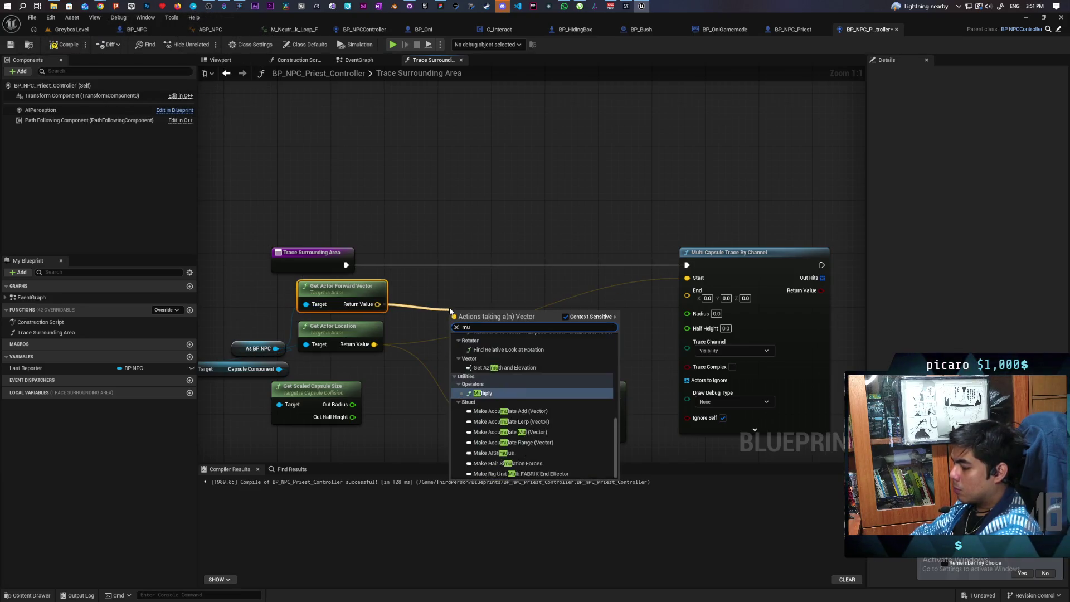
key("Return")
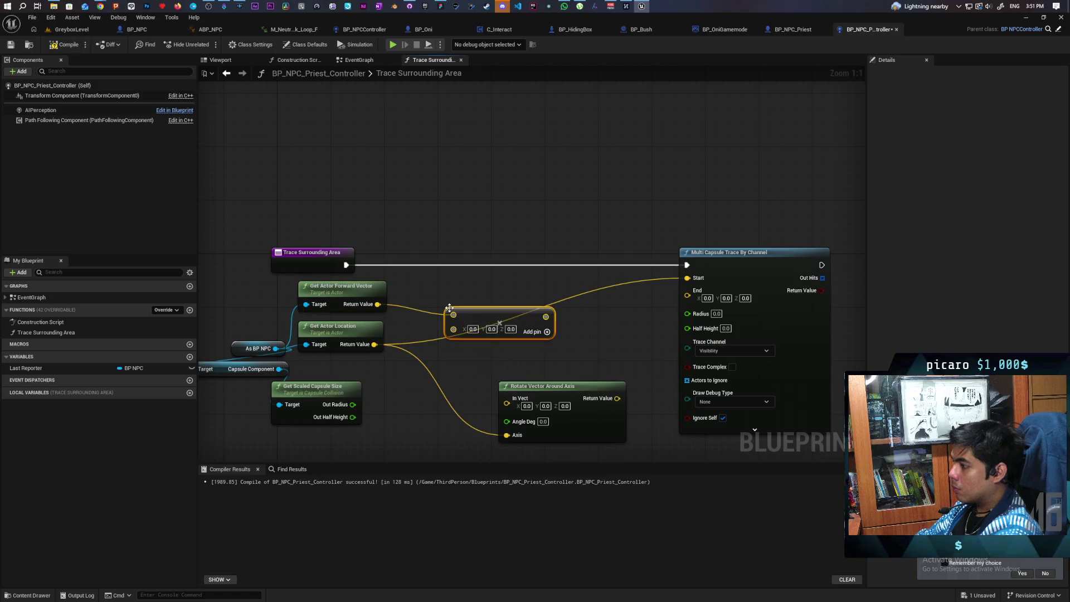
right_click(454, 329)
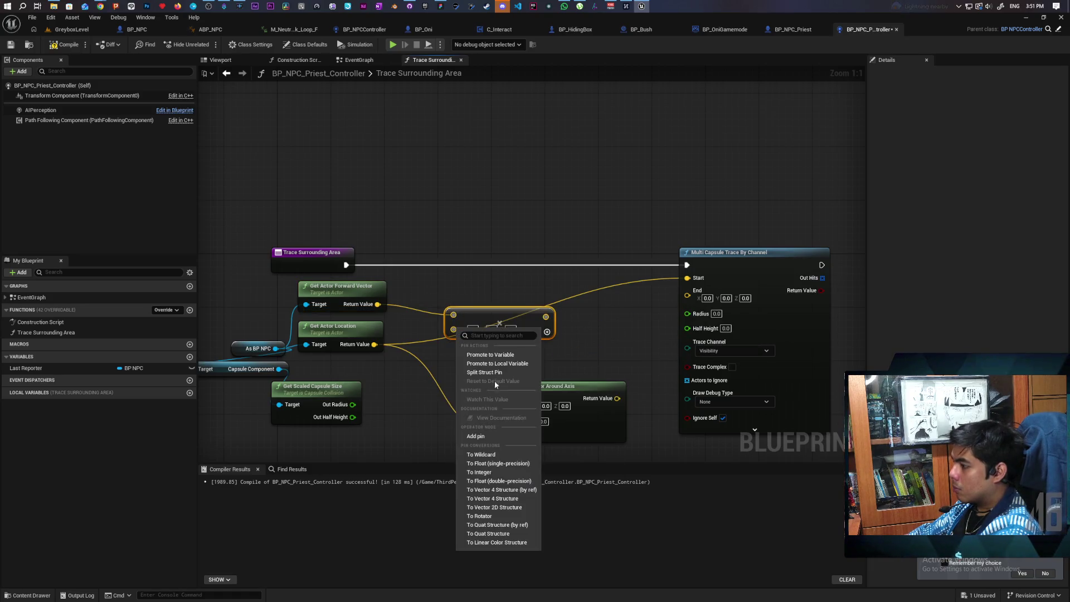
left_click(499, 463)
type("1000")
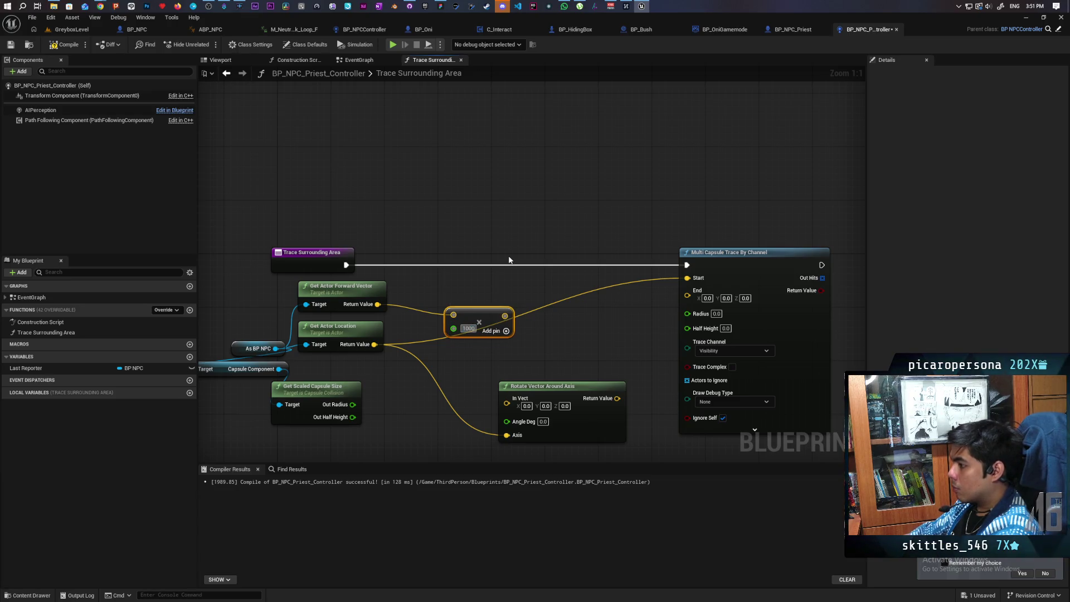
key("Return")
mouse_move(463, 312)
left_mouse_down()
mouse_move(423, 301)
mouse_move(477, 359)
left_mouse_up()
Step: Add the actor location to the scaled forward vector, feeding Rotate Vector Around Axis's In Vect
type("add")
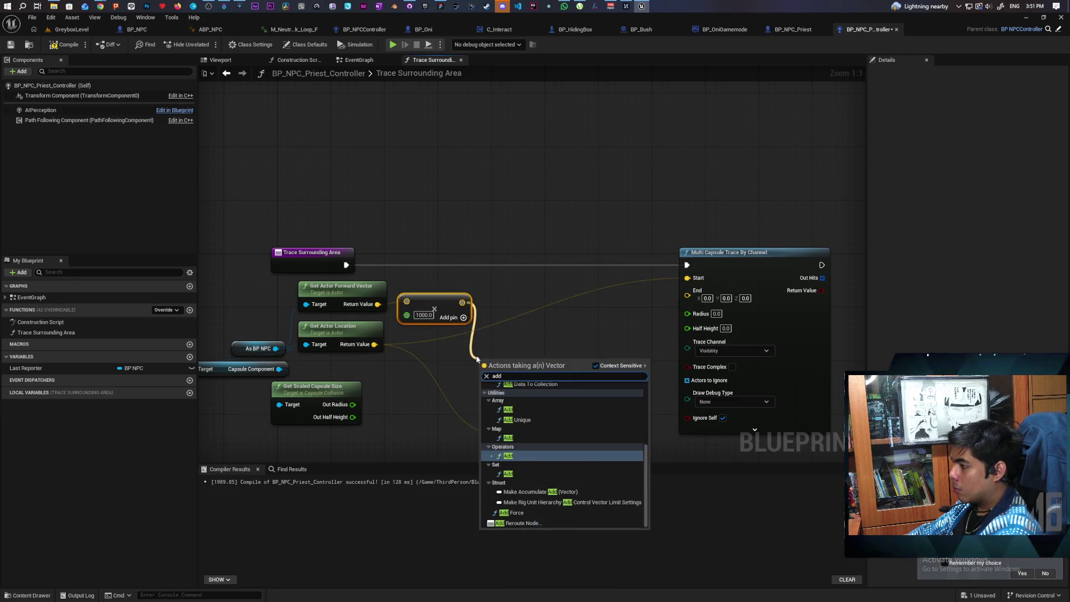
key("Return")
mouse_move(374, 345)
left_mouse_down()
mouse_move(486, 376)
mouse_move(460, 366)
mouse_move(494, 402)
mouse_move(506, 398)
left_mouse_up()
left_click_drag(464, 363, 496, 350)
mouse_move(536, 384)
left_mouse_down()
mouse_move(460, 370)
mouse_move(500, 369)
left_mouse_up()
left_click(65, 45)
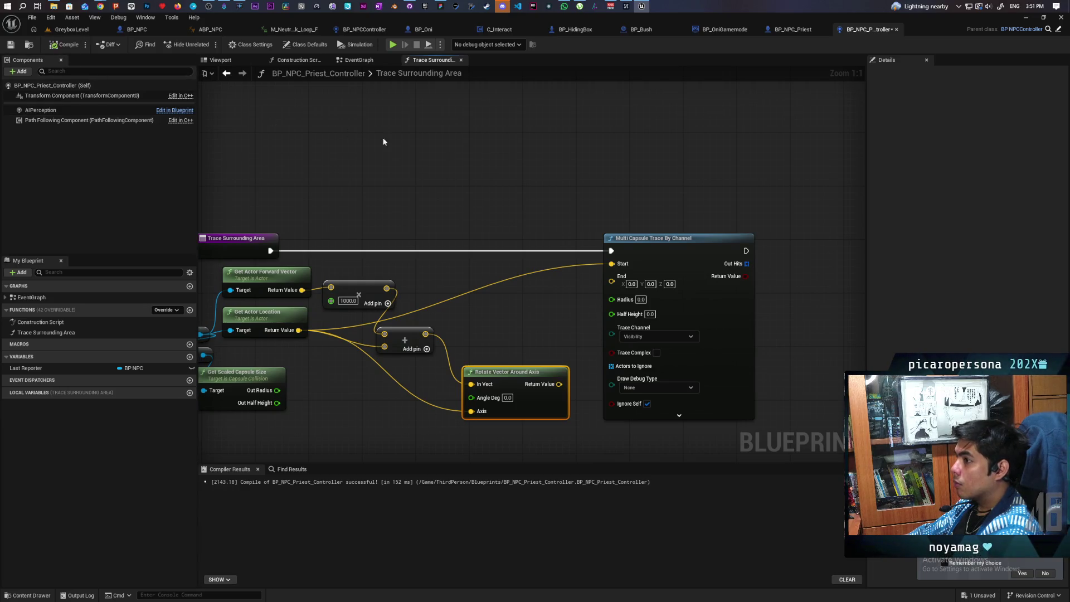
Step: Wire capsule Out Radius and Out Half Height into the trace, set Draw Debug Type For Duration, compile
key("ctrl+s")
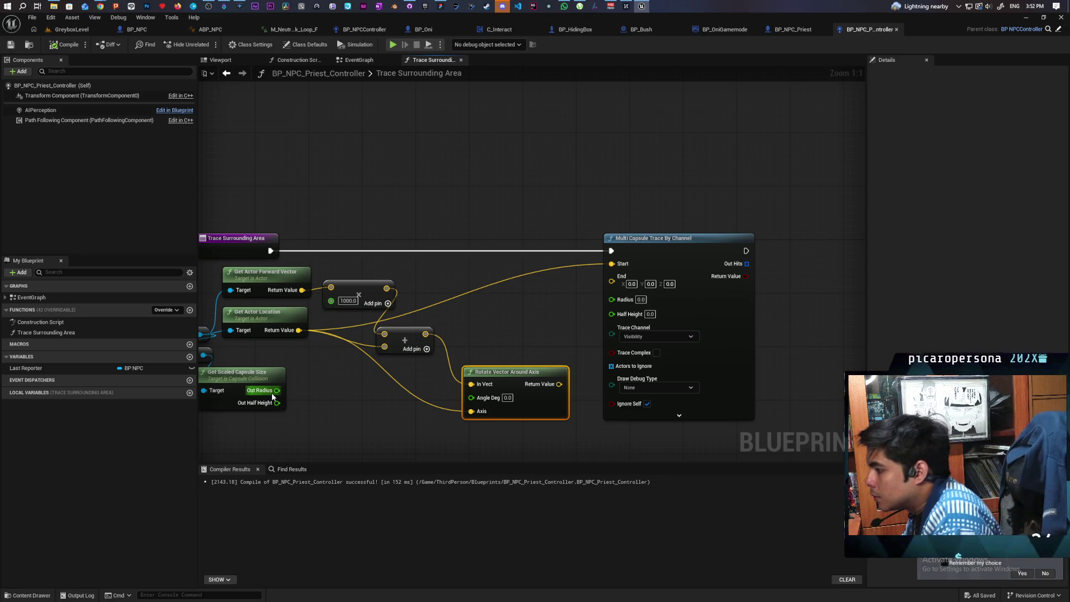
left_click_drag(276, 390, 613, 299)
left_click_drag(290, 404, 609, 320)
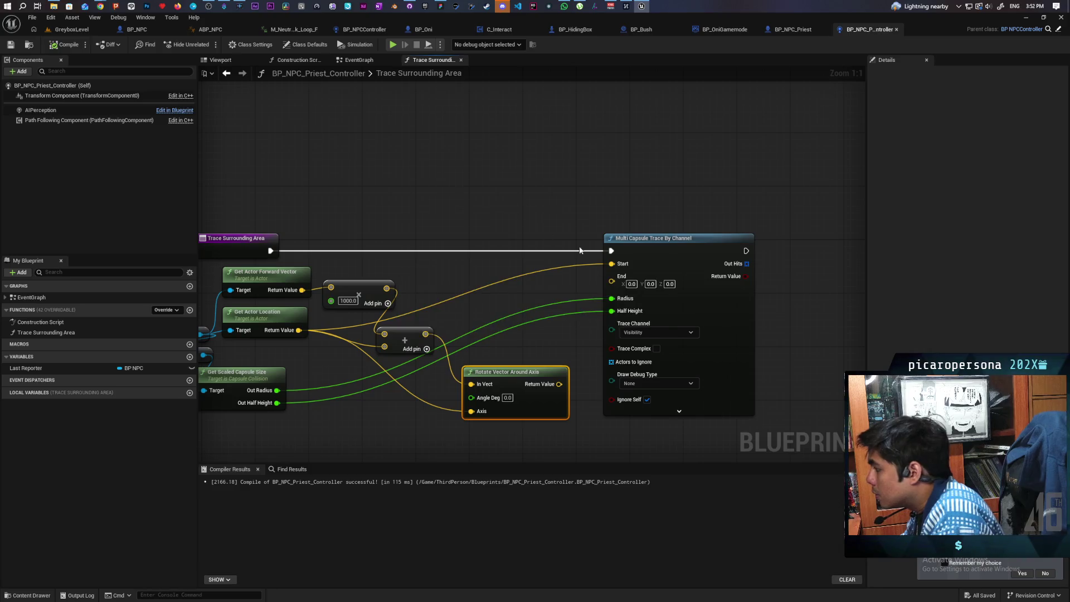
left_click(679, 386)
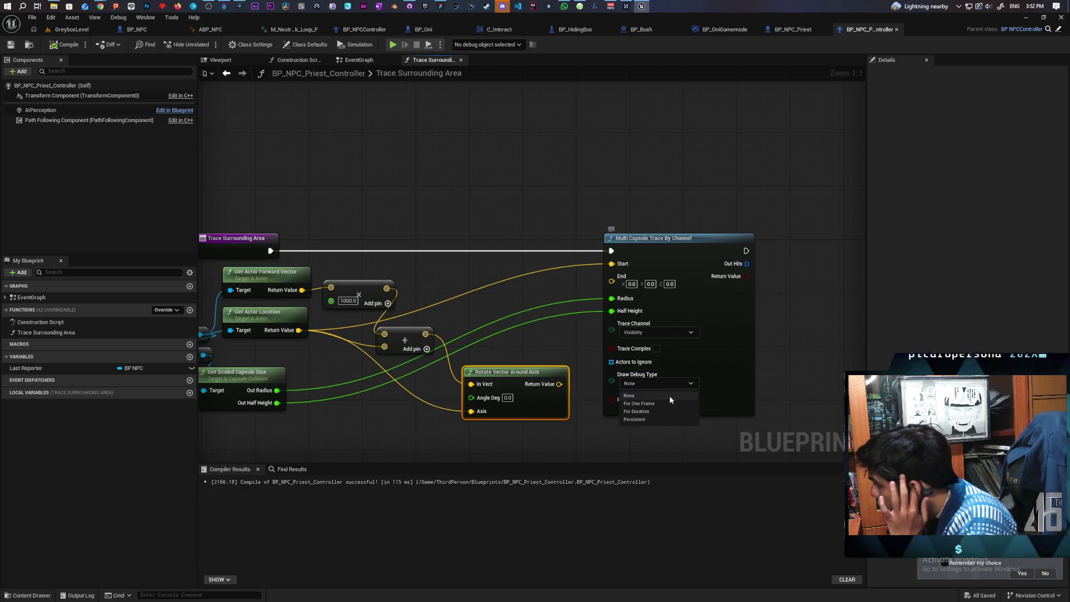
left_click(658, 411)
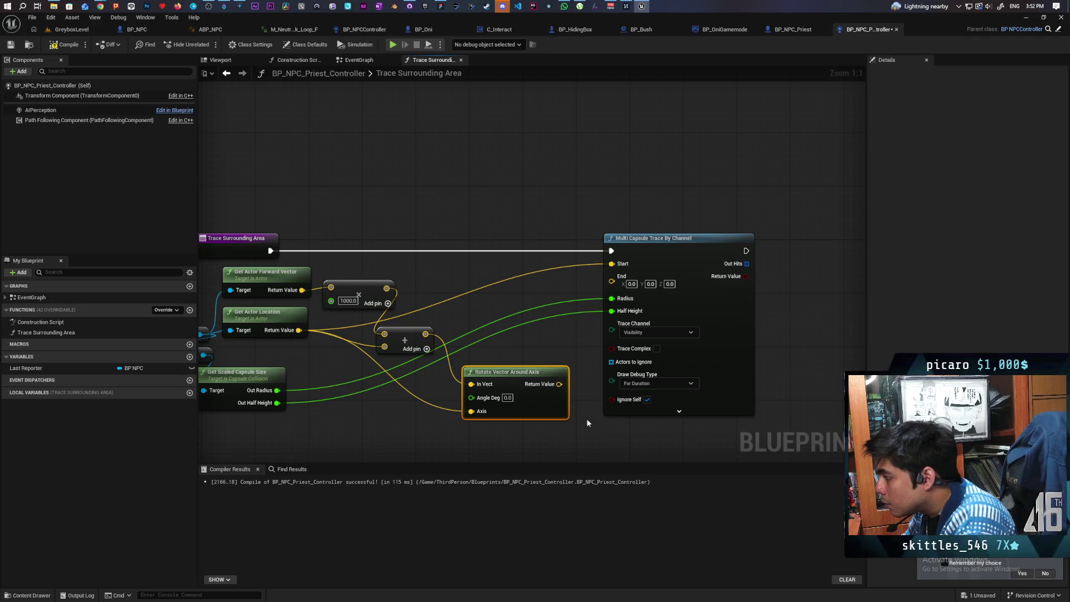
left_click(73, 48)
scroll(470, 214, "down", 2)
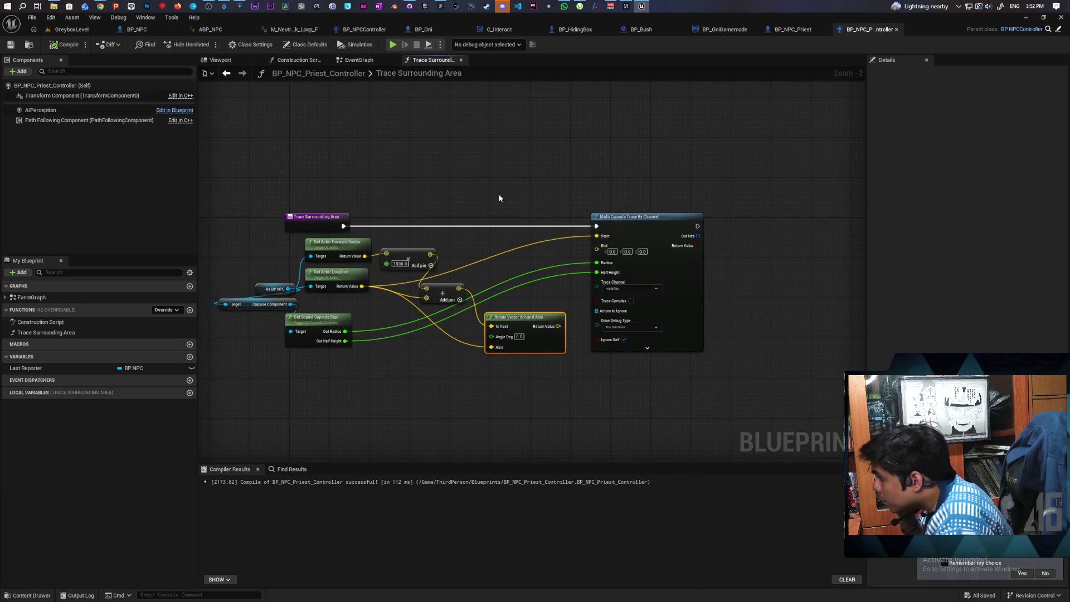
scroll(498, 193, "up", 2)
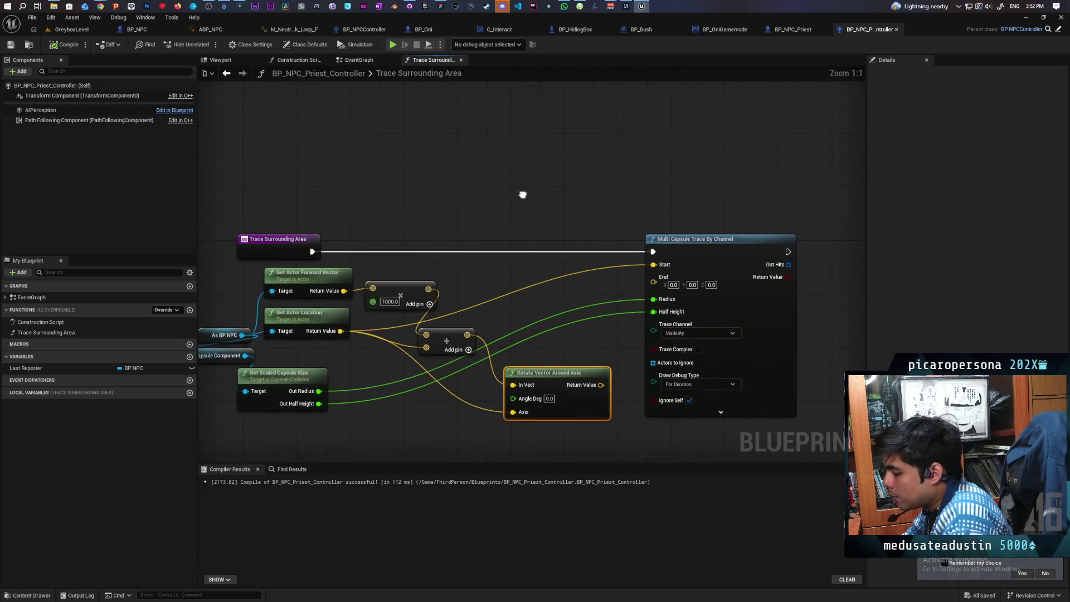
Step: Add a For Loop node above the capsule trace with Last Index 0
right_click(468, 206)
type("for l")
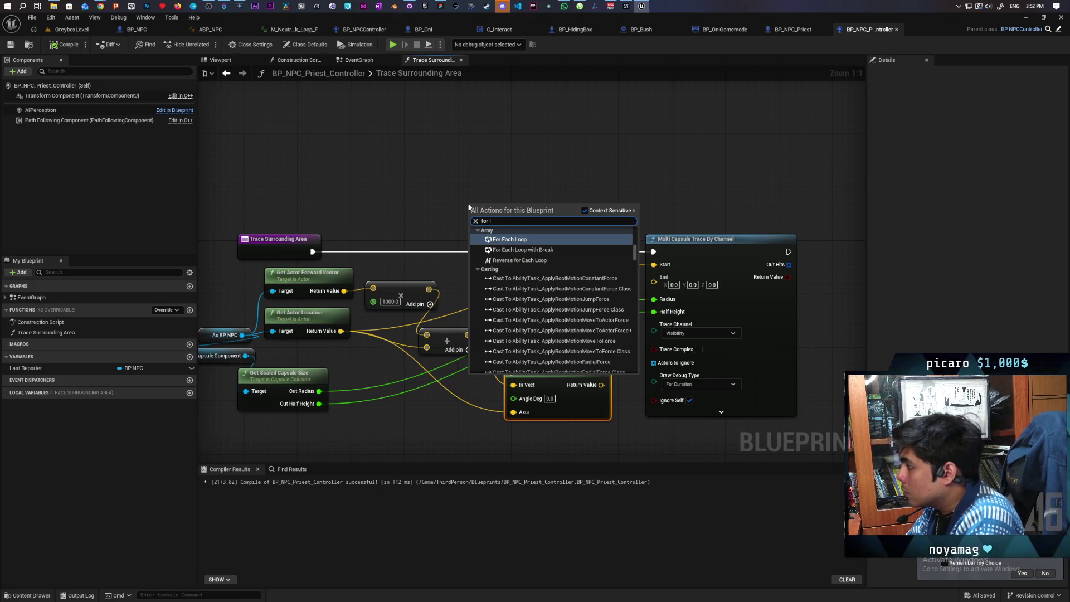
type("oo")
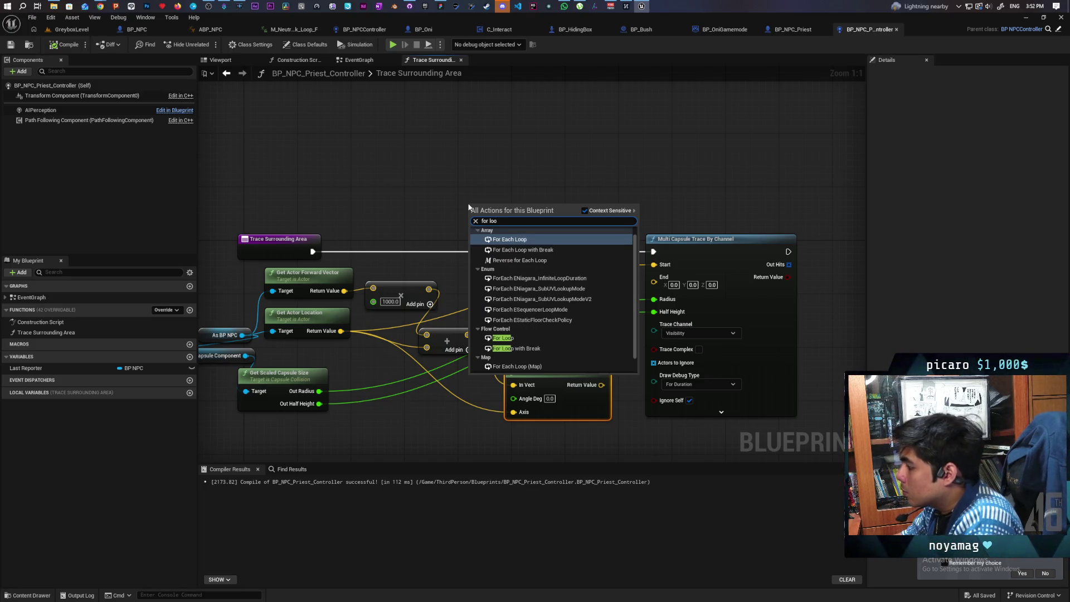
left_click(566, 340)
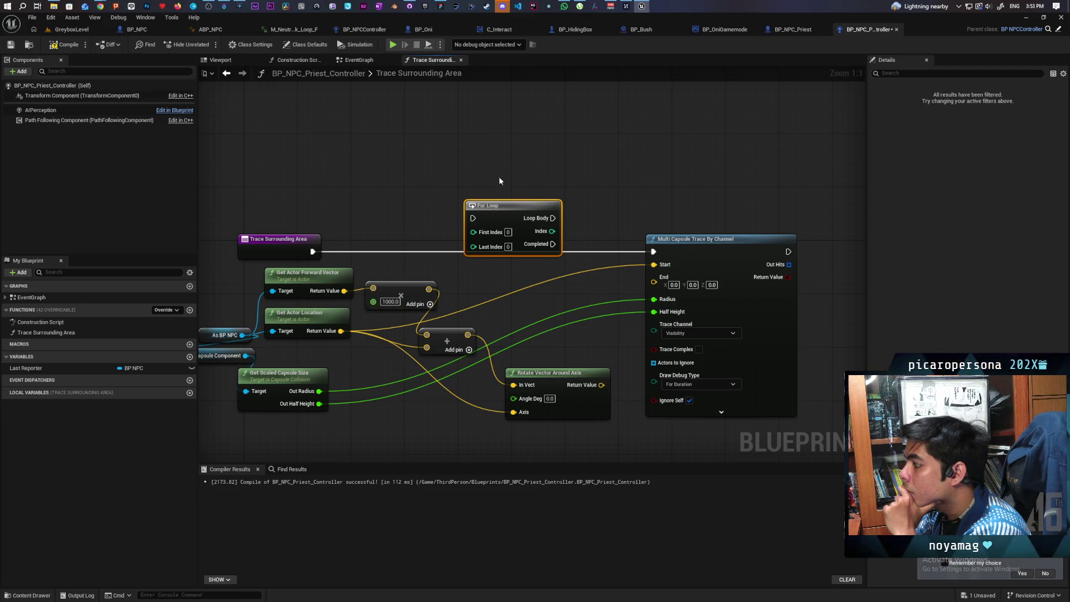
left_click_drag(504, 210, 471, 171)
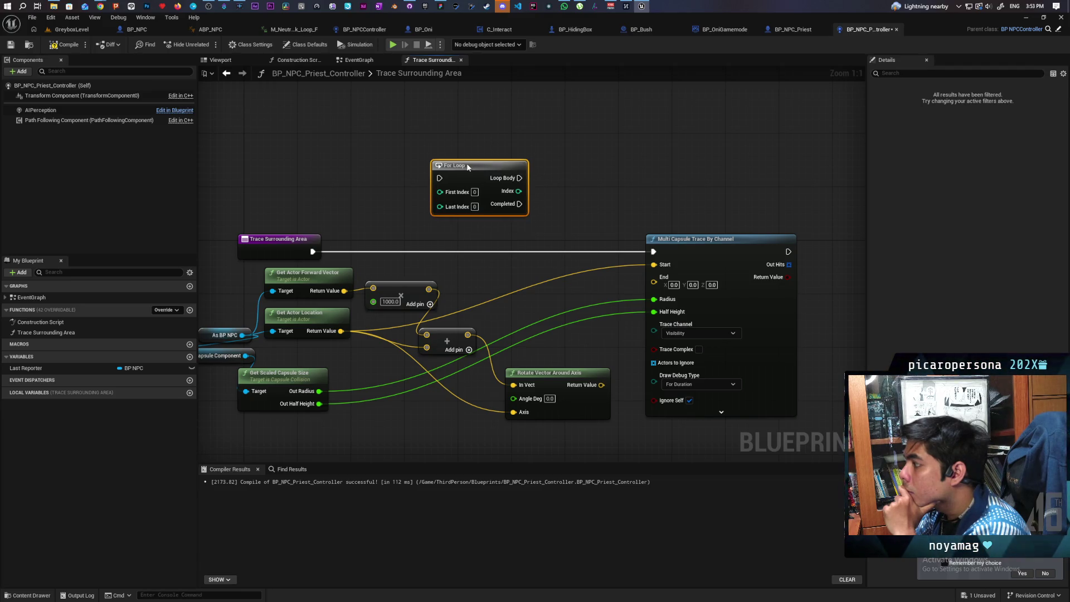
left_click(475, 206)
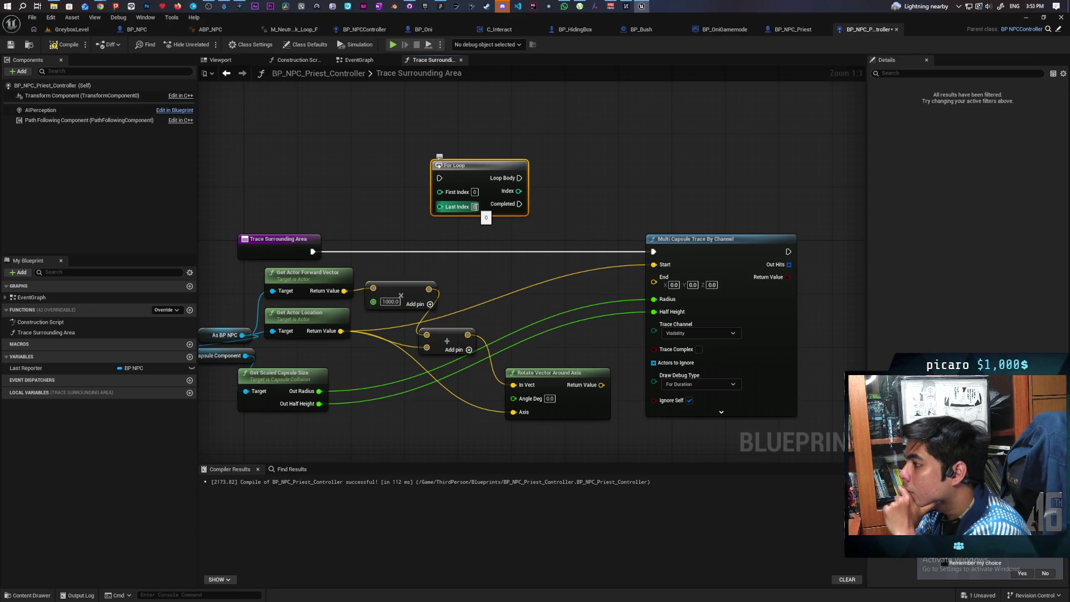
key("Return")
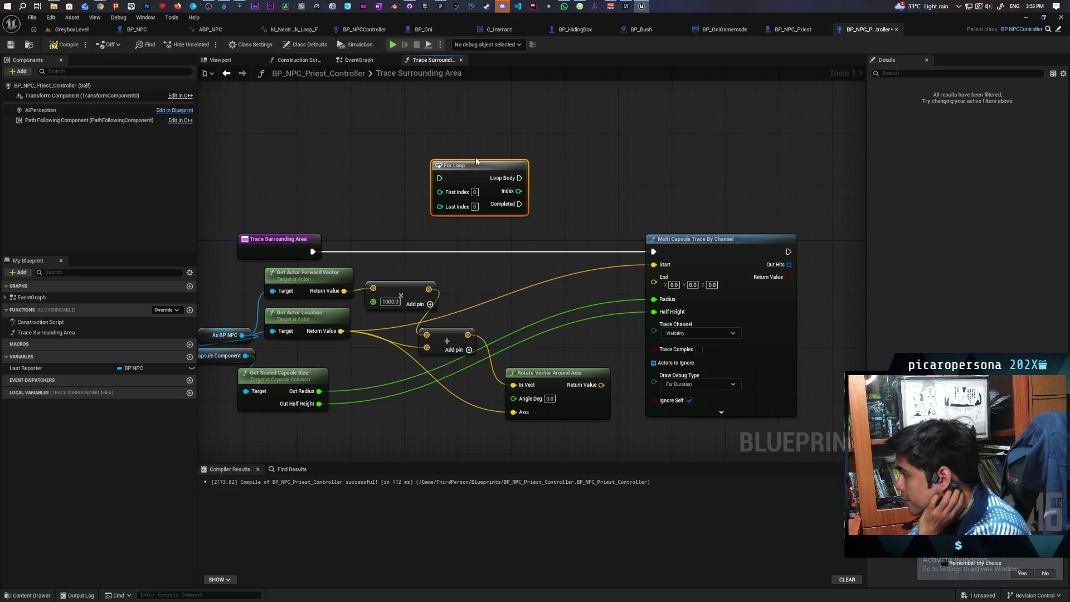
mouse_move(468, 169)
left_mouse_down()
mouse_move(466, 136)
mouse_move(465, 151)
mouse_move(419, 138)
mouse_move(608, 301)
mouse_move(503, 197)
left_mouse_up()
Step: Multiply the loop Index by 10 and feed it into the rotation's Angle Deg
type("mut")
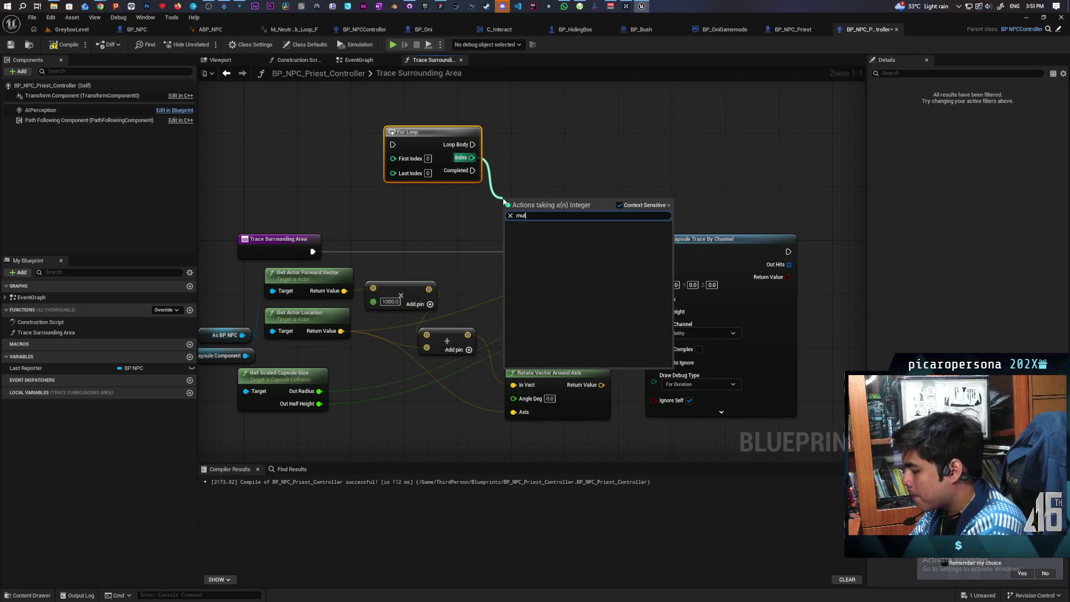
type("iply")
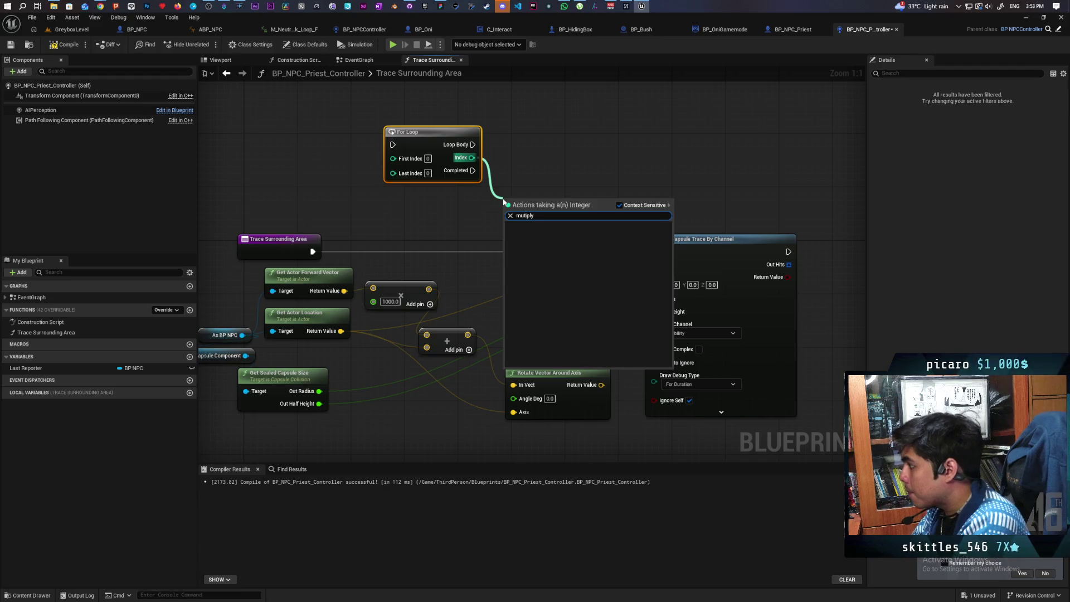
key("Escape")
left_click_drag(472, 158, 502, 203)
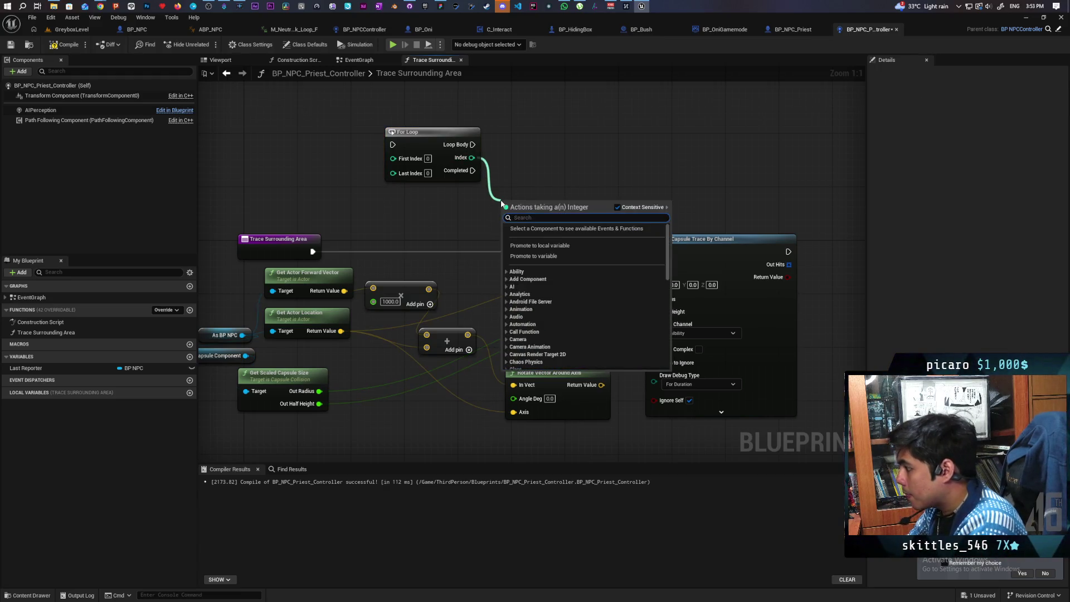
type("multi")
key("Return")
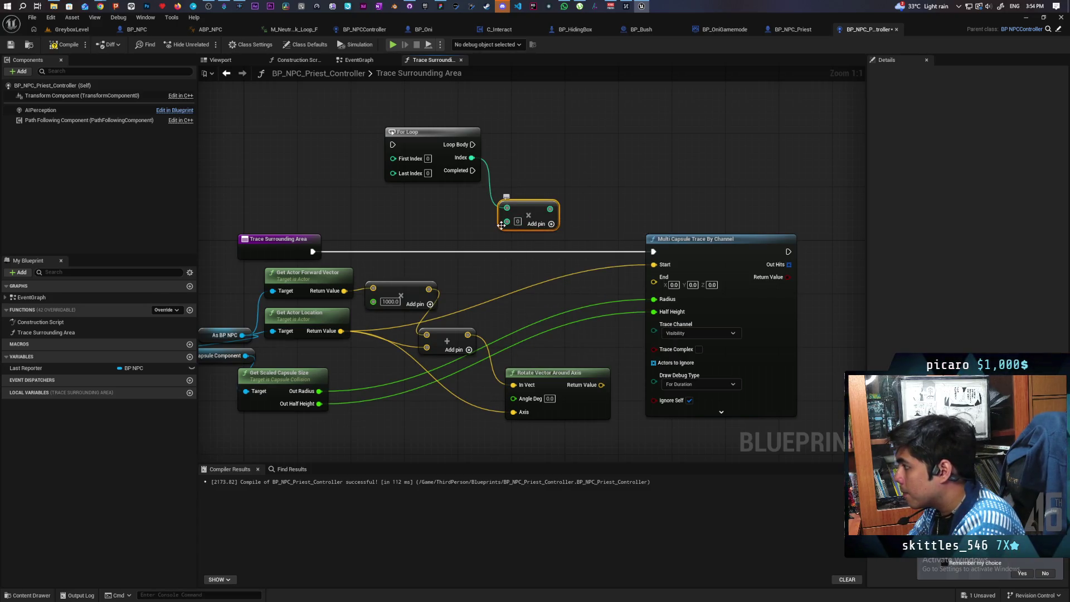
type("10")
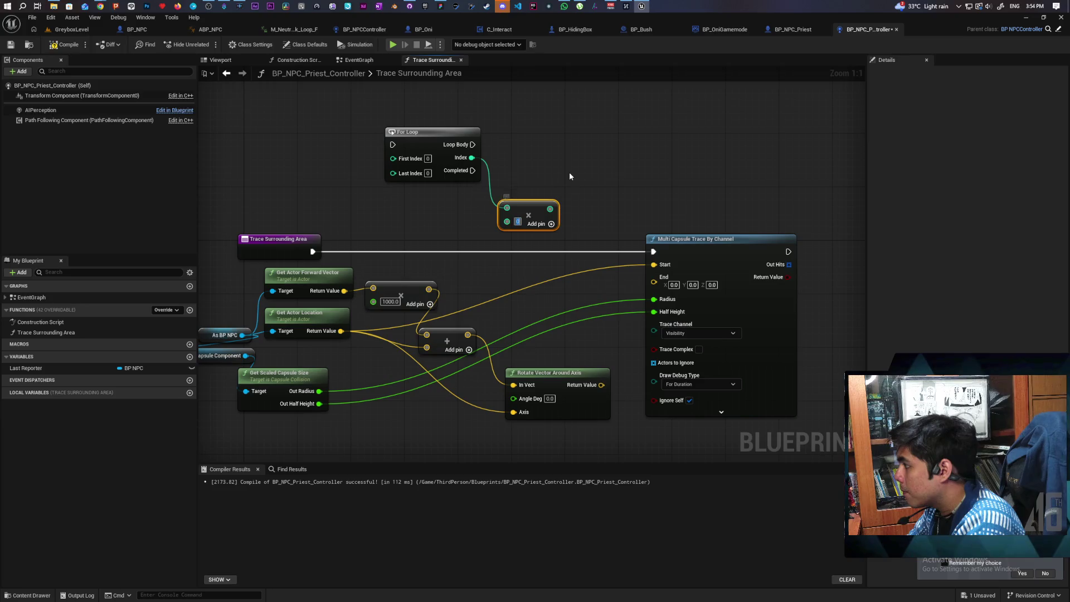
key("Return")
left_click(611, 145)
mouse_move(552, 208)
left_mouse_down()
mouse_move(574, 218)
mouse_move(510, 417)
mouse_move(523, 399)
left_mouse_up()
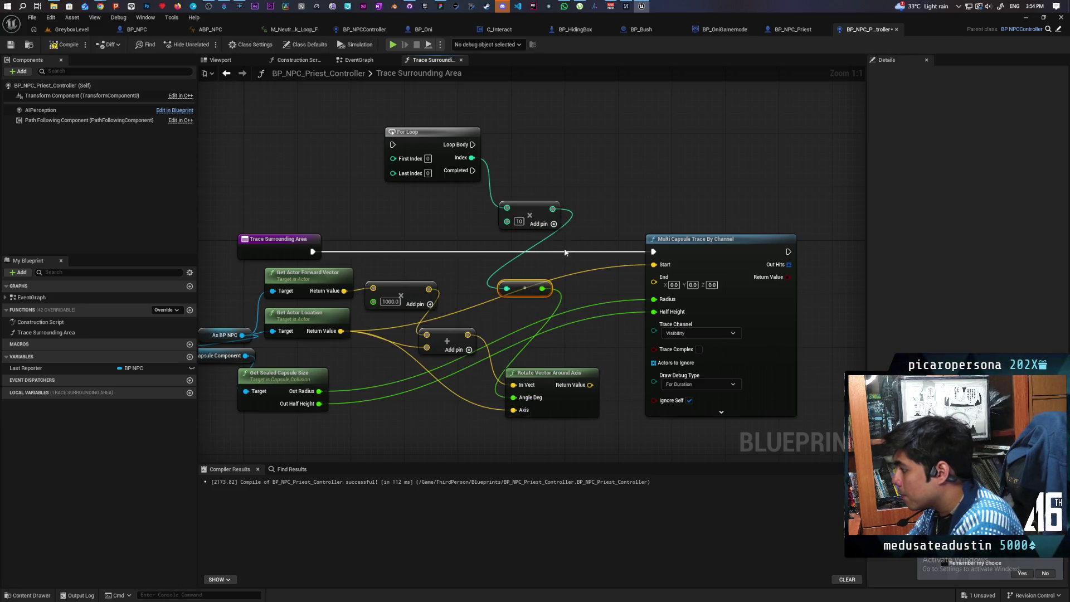
mouse_move(532, 283)
left_mouse_down()
mouse_move(474, 437)
mouse_move(485, 398)
mouse_move(402, 413)
left_mouse_up()
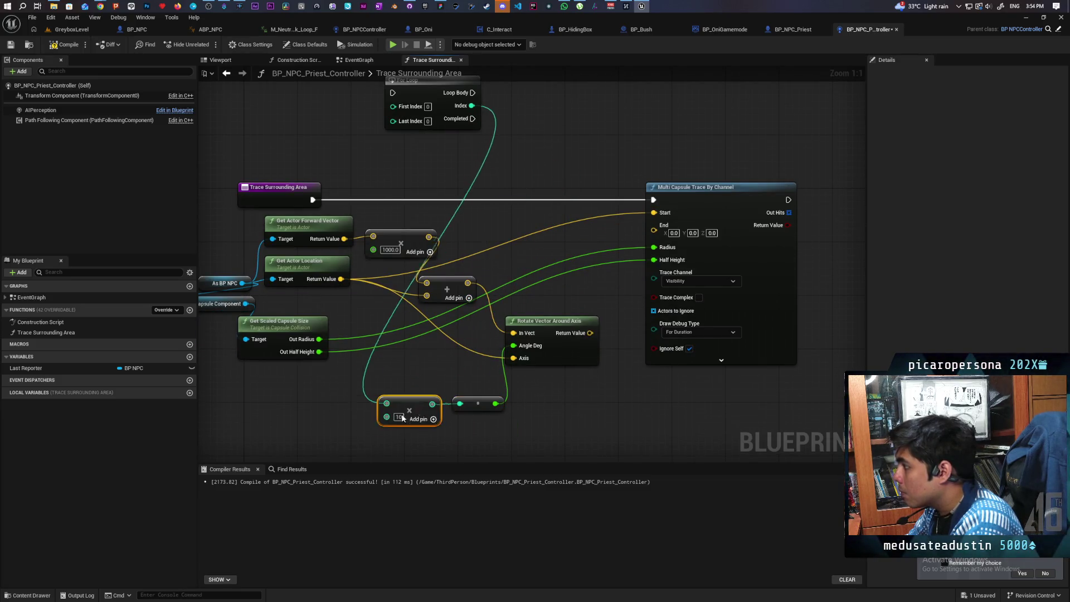
mouse_move(397, 147)
left_mouse_down()
mouse_move(373, 216)
mouse_move(413, 152)
mouse_move(474, 260)
left_mouse_up()
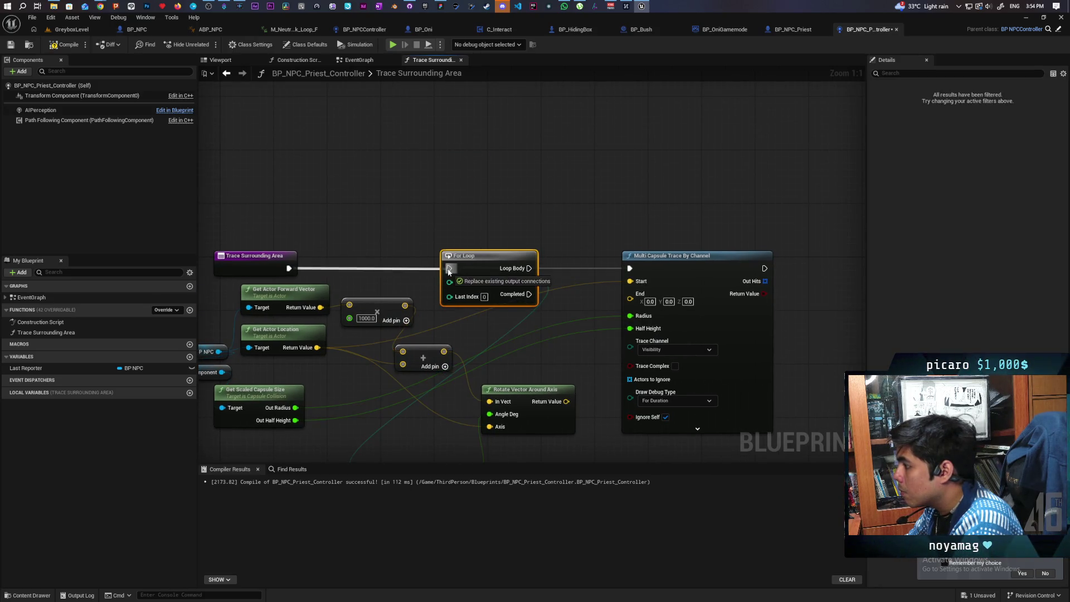
Step: Set the loop's Last Index to 36, wire the rotated point into the trace End, and save
mouse_move(574, 232)
left_mouse_down()
mouse_move(457, 241)
mouse_move(527, 253)
mouse_move(651, 194)
left_mouse_up()
left_click_drag(496, 192, 483, 190)
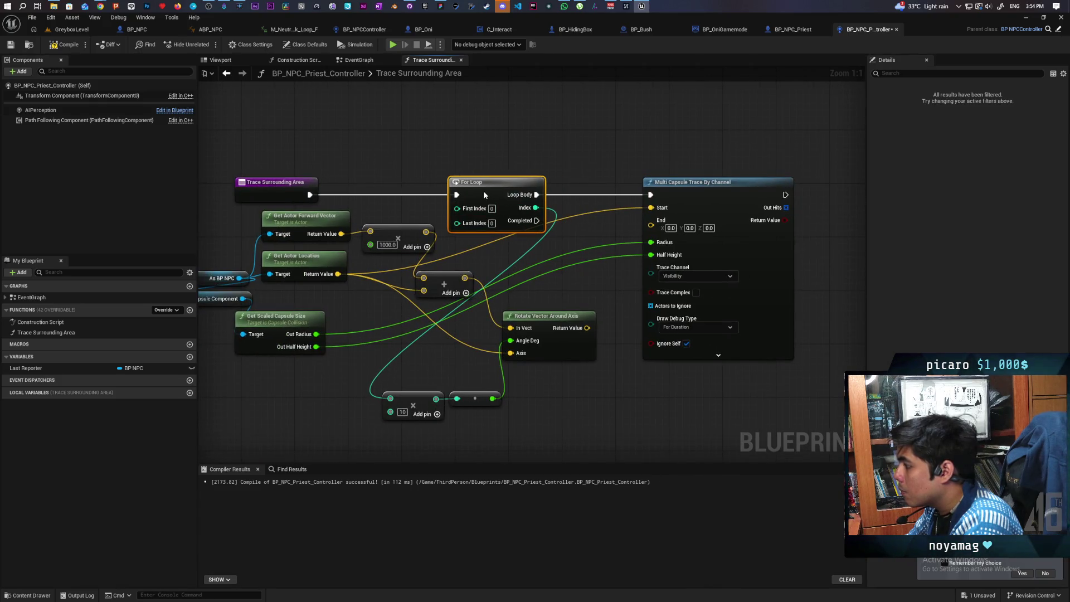
type("36")
key("Return")
left_click(610, 103)
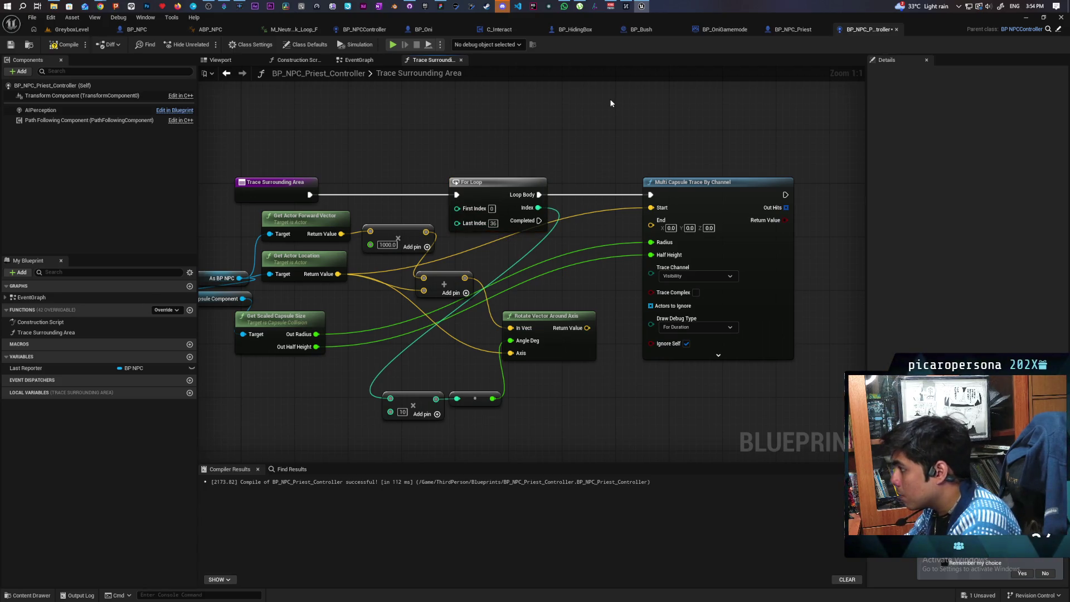
key("ctrl+s")
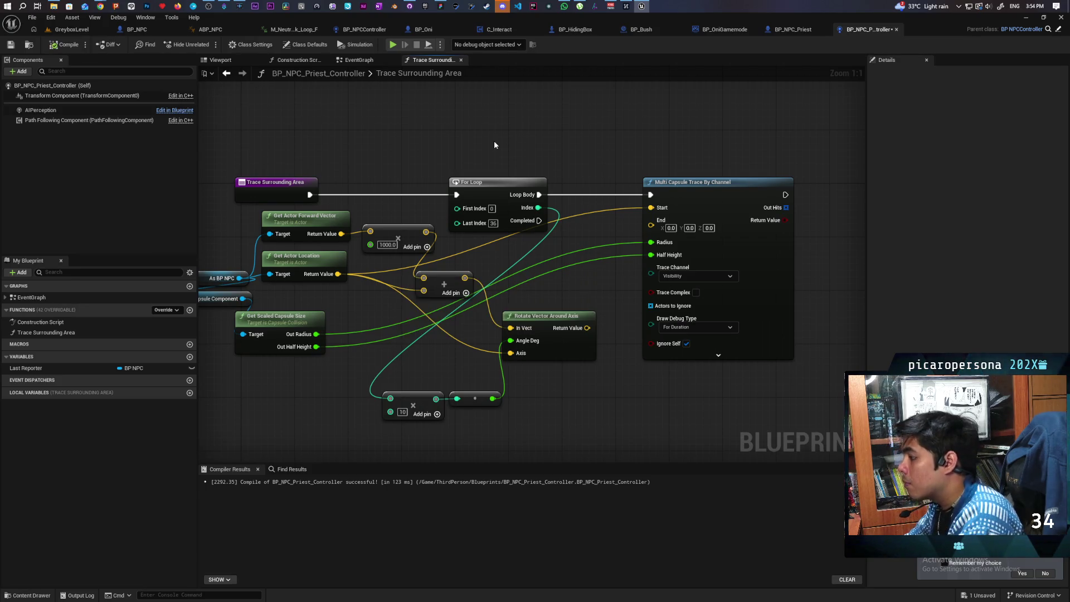
left_click_drag(589, 332, 651, 225)
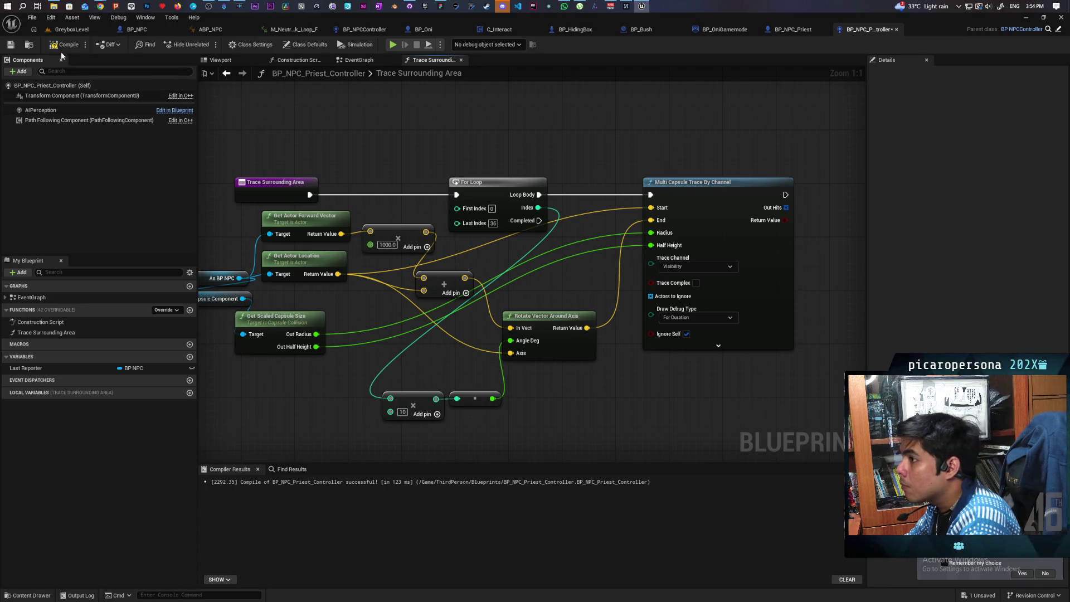
key("ctrl+s")
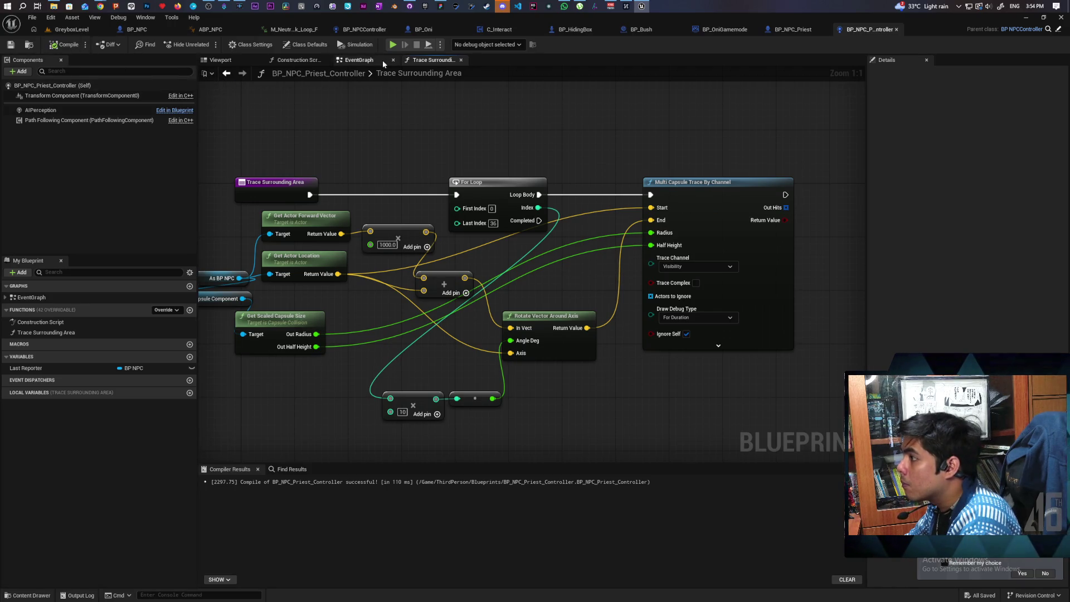
left_click(382, 59)
left_click(62, 29)
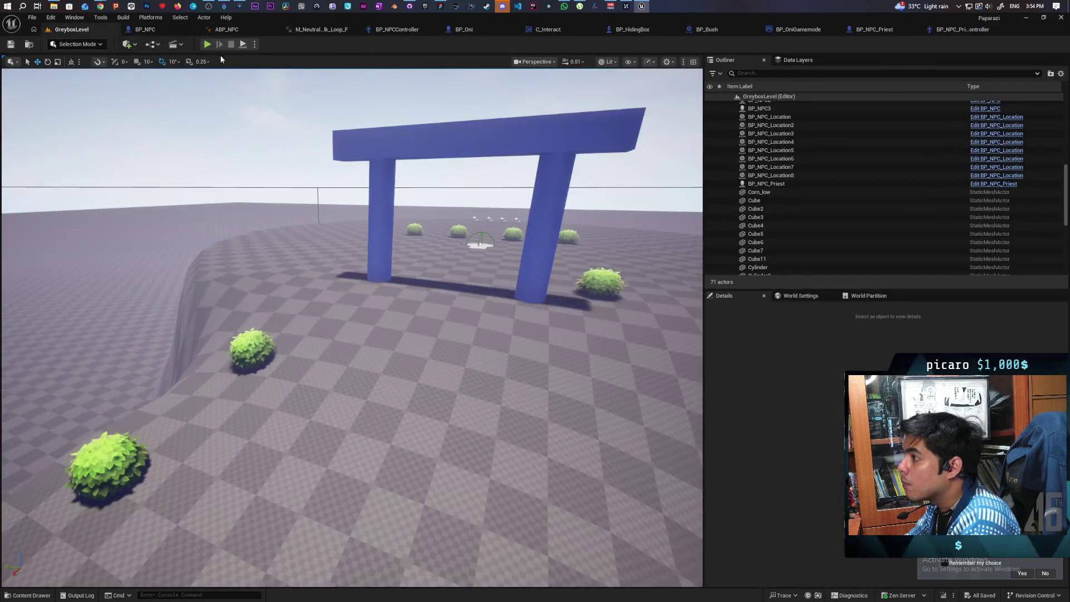
Step: Start a play-test and walk the bush character past the bushes up to the blue pillar
left_click(207, 45)
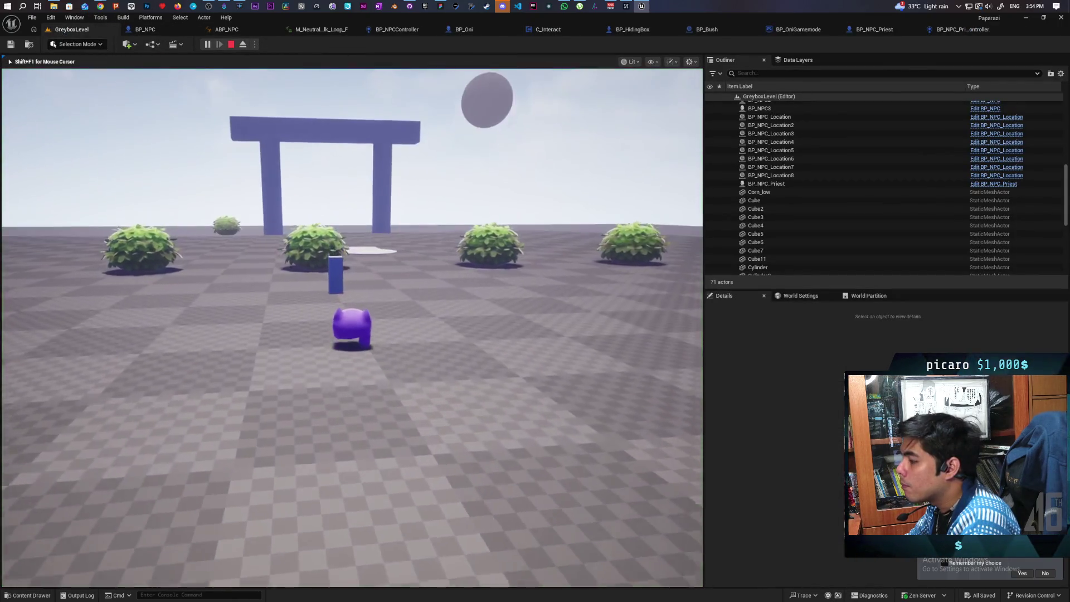
key("w")
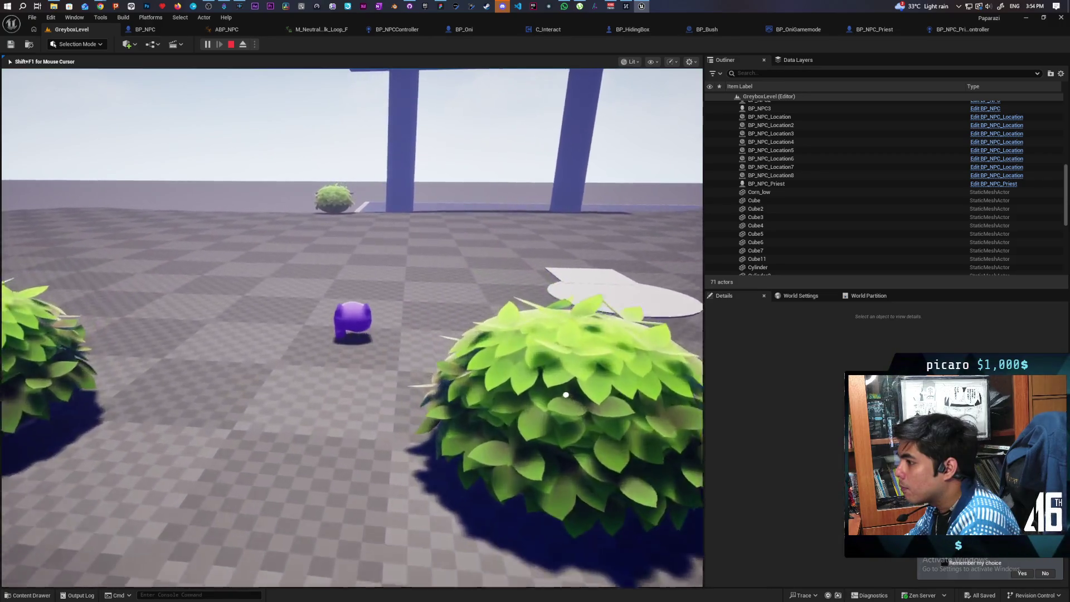
key("w")
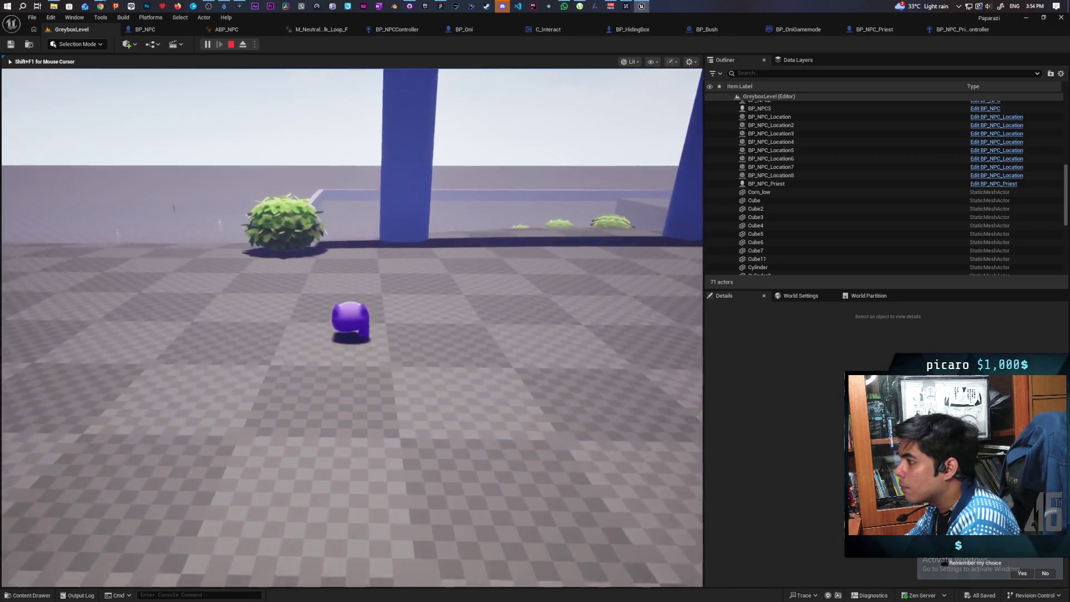
key("w")
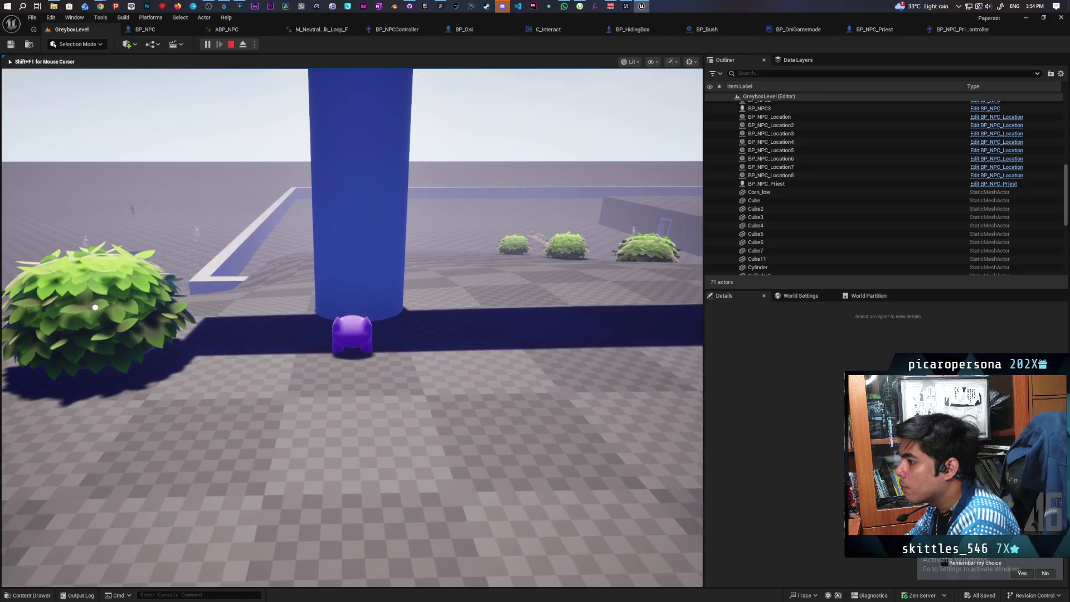
key("w")
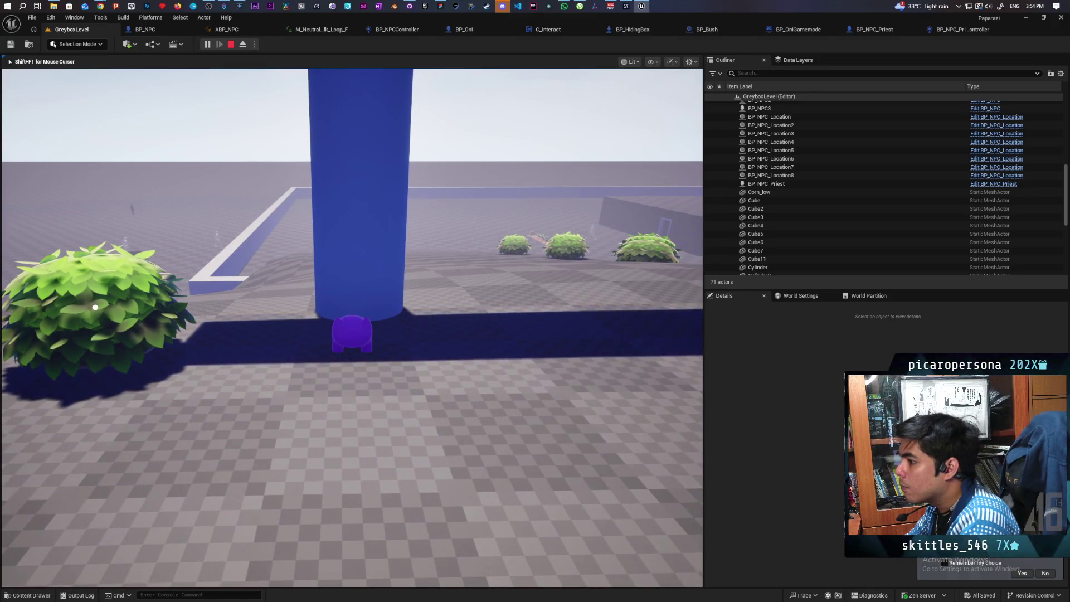
key("d")
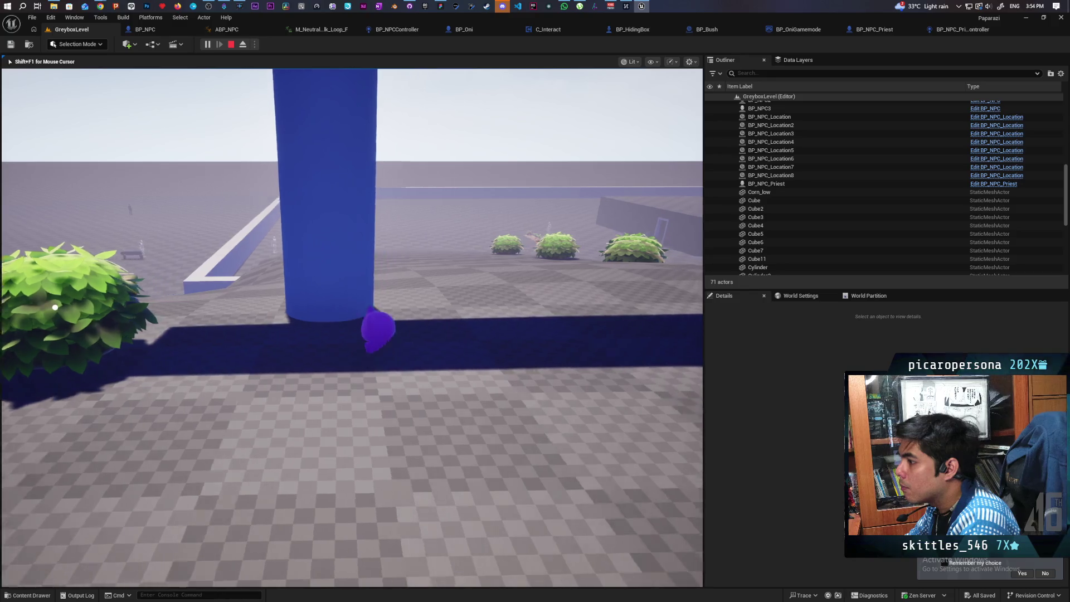
key("a")
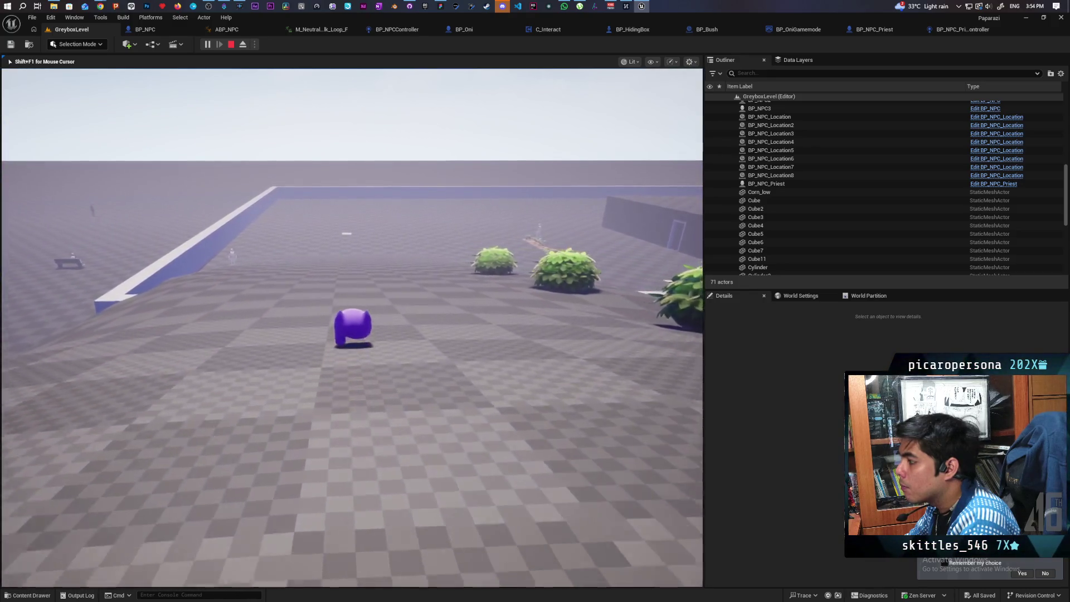
key("a")
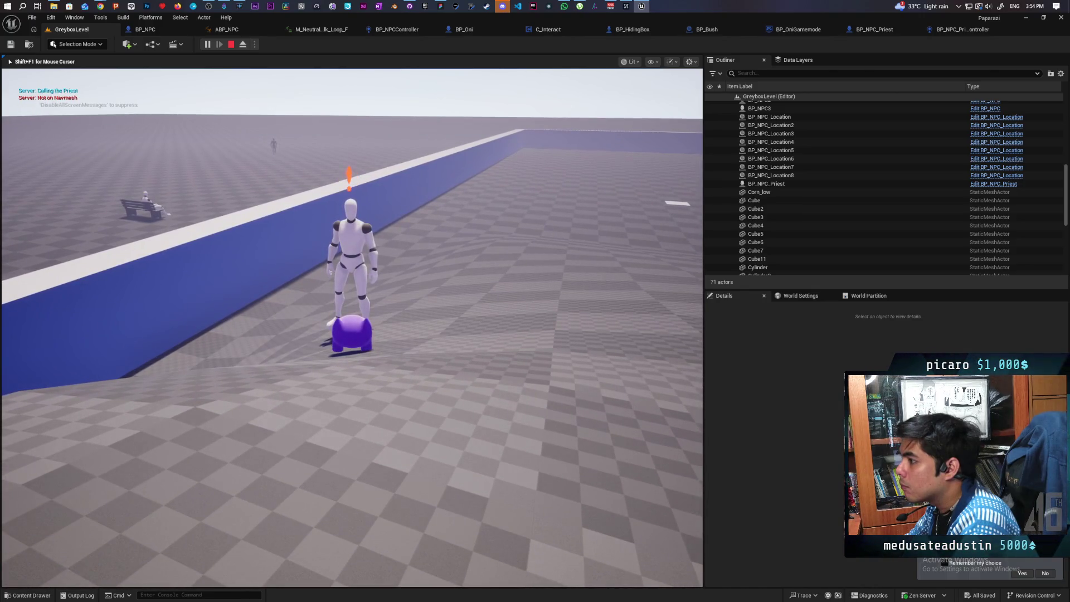
Step: Walk the character along and around the blue wall, then stop the play session
key("a")
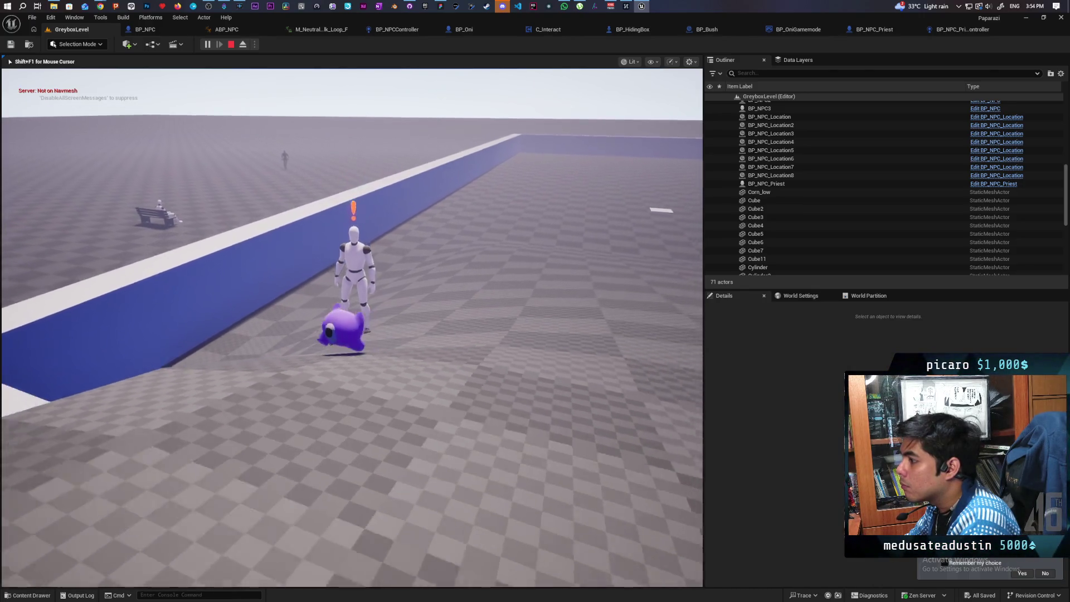
key("w")
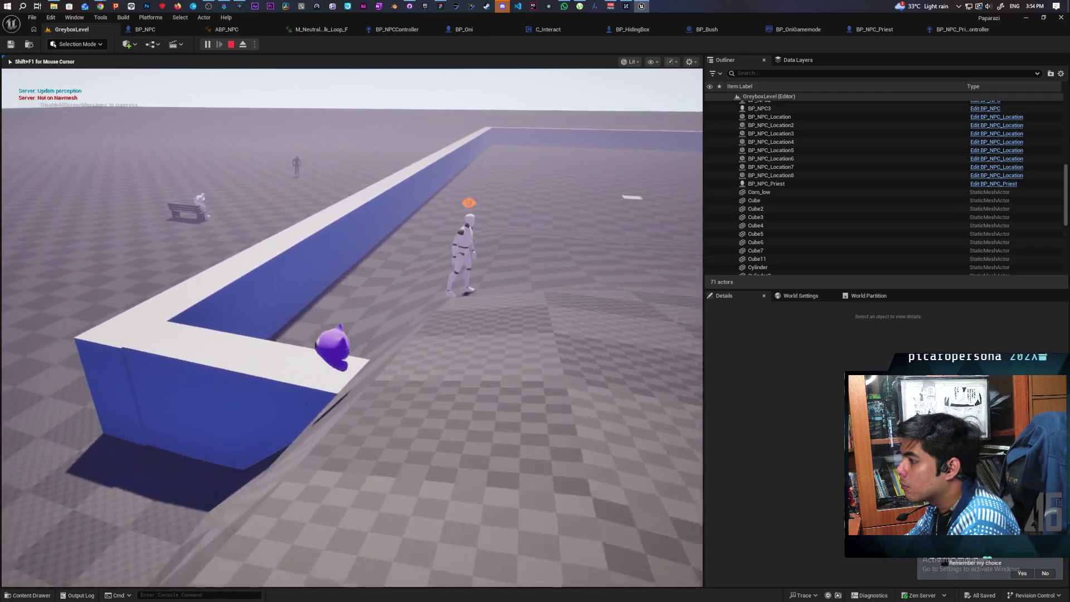
key("a")
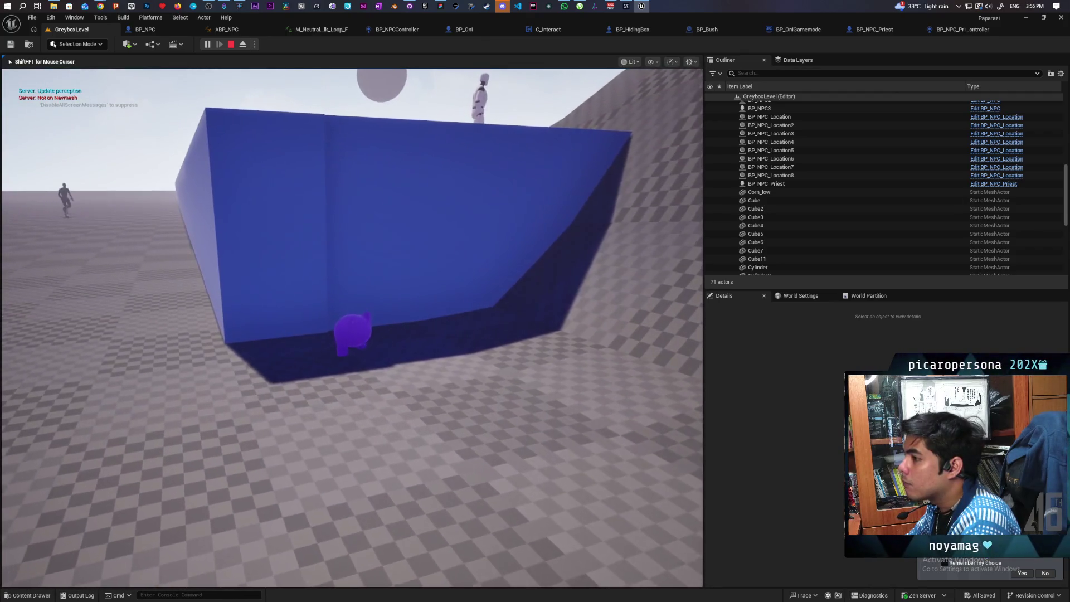
key("a")
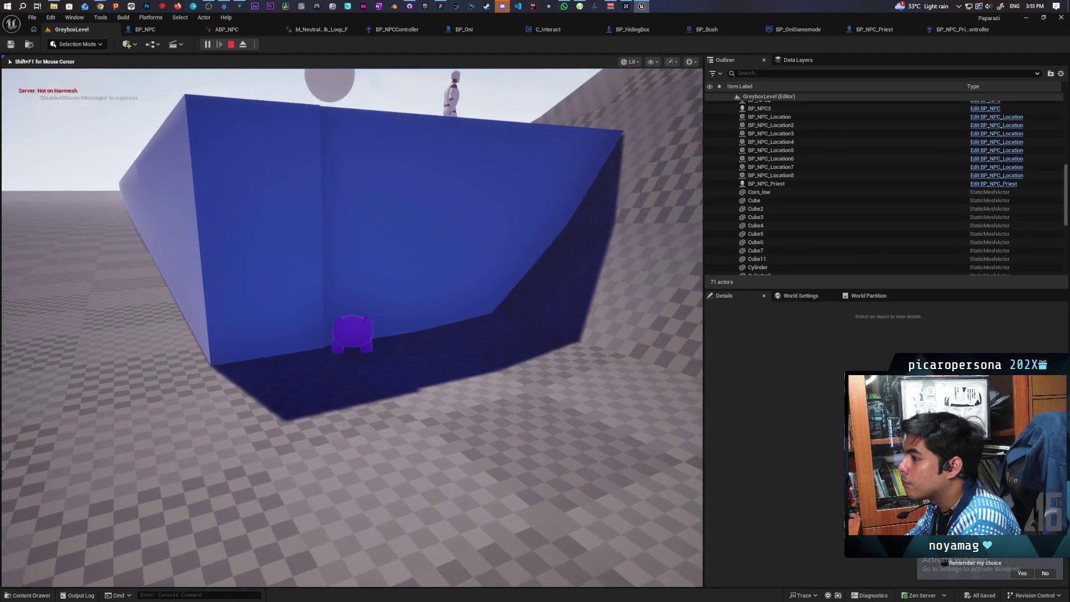
key("a")
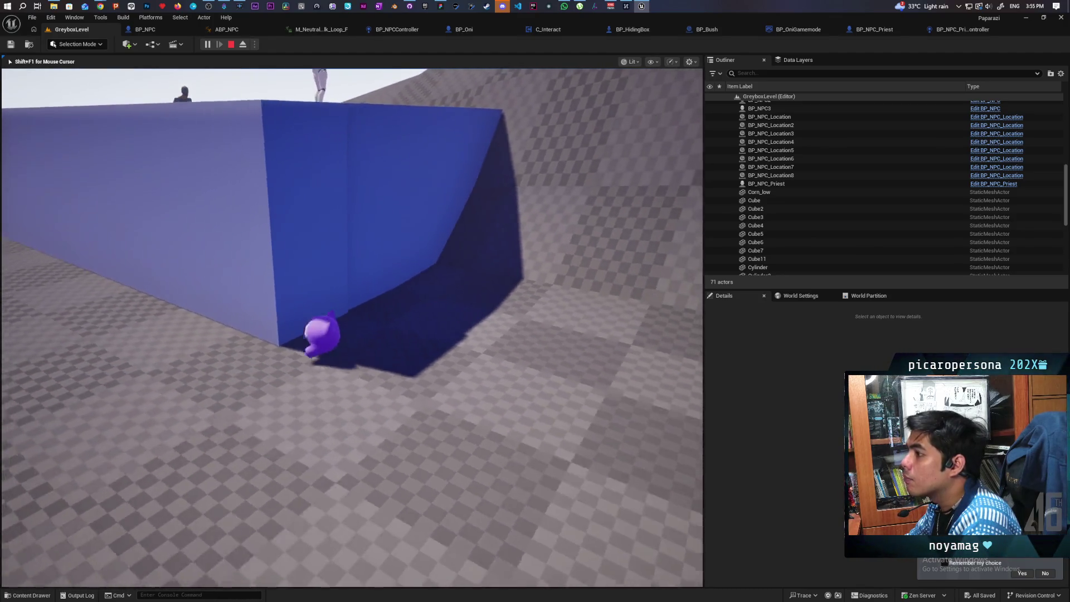
key("a")
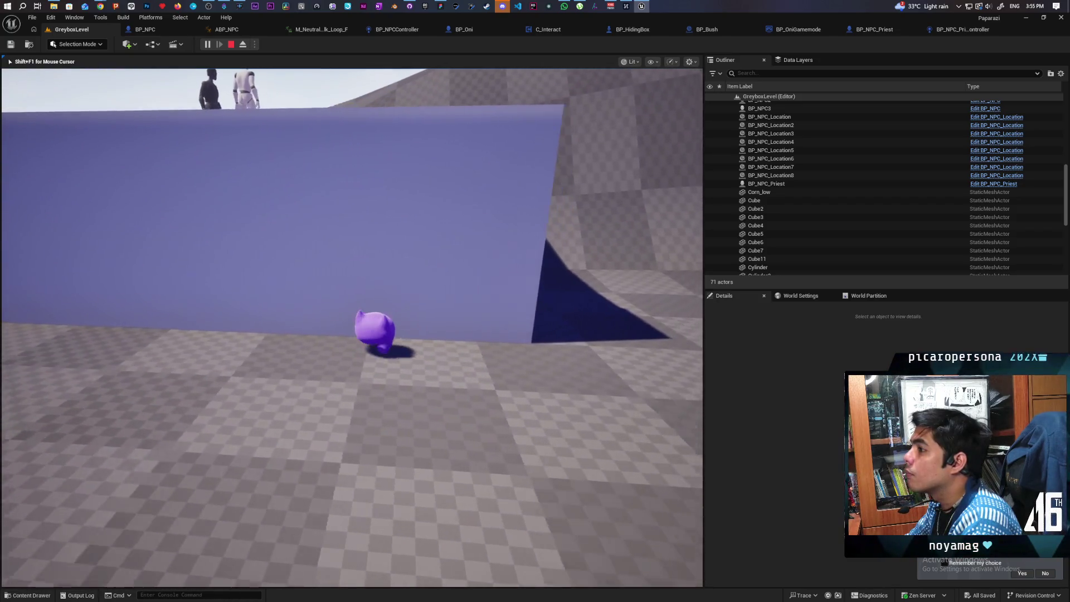
key("a")
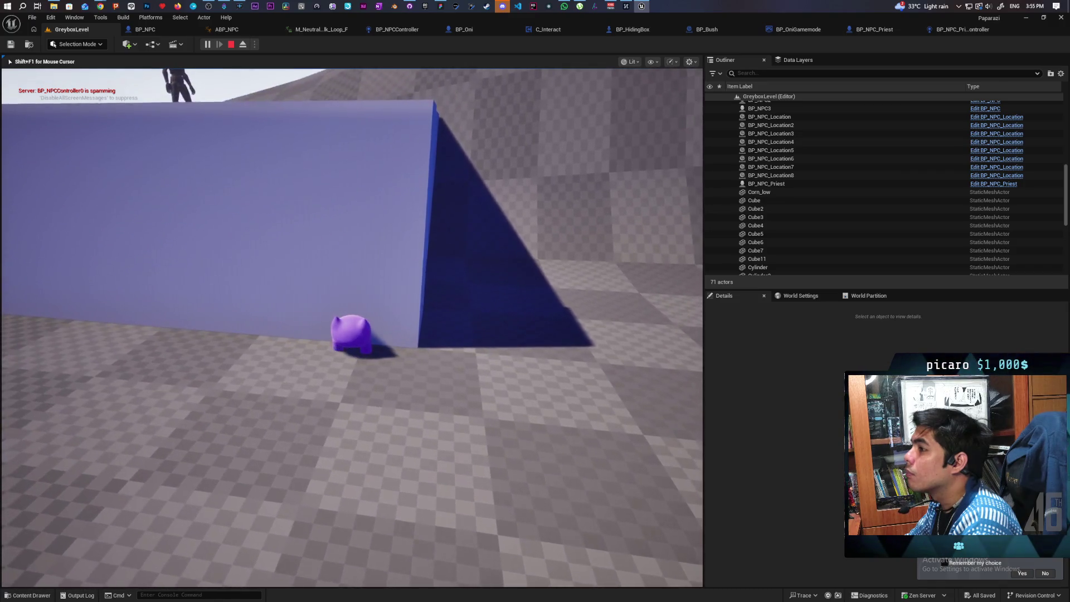
key("a")
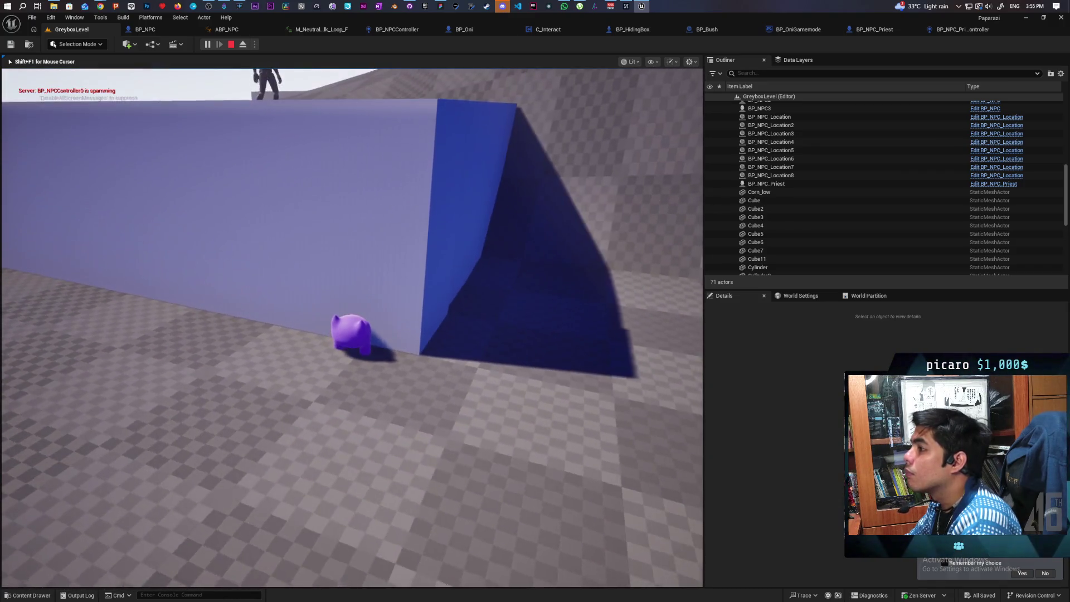
key("Escape")
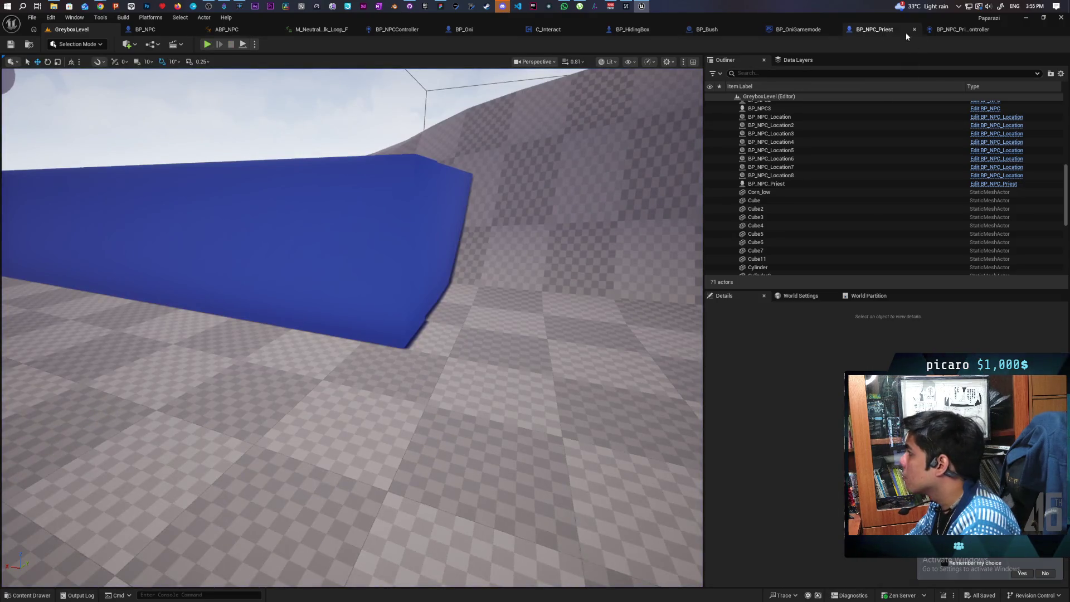
Step: Switch via BP_NPC_Priest to BP_NPC_Priest_Controller and frame its AI MoveTo, Is Valid and Search Bush chain
left_click(897, 31)
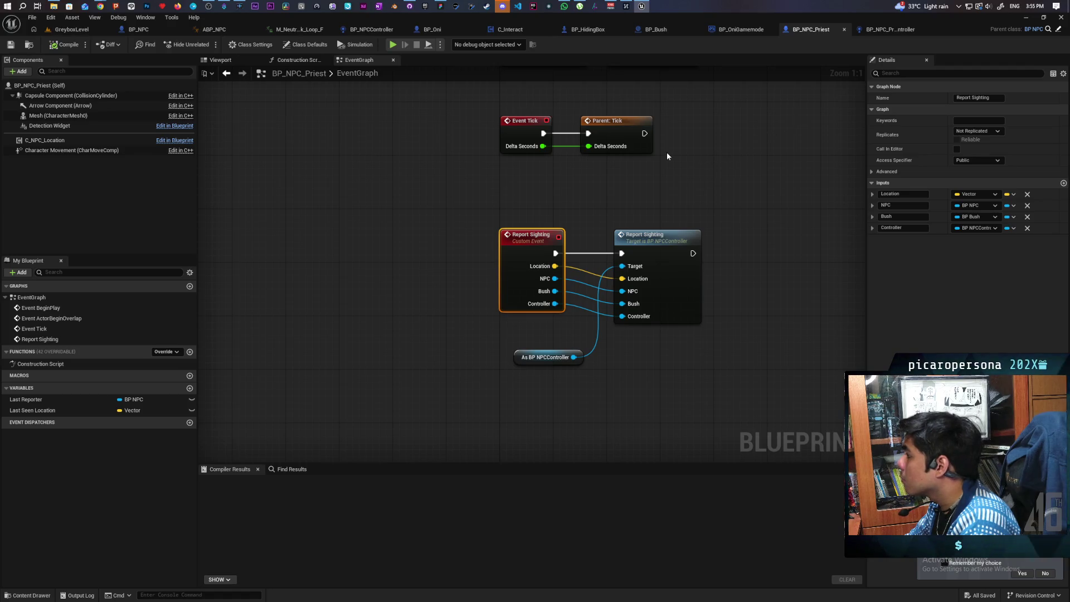
scroll(502, 174, "down", 6)
scroll(506, 186, "up", 2)
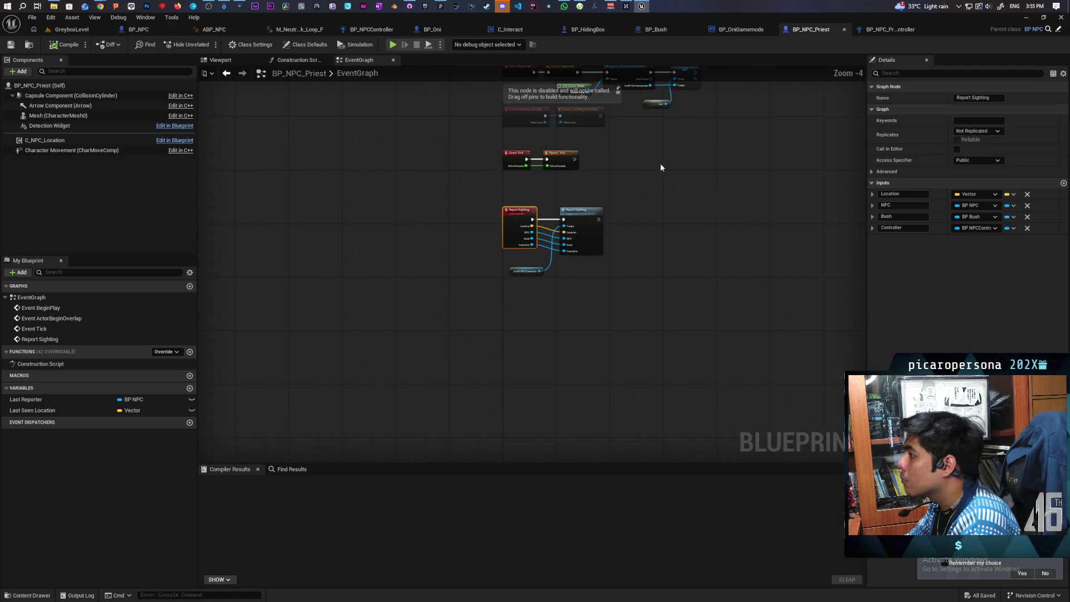
left_click(885, 30)
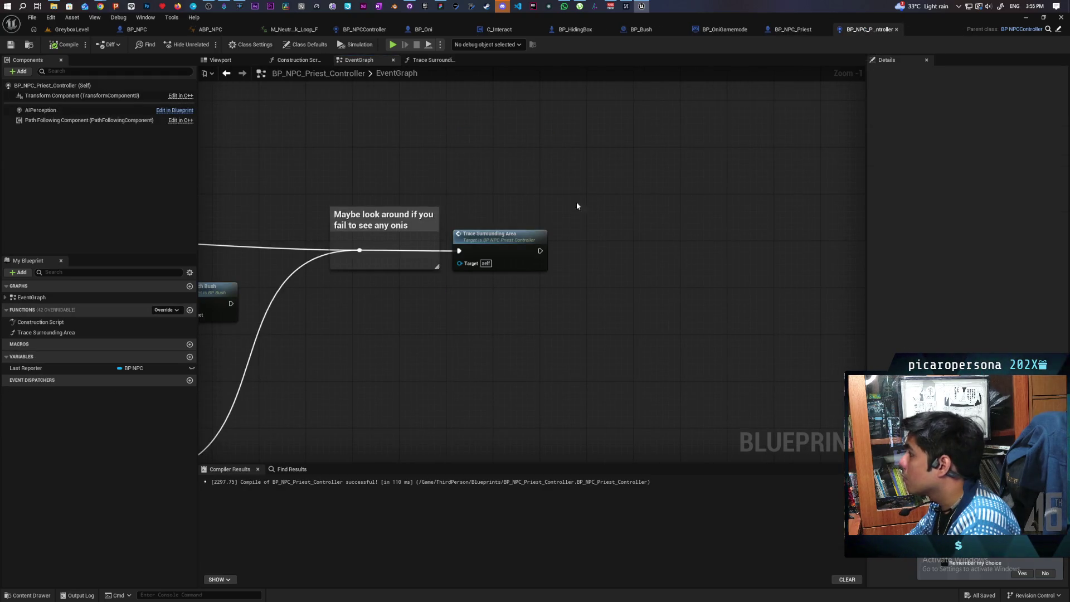
scroll(613, 222, "down", 3)
left_click_drag(671, 312, 744, 334)
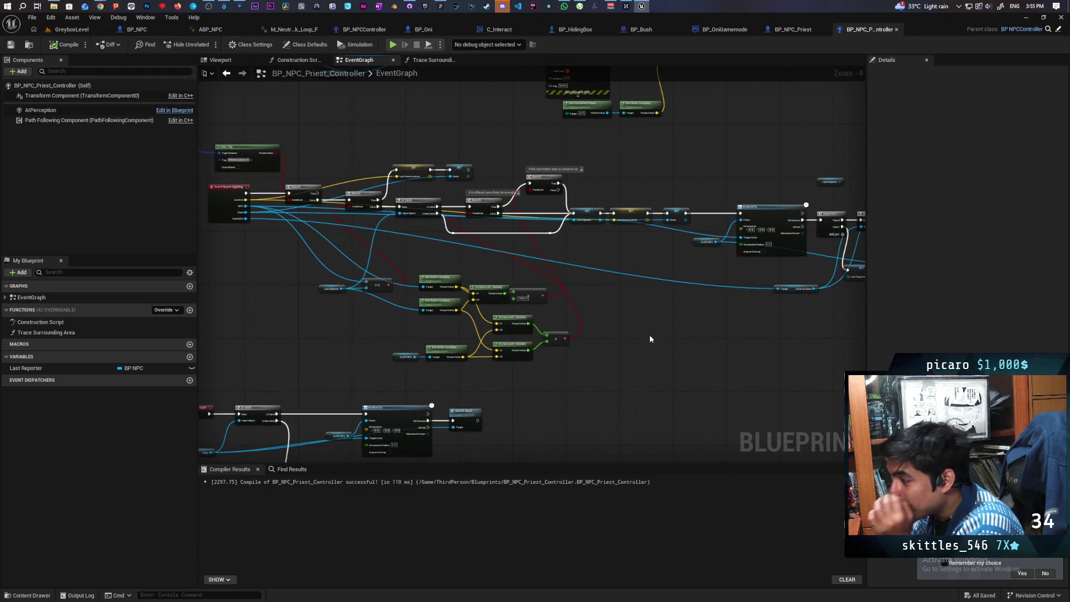
mouse_move(653, 329)
left_mouse_down()
mouse_move(430, 341)
mouse_move(506, 351)
mouse_move(343, 356)
mouse_move(513, 383)
mouse_move(393, 411)
mouse_move(323, 411)
mouse_move(488, 414)
left_mouse_up()
scroll(396, 360, "up", 1)
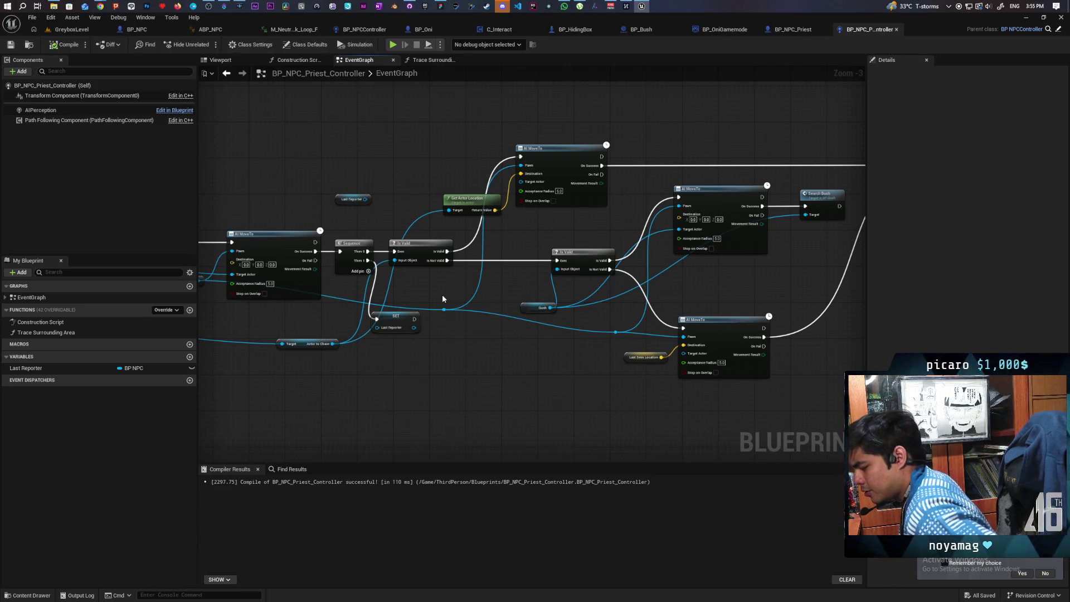
mouse_move(744, 274)
left_mouse_down()
mouse_move(475, 327)
mouse_move(554, 282)
mouse_move(641, 253)
mouse_move(603, 260)
mouse_move(694, 250)
left_mouse_up()
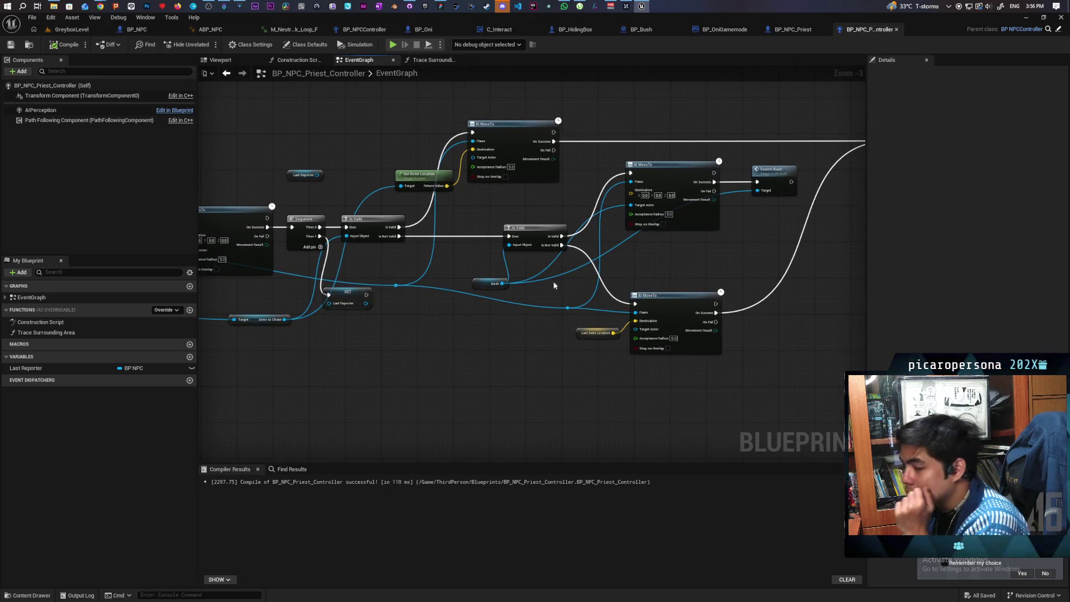
mouse_move(491, 298)
left_mouse_down()
mouse_move(576, 285)
mouse_move(570, 296)
left_mouse_up()
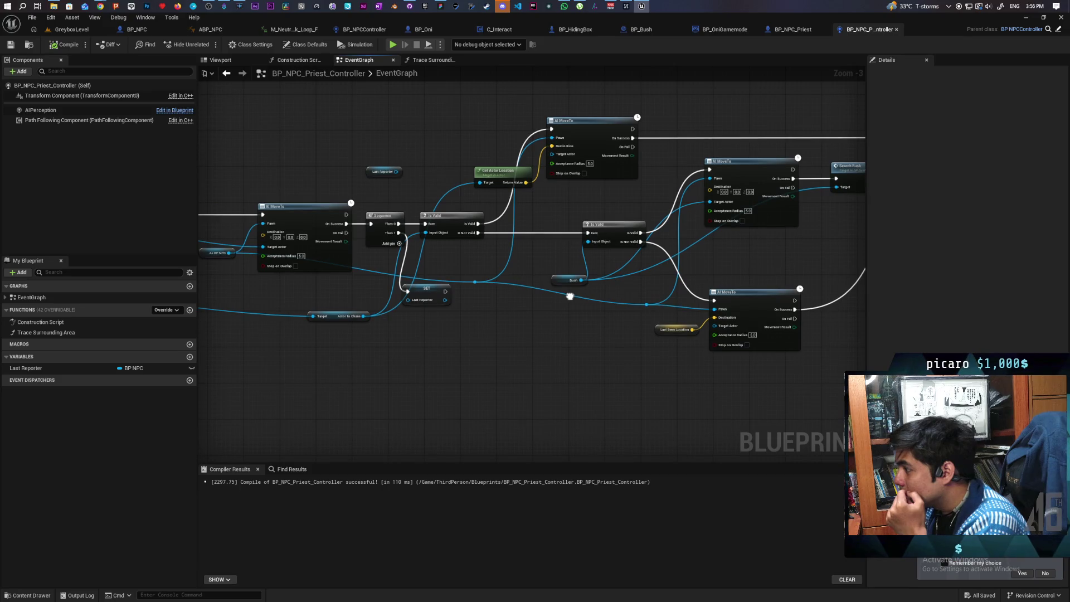
Step: Set an F9 breakpoint on the Is Valid node following the Sequence
left_click(452, 220)
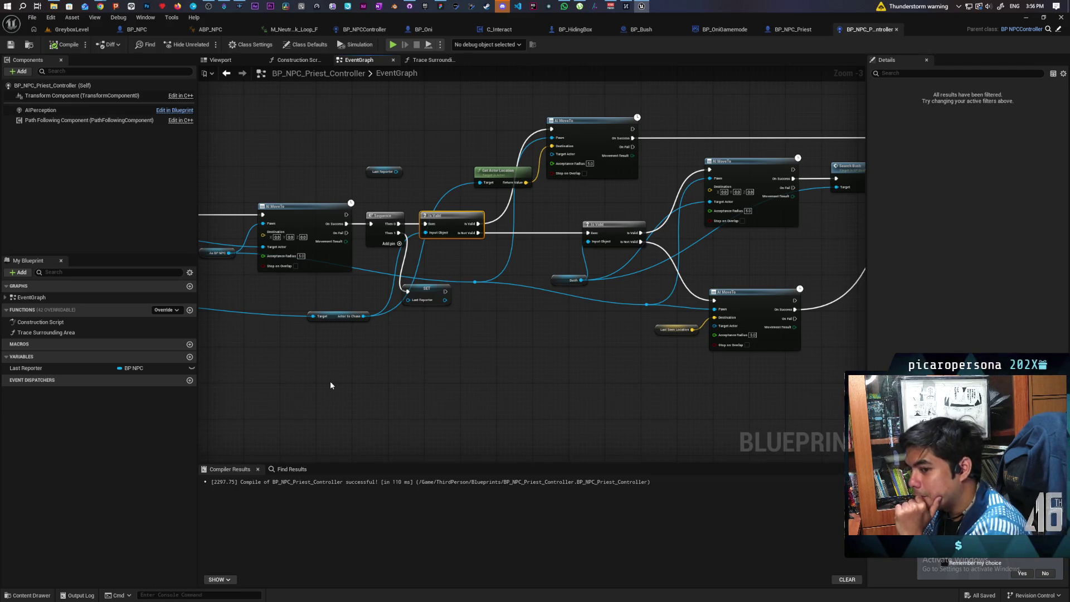
mouse_move(547, 352)
left_mouse_down()
mouse_move(286, 356)
mouse_move(348, 363)
mouse_move(537, 341)
left_mouse_up()
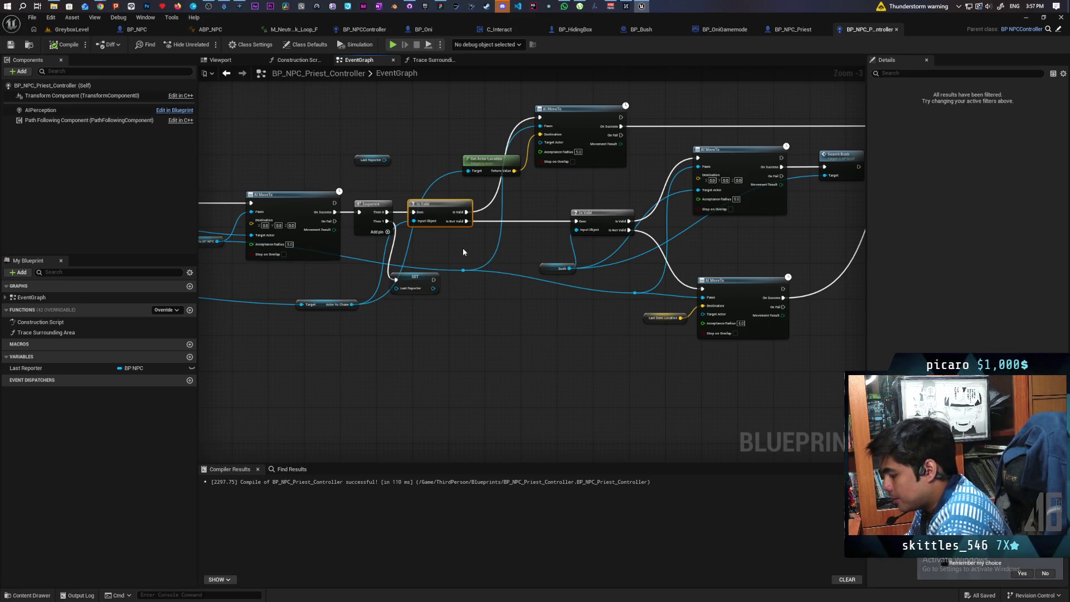
key("F9")
Step: Start a GreyboxLevel play-test and walk the character through the gate past the bushes
left_click(71, 29)
left_click(206, 43)
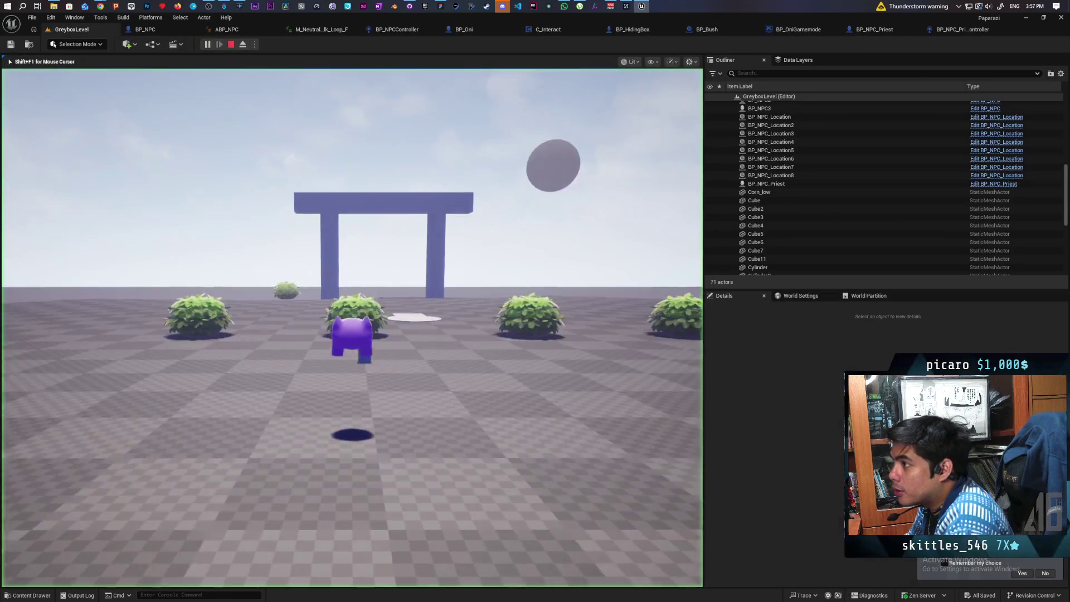
key("w")
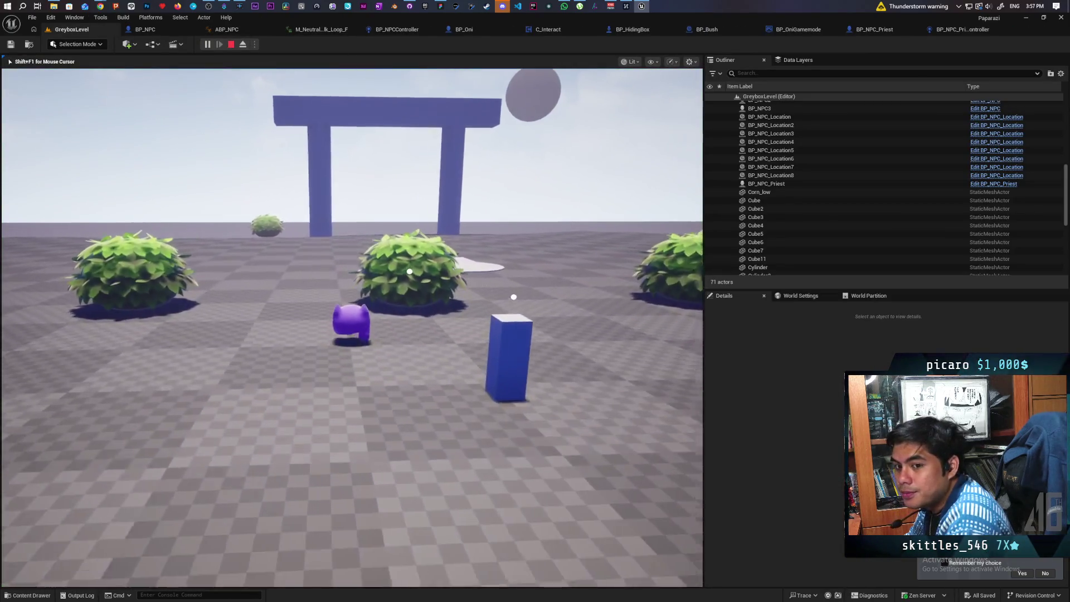
key("w")
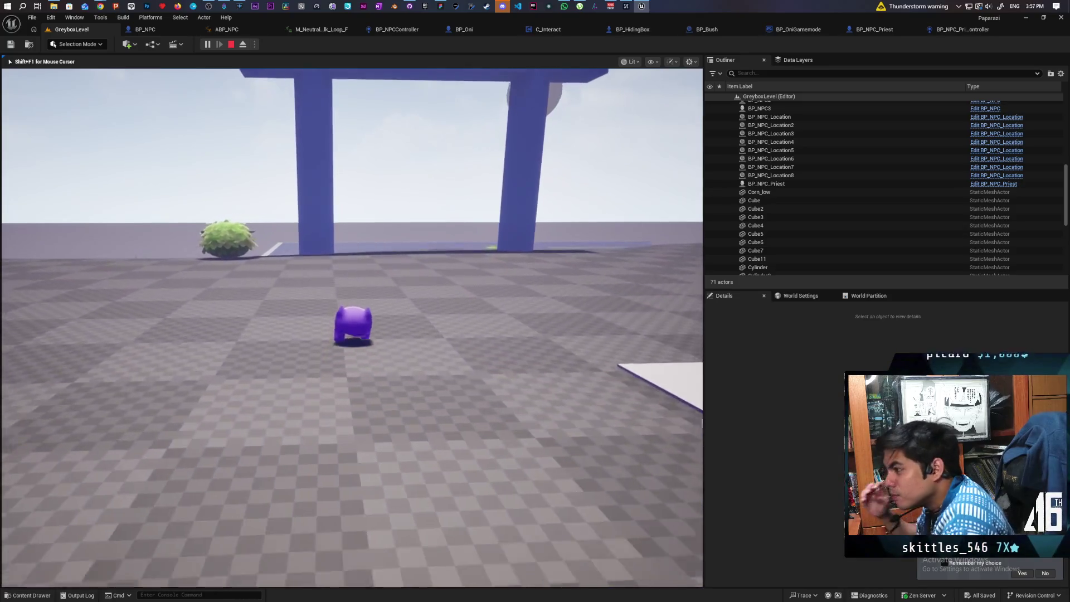
key("w")
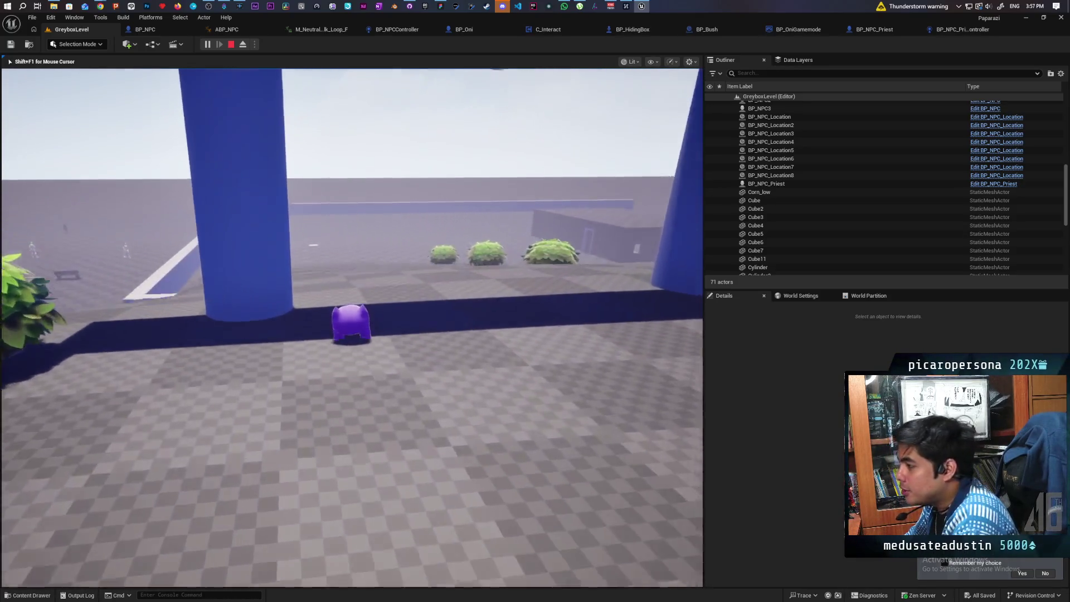
key("w")
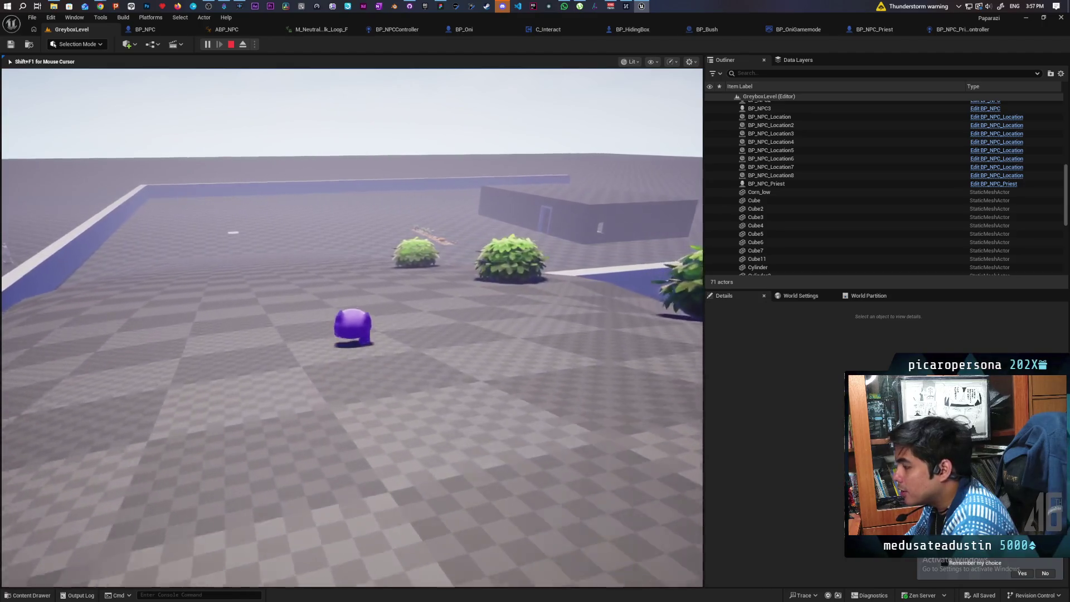
key("w")
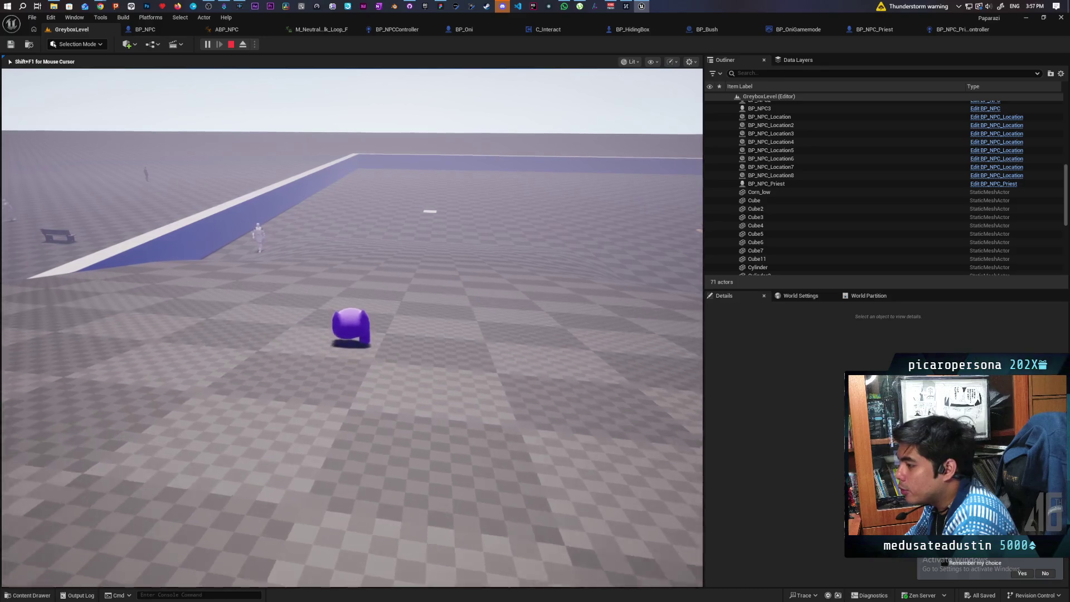
Step: Steer the character toward the NPCs along the blue wall until the Is Valid breakpoint halts play
key("d")
key("w")
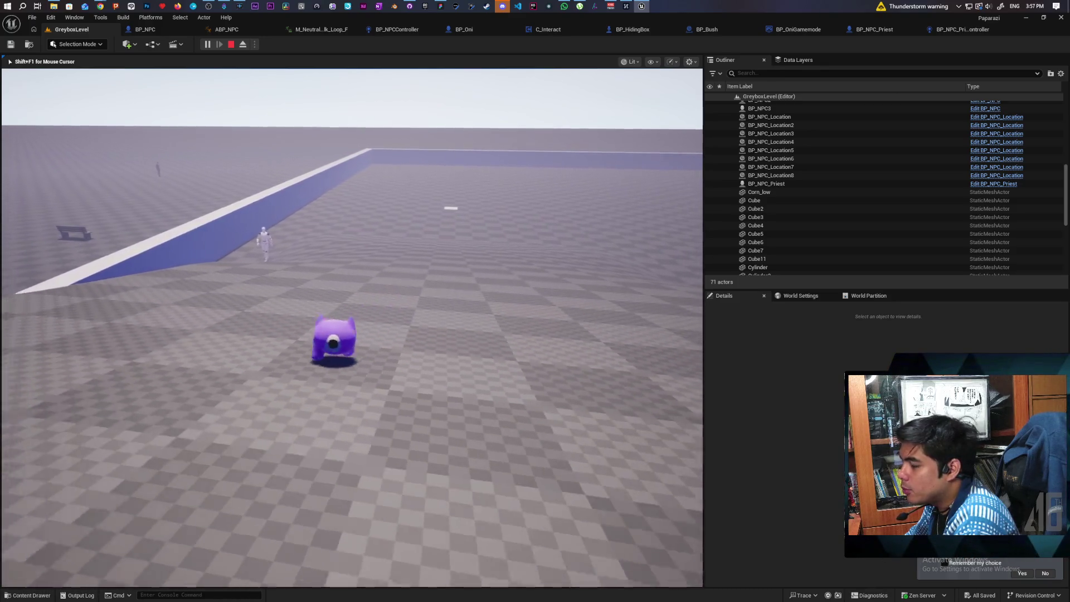
key("a")
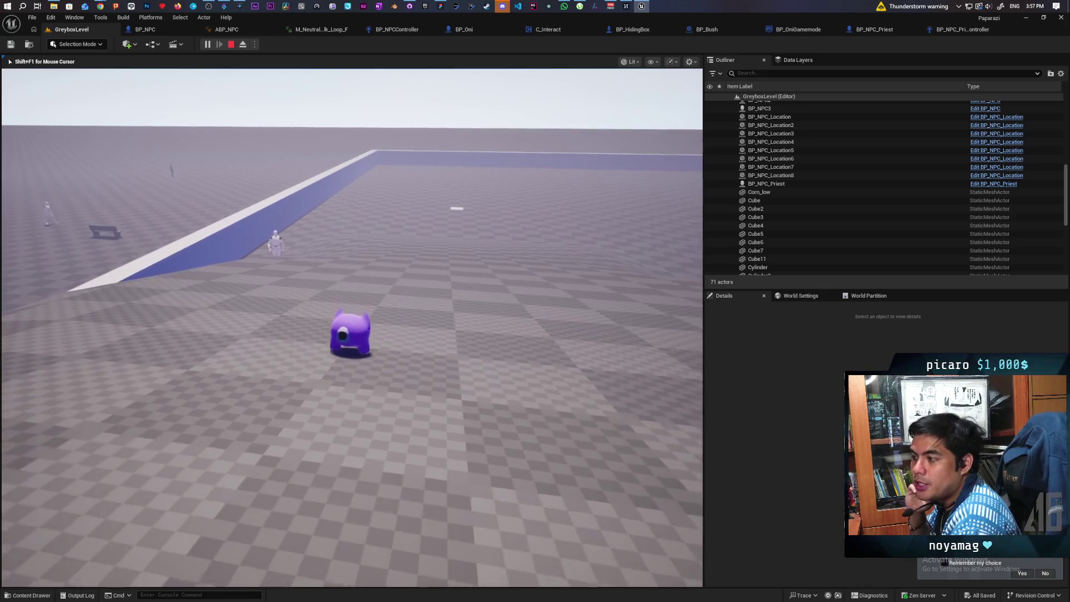
key("d")
key("s")
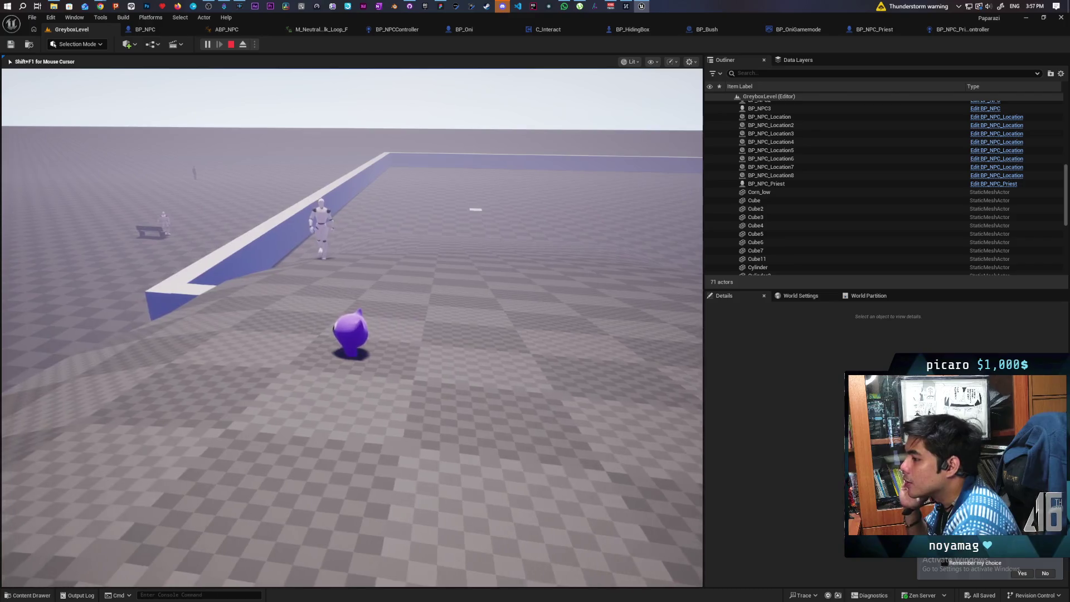
key("w")
key("w")
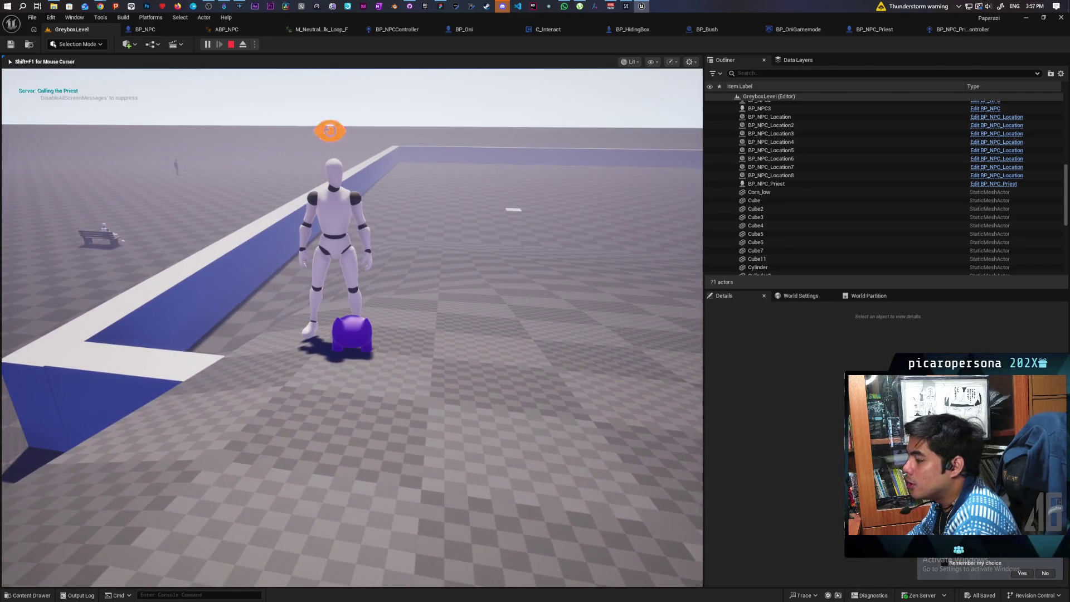
key("s")
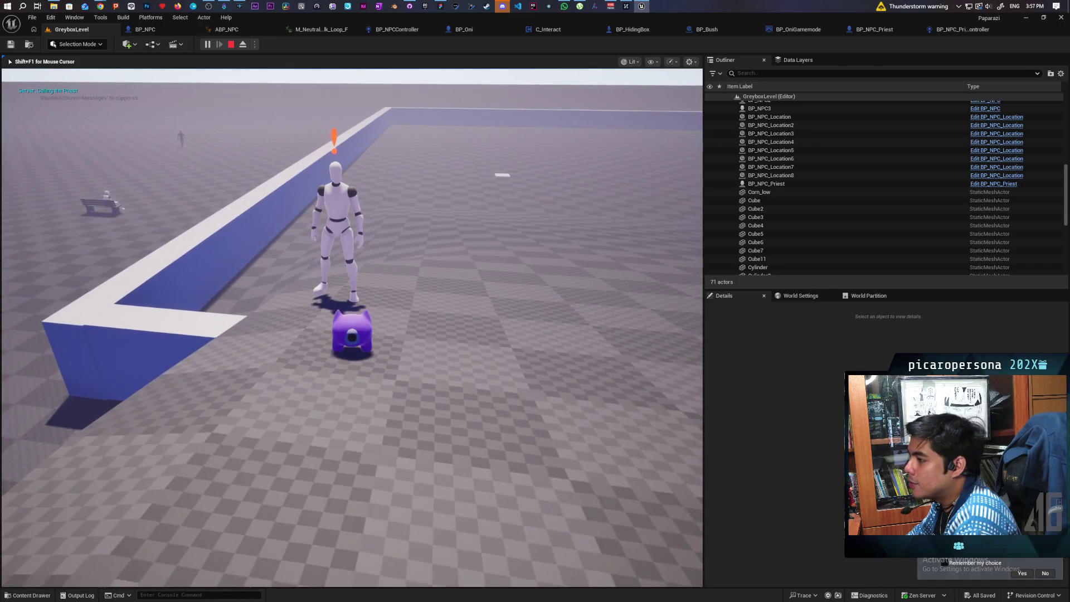
key("w")
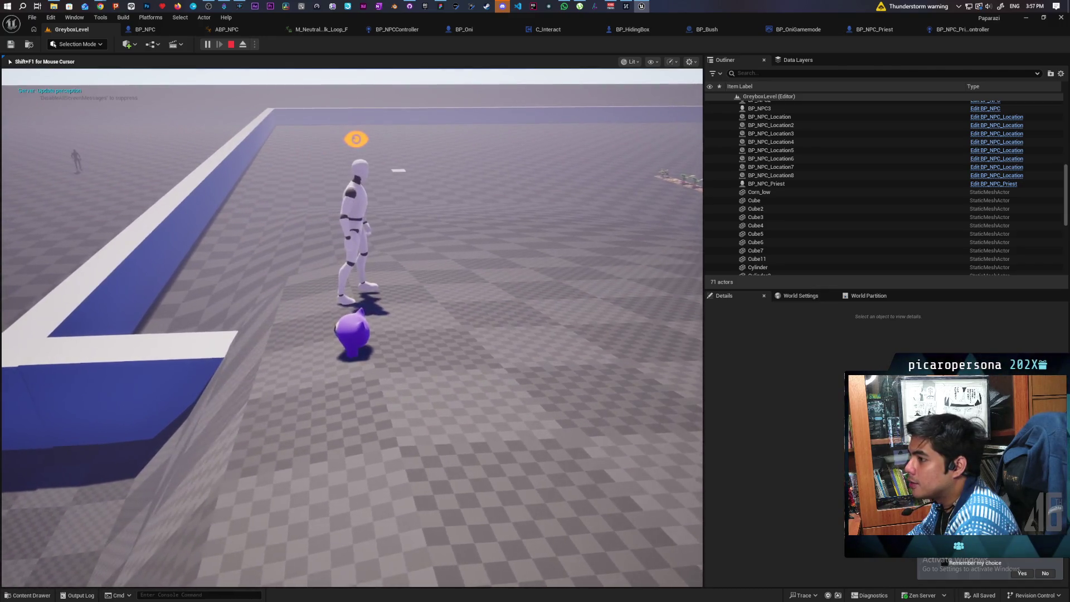
key("w")
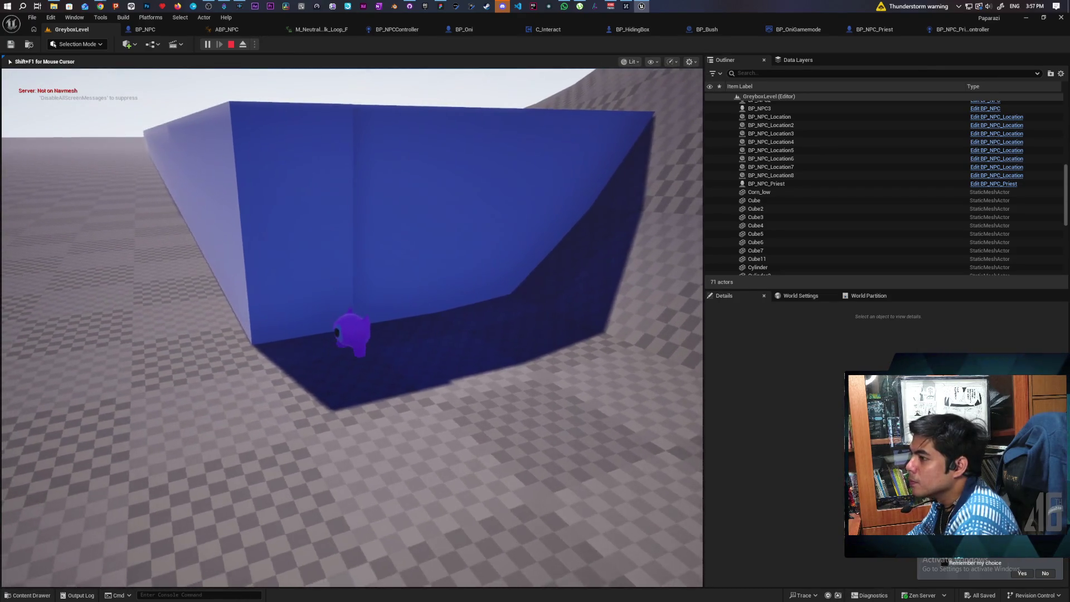
key("w")
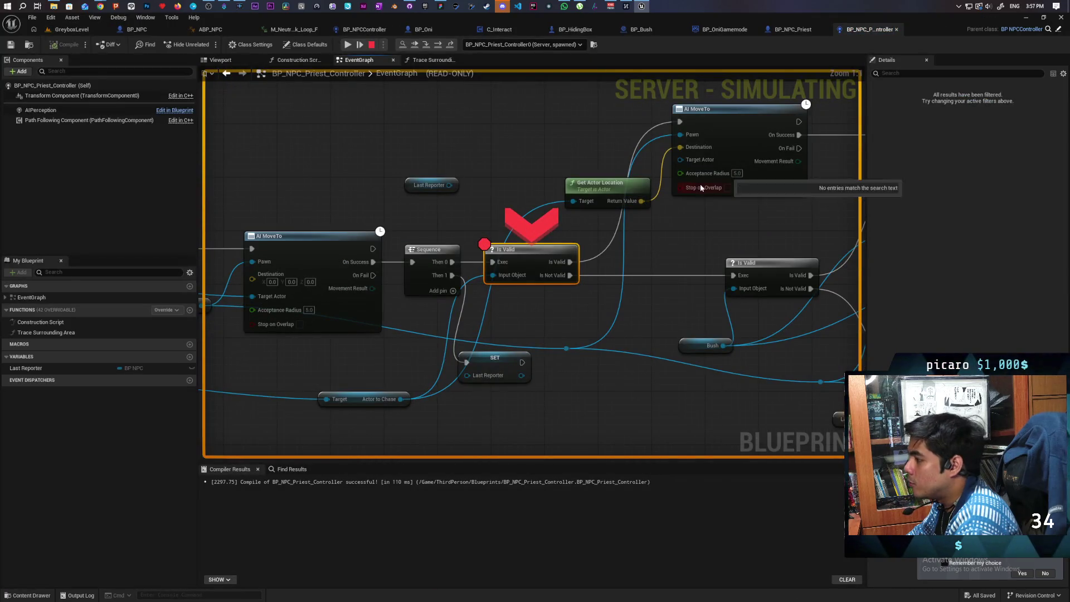
Step: Step over three times from AI MoveTo through Is Valid to SET Last Reporter, then return to the level
key("F10")
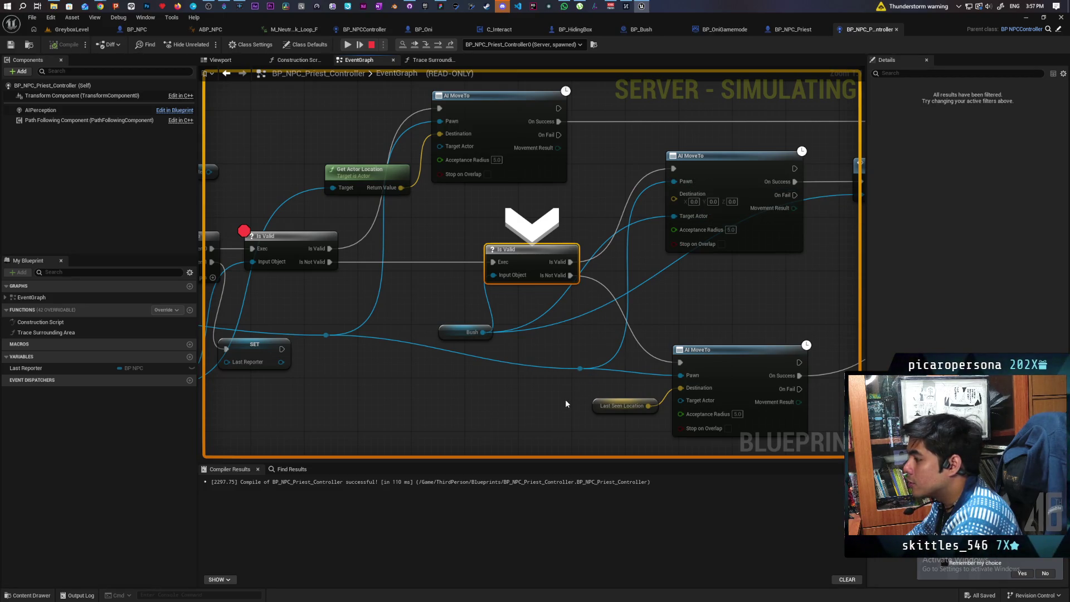
key("F10")
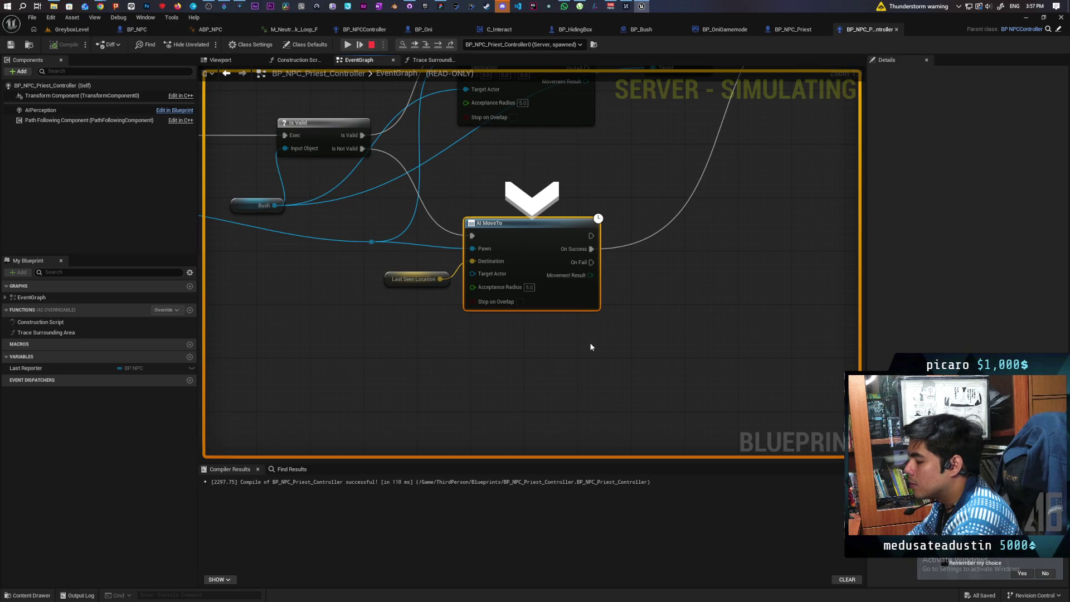
key("F10")
key("F10")
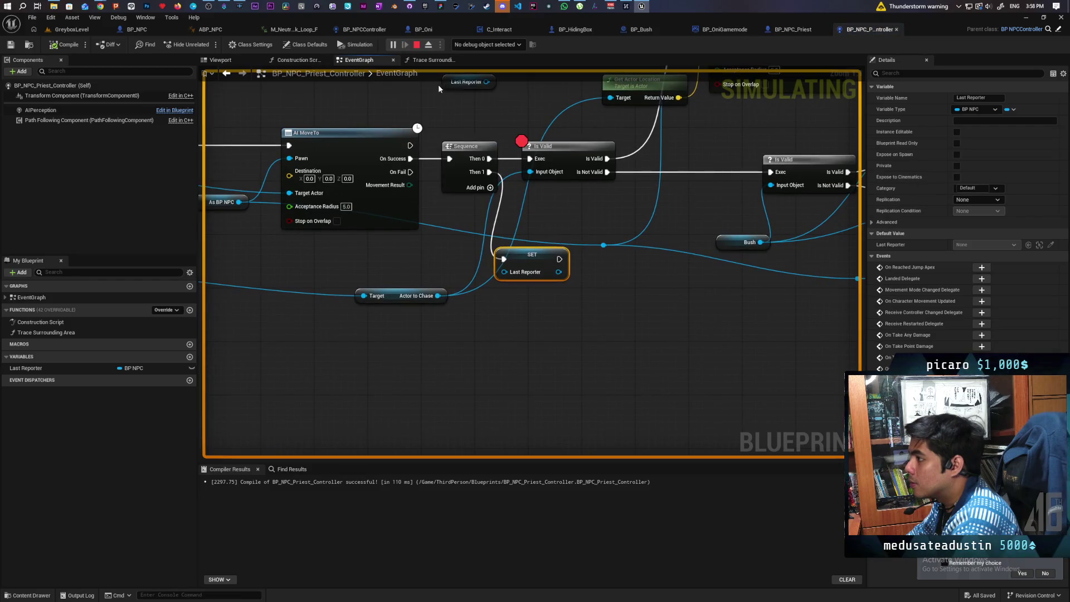
left_click(82, 29)
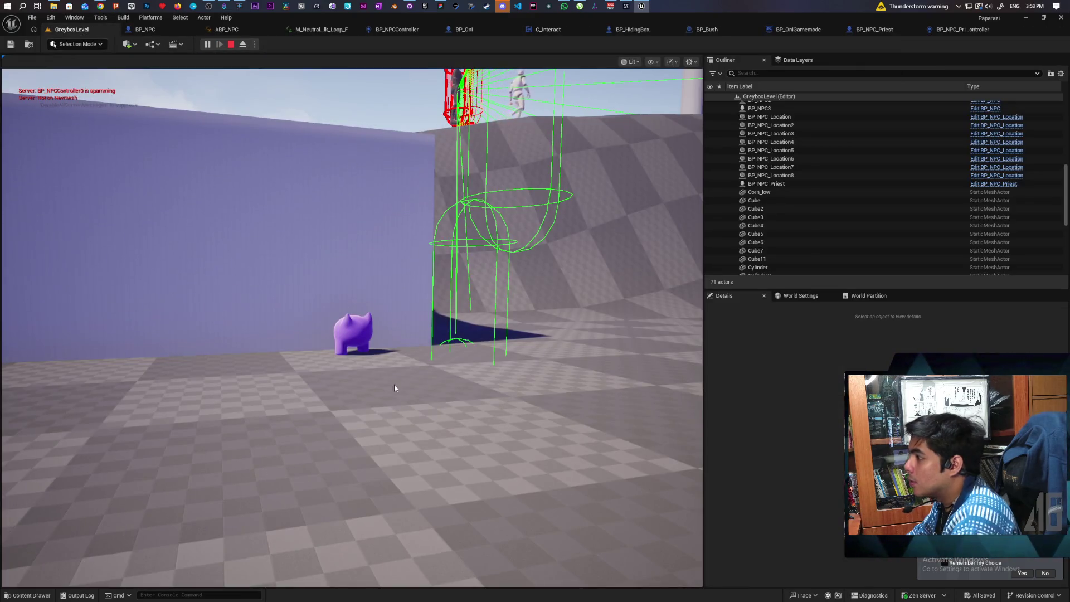
Step: Stop PIE, then open Trace Surrounding Area from the controller EventGraph to view its 0–36 trace loop
left_click(393, 383)
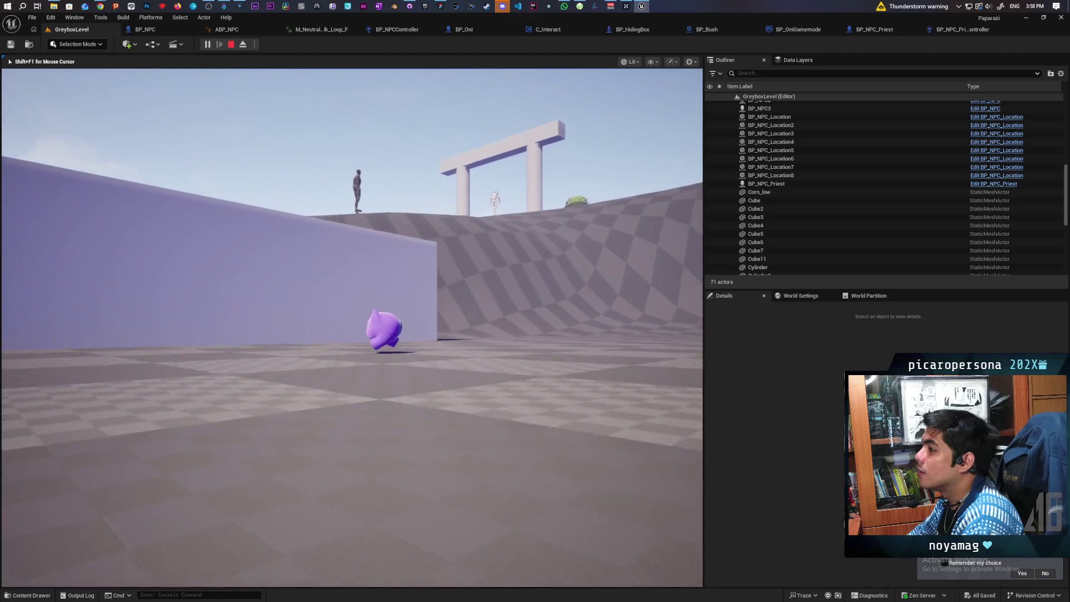
key("Escape")
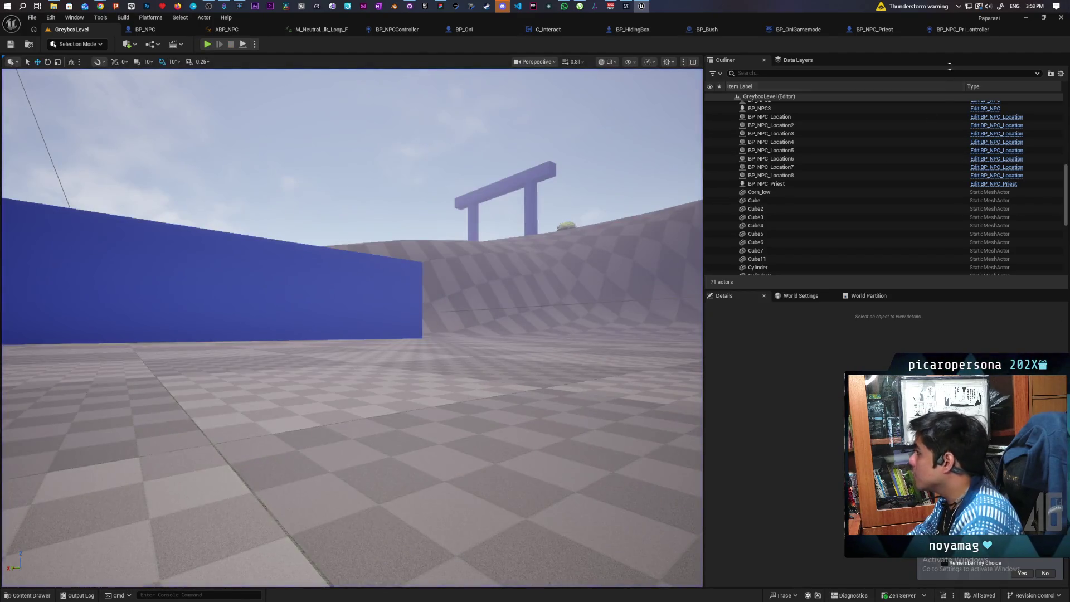
left_click(944, 28)
left_click(565, 164)
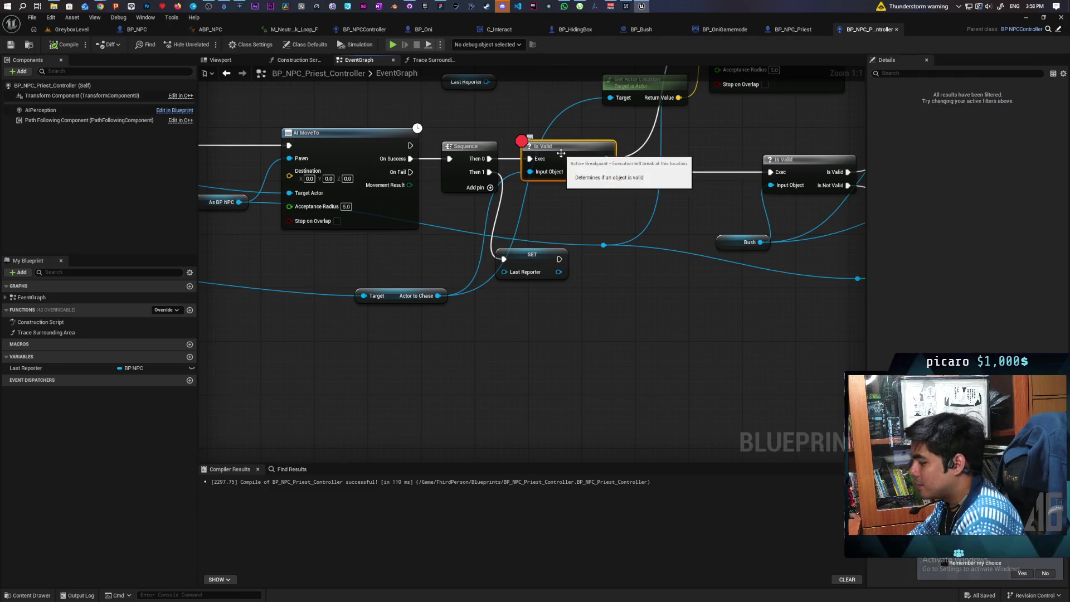
scroll(494, 261, "down", 3)
mouse_move(494, 261)
left_mouse_down()
mouse_move(554, 269)
mouse_move(614, 303)
mouse_move(613, 329)
left_mouse_up()
double_click(633, 230)
mouse_move(525, 297)
left_mouse_down()
mouse_move(632, 278)
mouse_move(600, 264)
left_mouse_up()
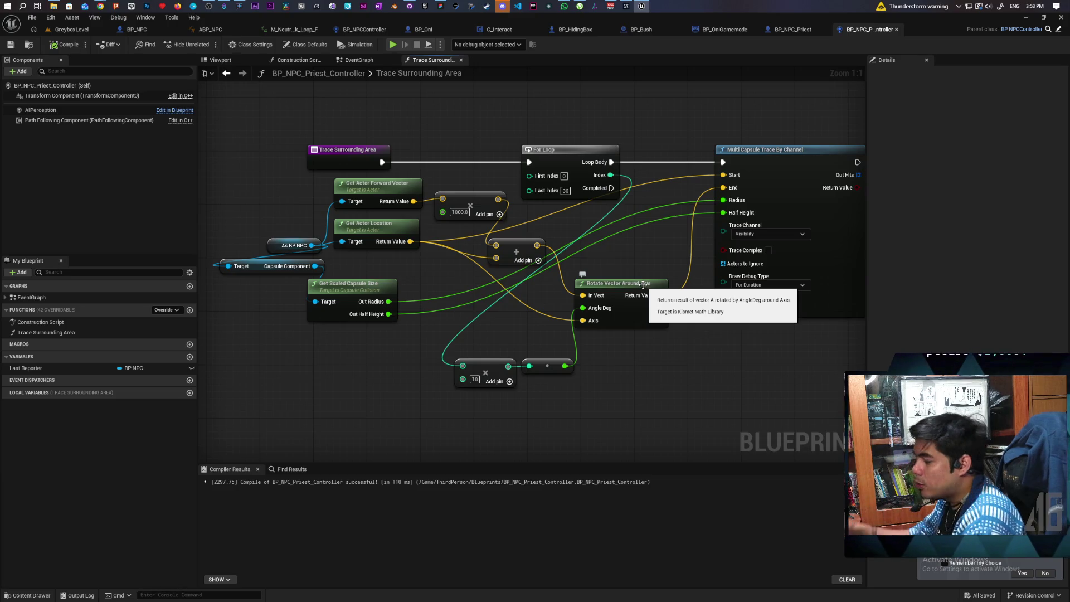
Step: Rearrange the trace nodes and set Rotate Vector Around Axis's axis to (0,0,1)
left_click_drag(606, 346, 590, 365)
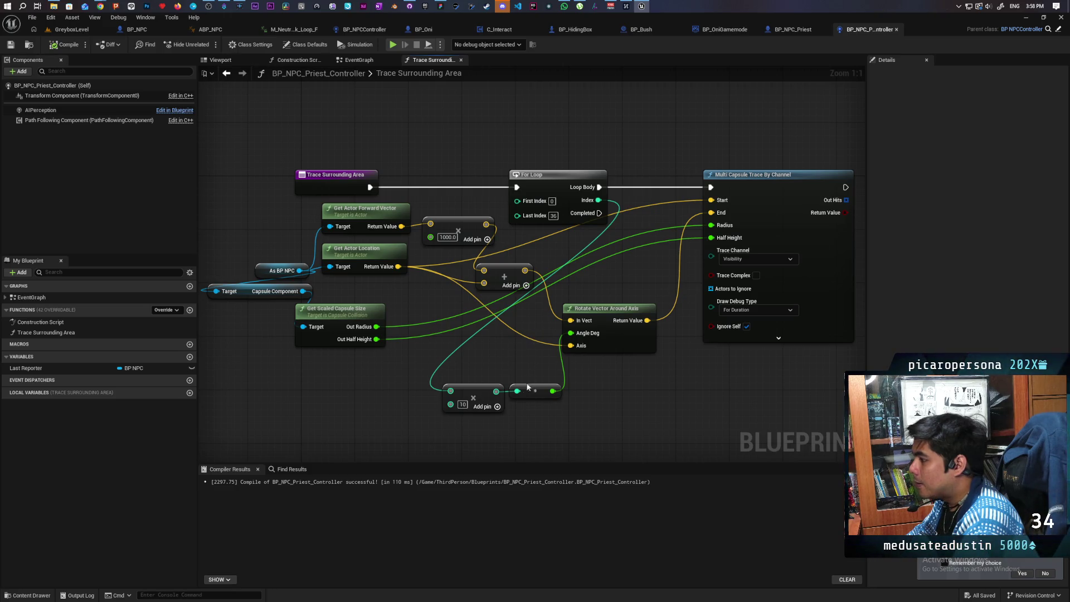
mouse_move(538, 391)
left_mouse_down()
mouse_move(509, 423)
mouse_move(518, 420)
left_mouse_up()
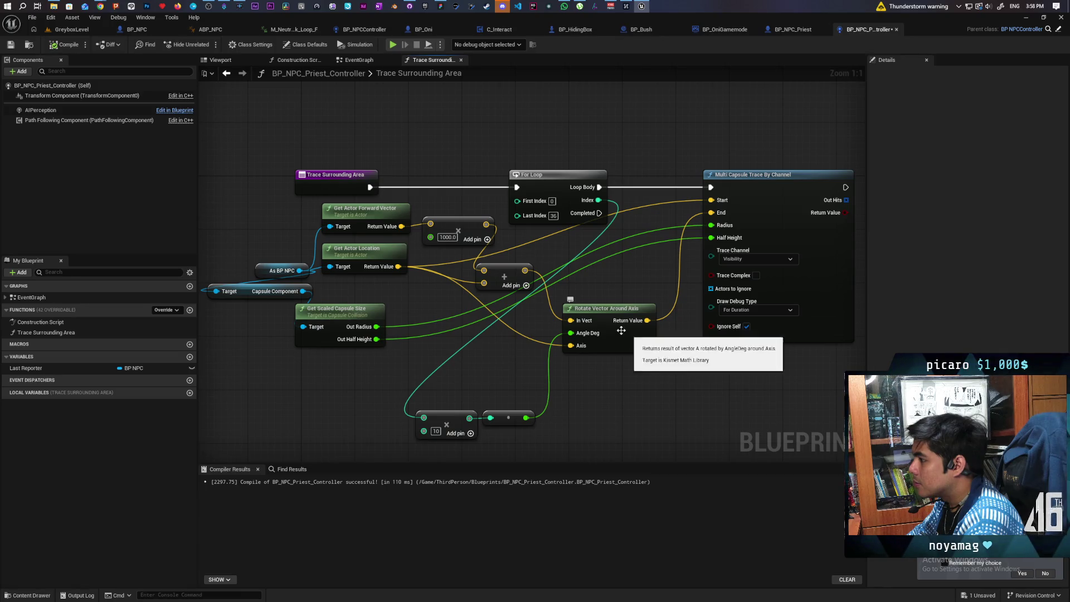
mouse_move(400, 226)
left_mouse_down()
mouse_move(487, 344)
mouse_move(571, 321)
left_mouse_up()
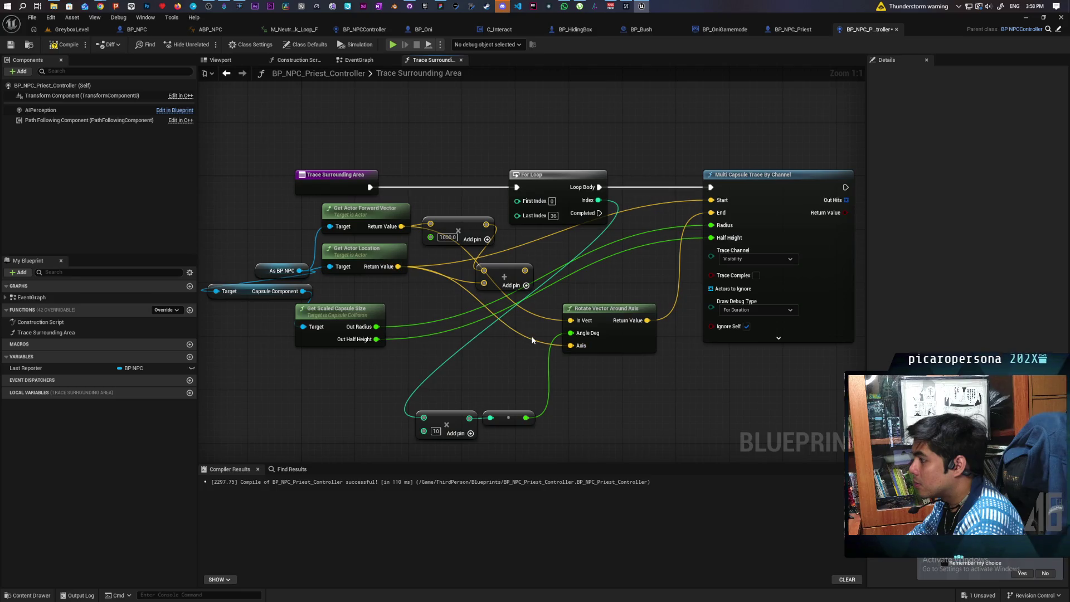
left_click_drag(527, 354, 611, 361)
type("1")
key("Return")
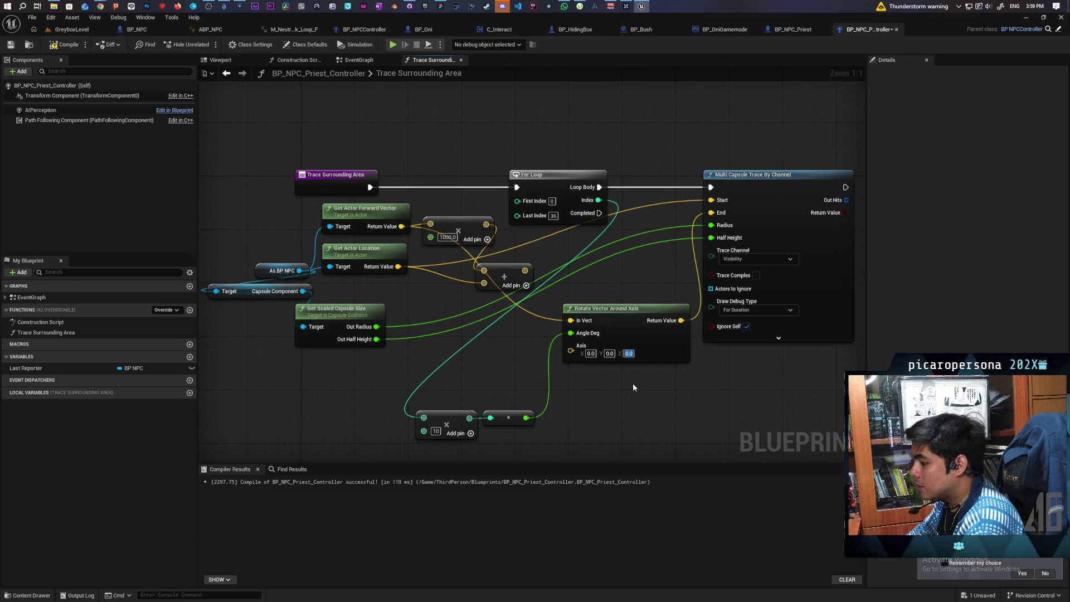
left_click_drag(623, 327, 556, 347)
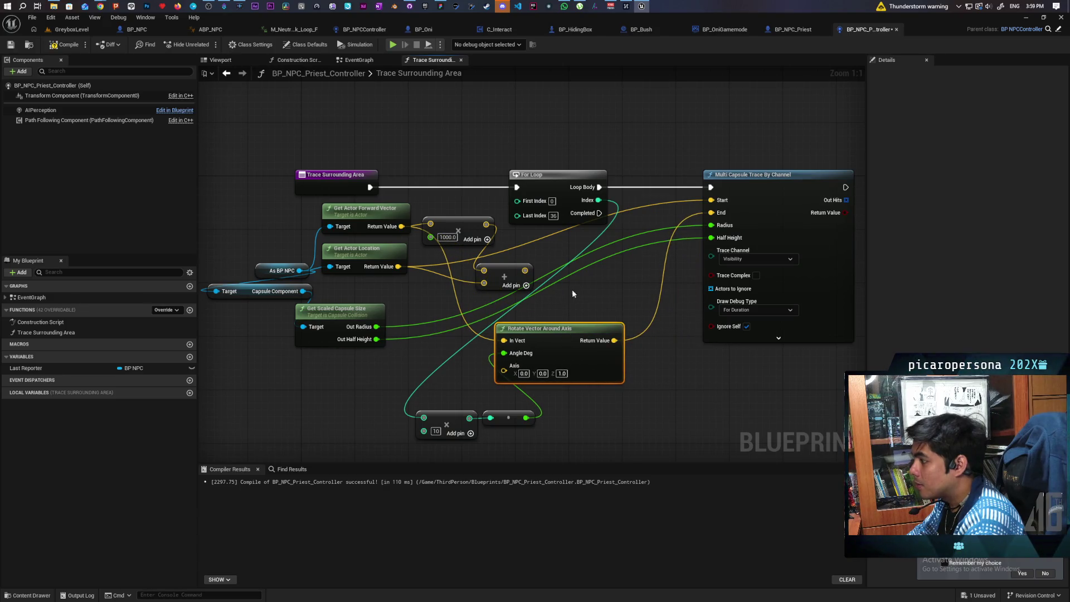
Step: Feed the rotated vector into the ×1000 multiply and wire the Add result into the trace End
left_click_drag(456, 230, 484, 230)
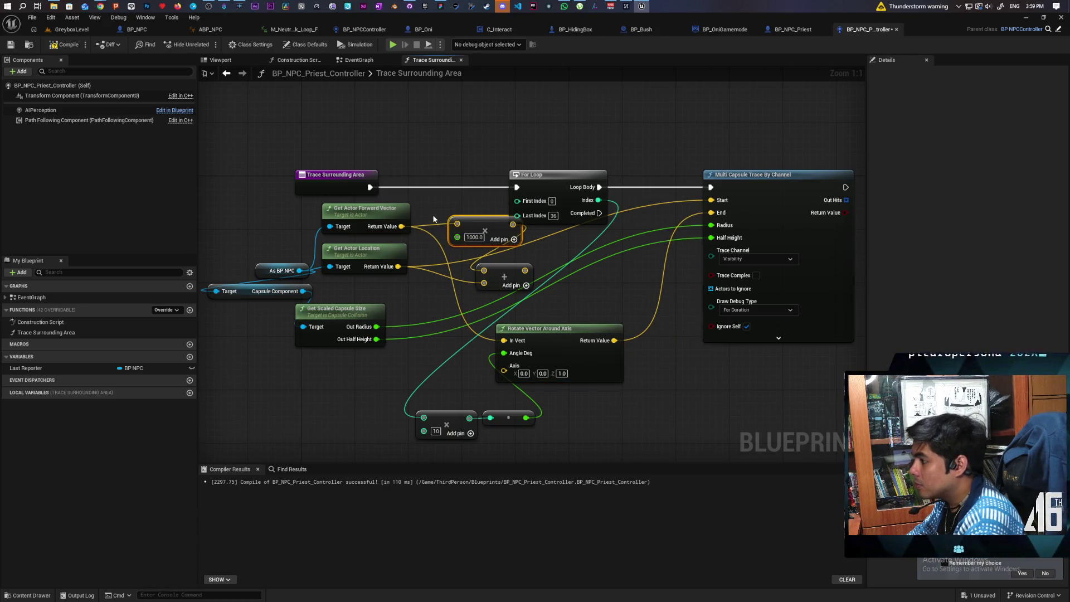
left_click(457, 224, "alt")
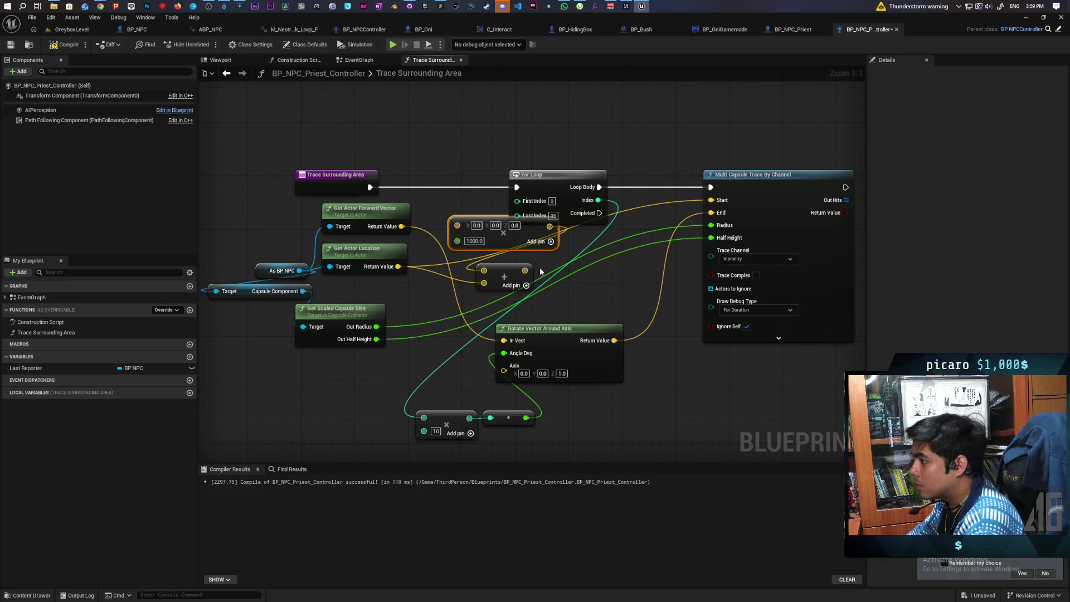
left_click_drag(507, 272, 665, 298)
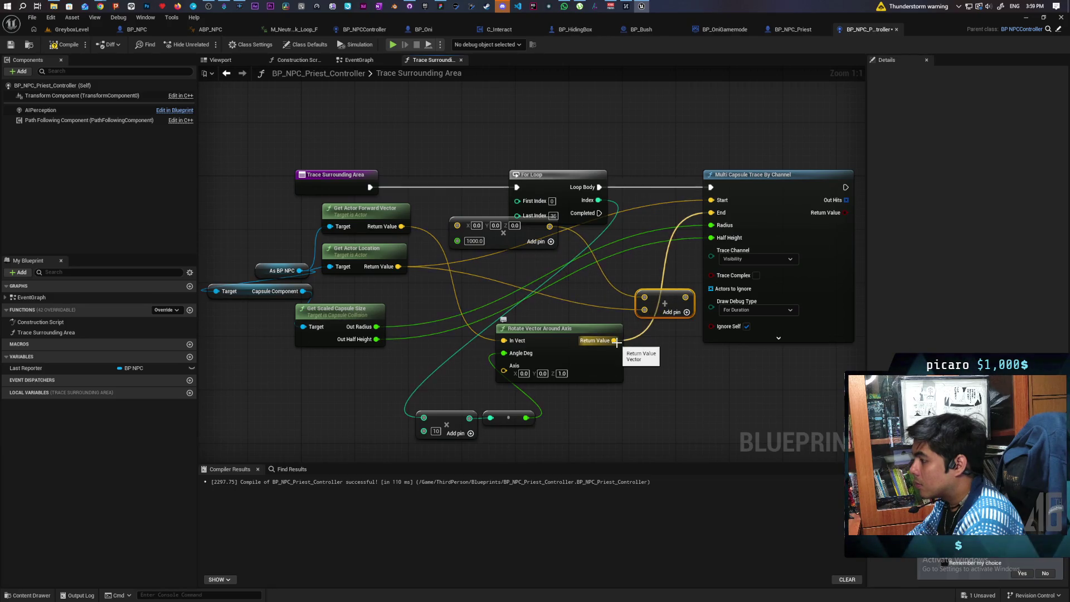
mouse_move(615, 341)
left_mouse_down()
mouse_move(462, 272)
mouse_move(459, 224)
mouse_move(606, 280)
left_mouse_up()
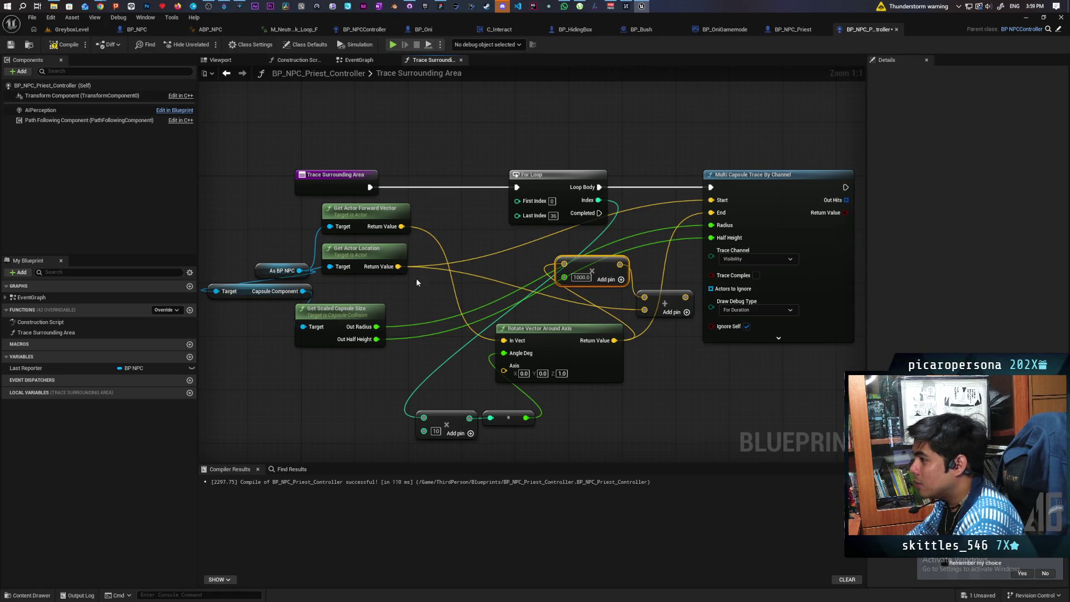
left_click_drag(688, 297, 711, 212)
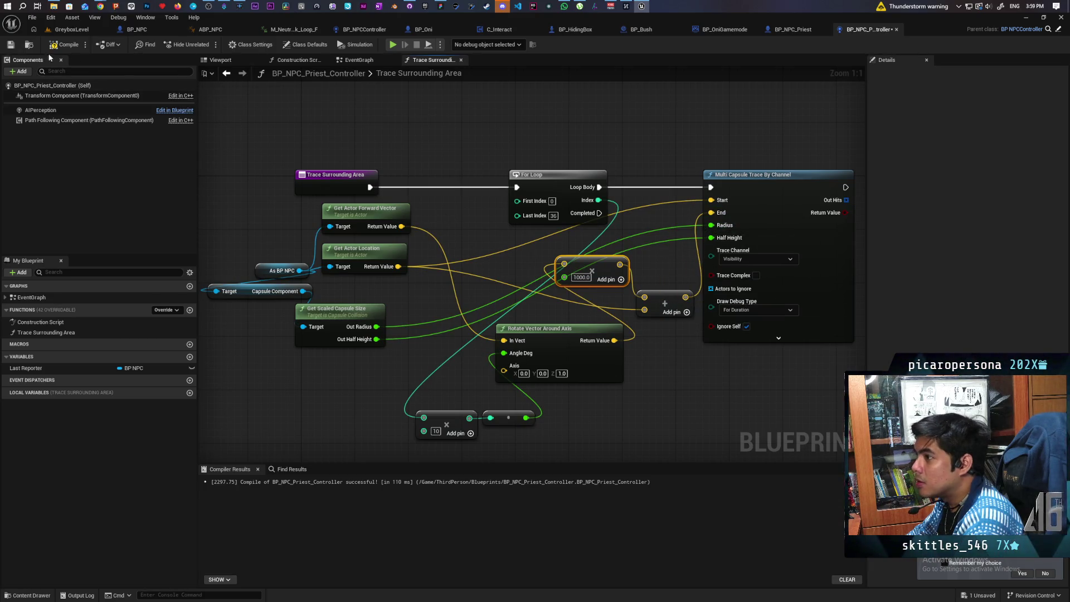
left_click(95, 32)
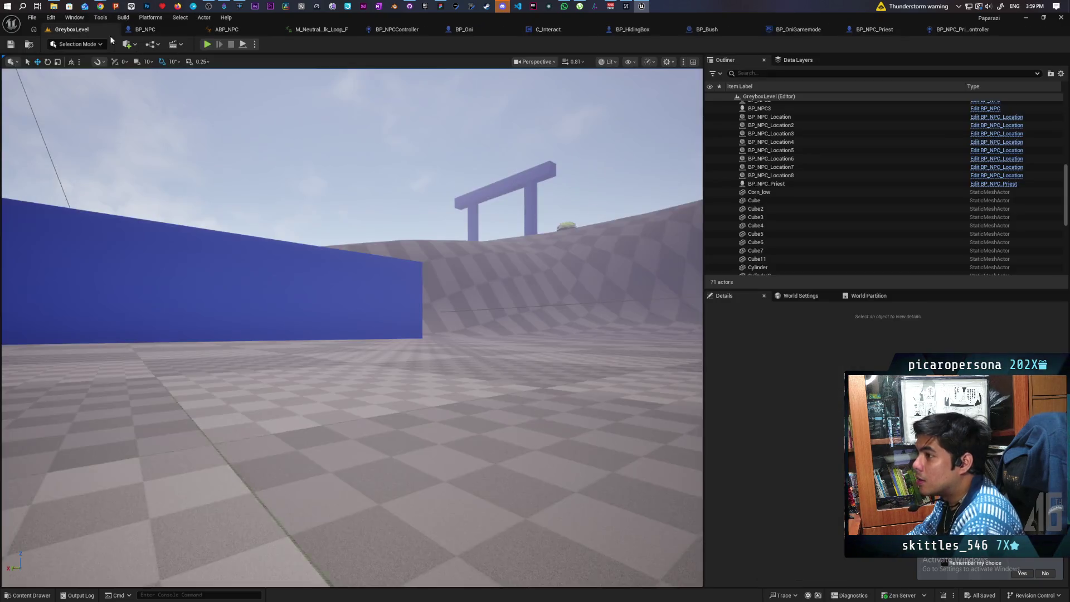
Step: Start a play-test and walk past the gate and blue pillar until the priest is alerted
left_click(207, 44)
key("w")
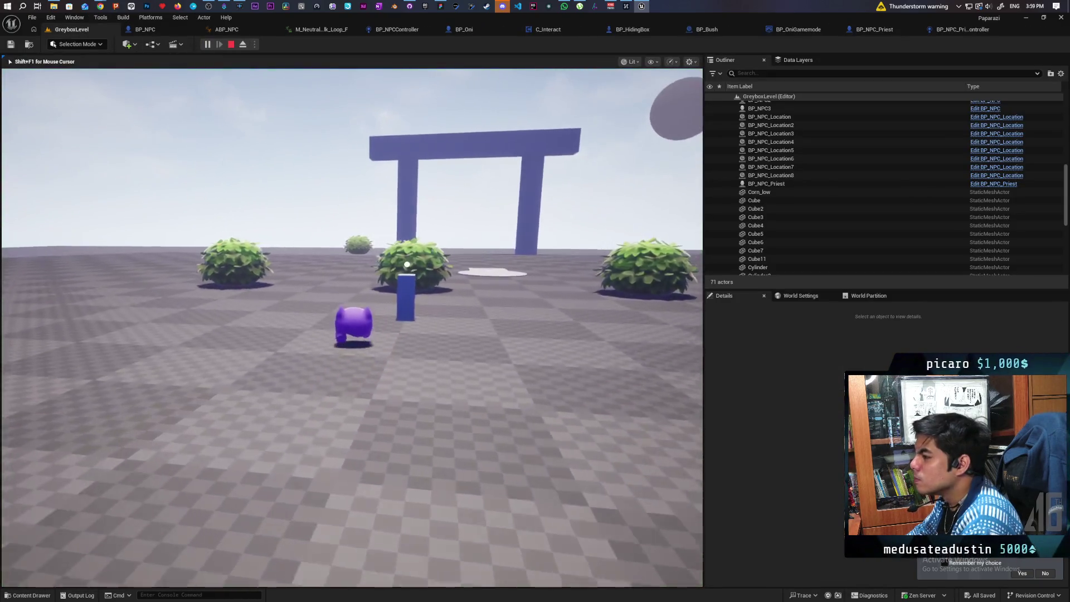
key("w")
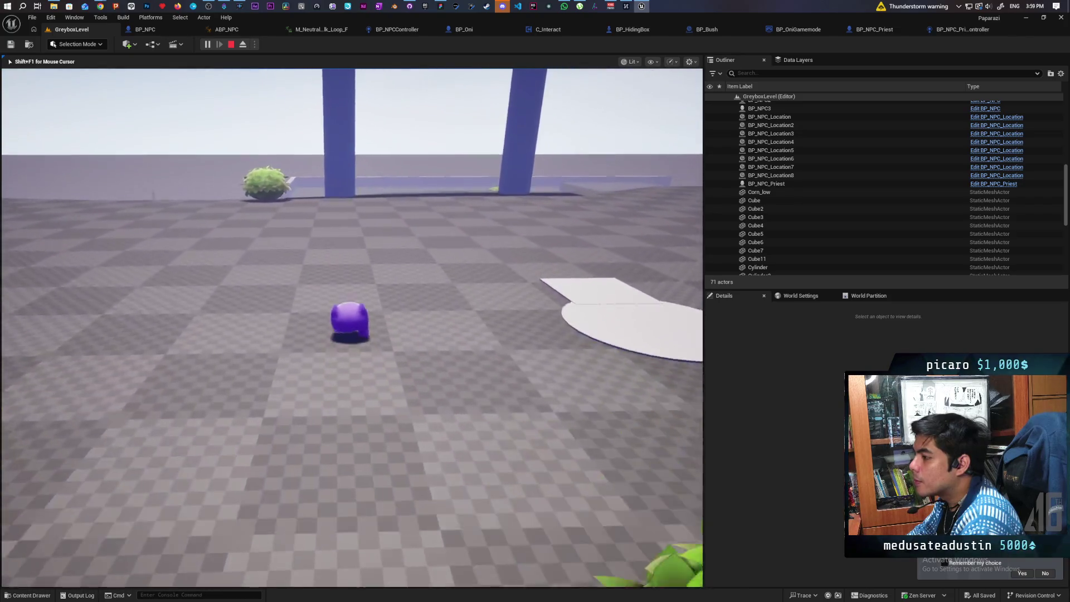
key("w")
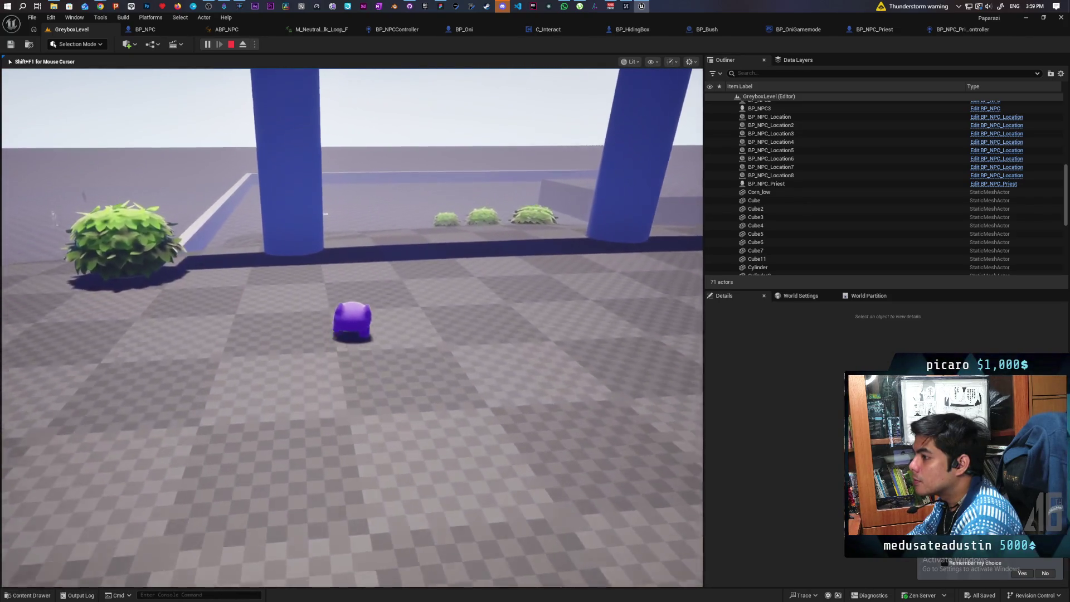
key("w")
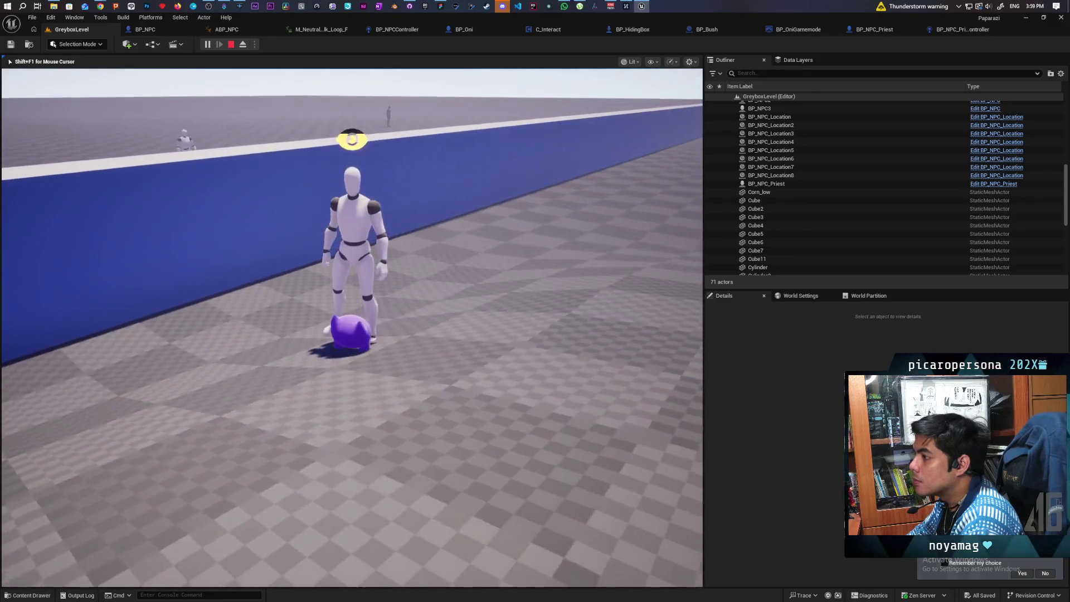
key("a")
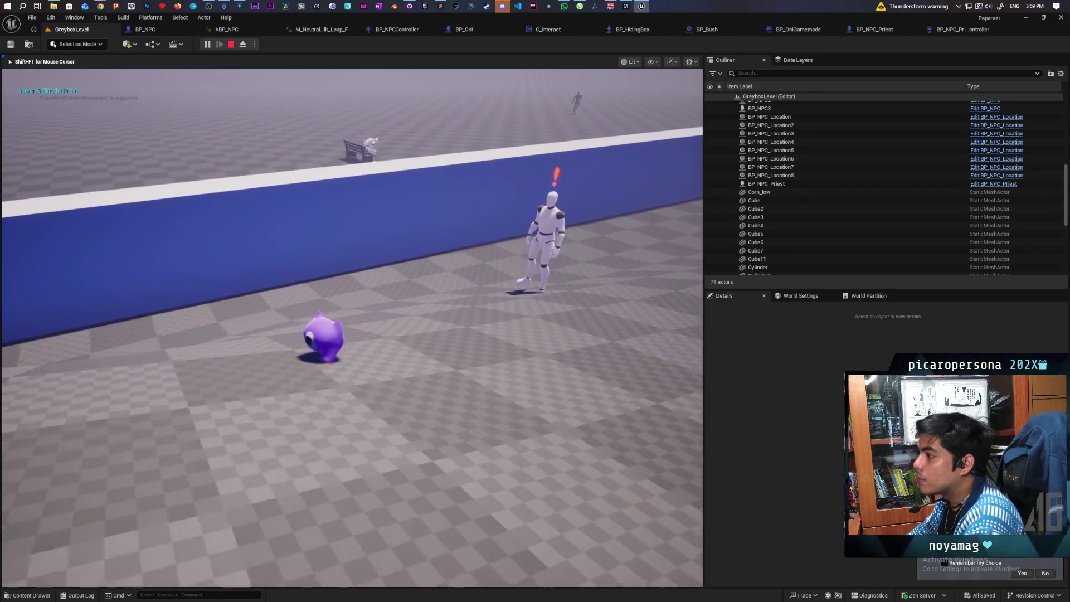
Step: Hide in a bush with F, leave it, circle the bush, and stop the play-test
key("s")
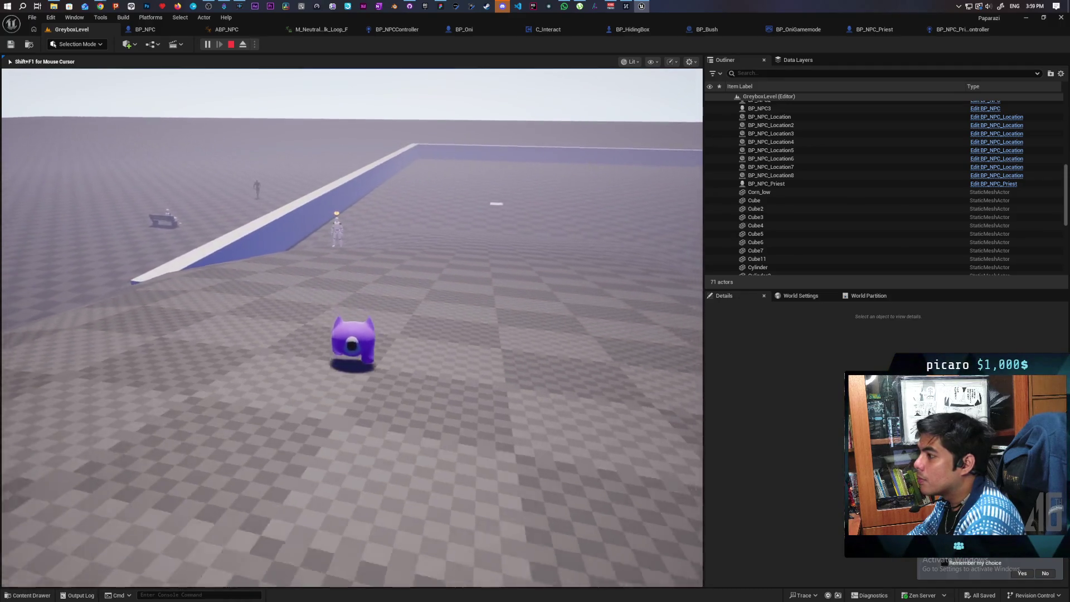
key("d")
key("w")
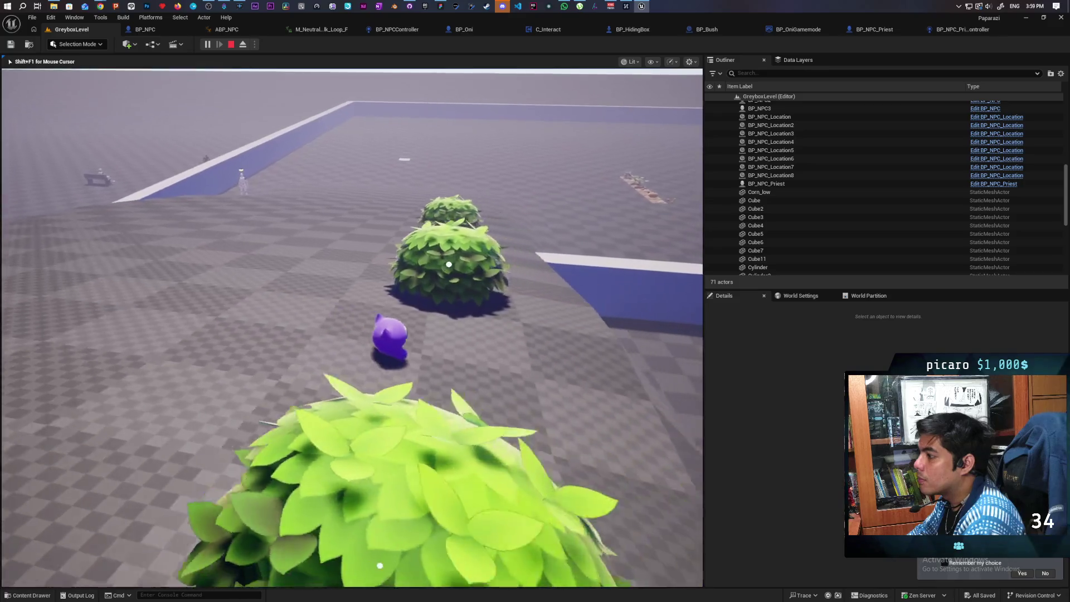
key("w")
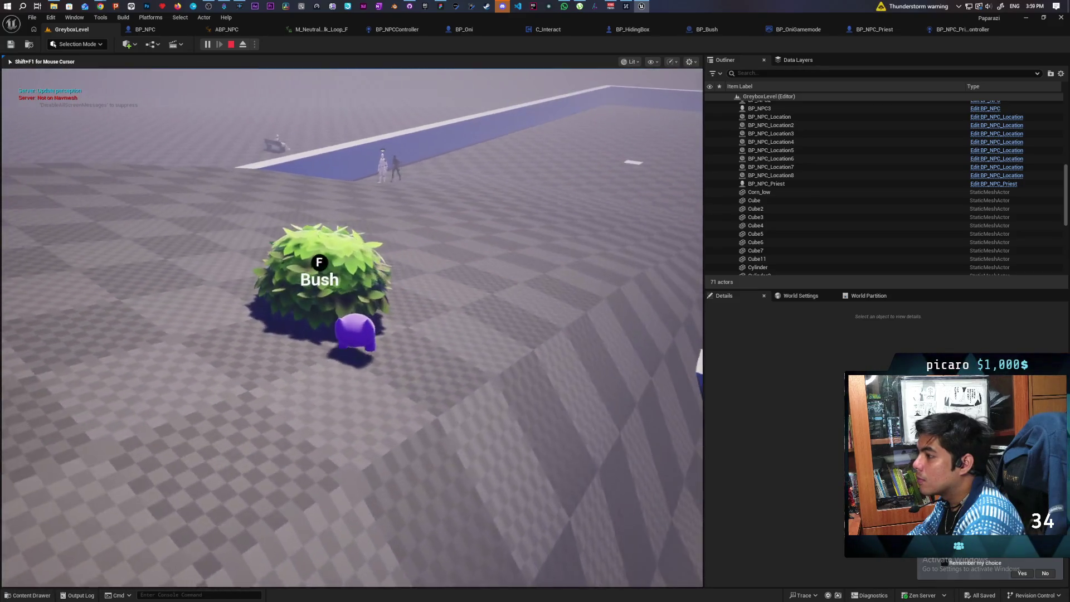
key("f")
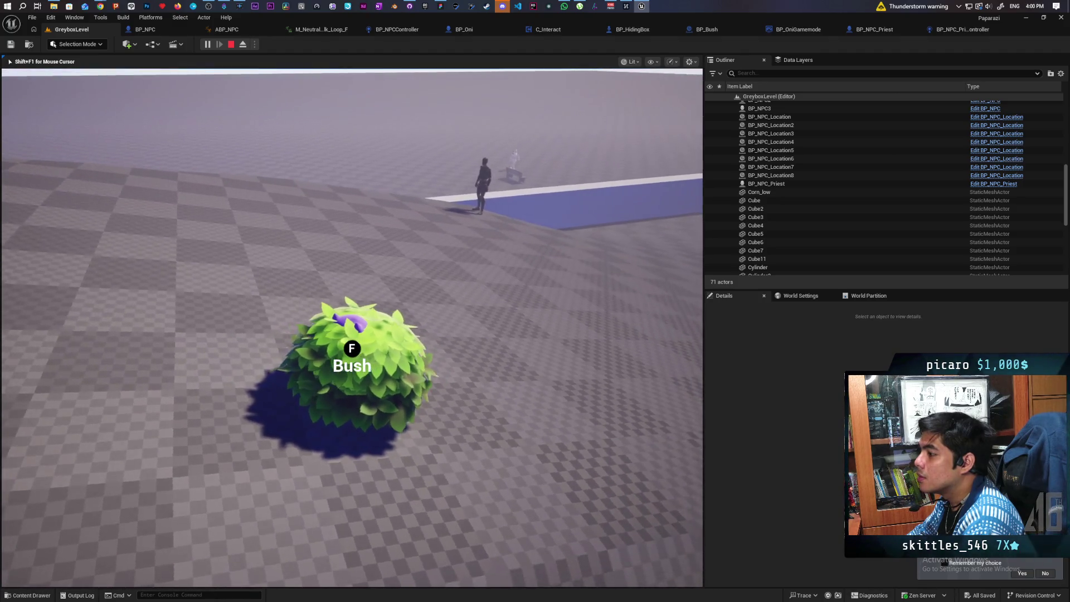
key("f")
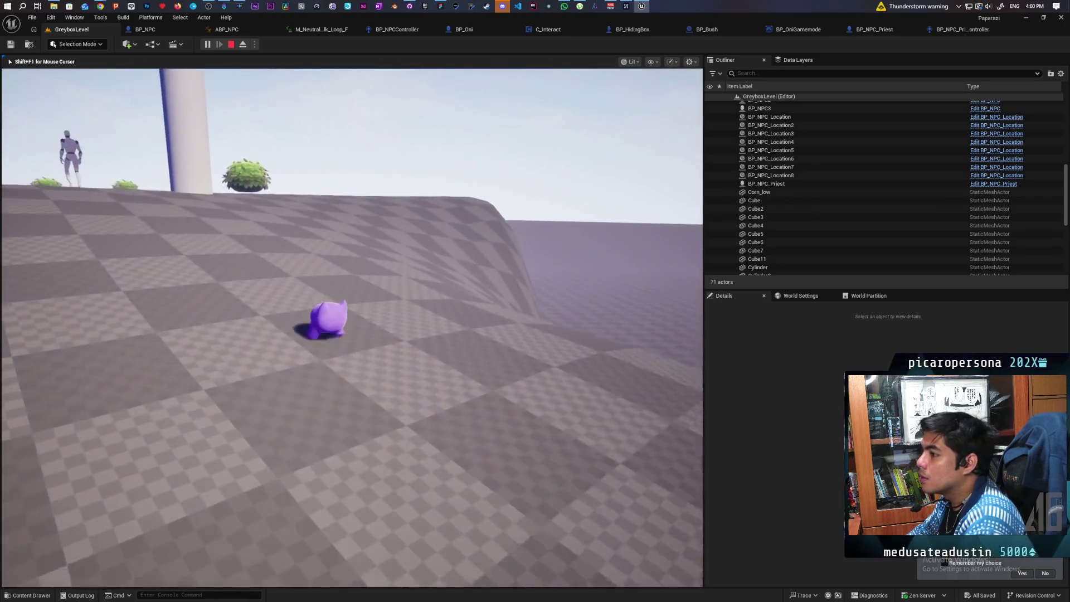
key("w")
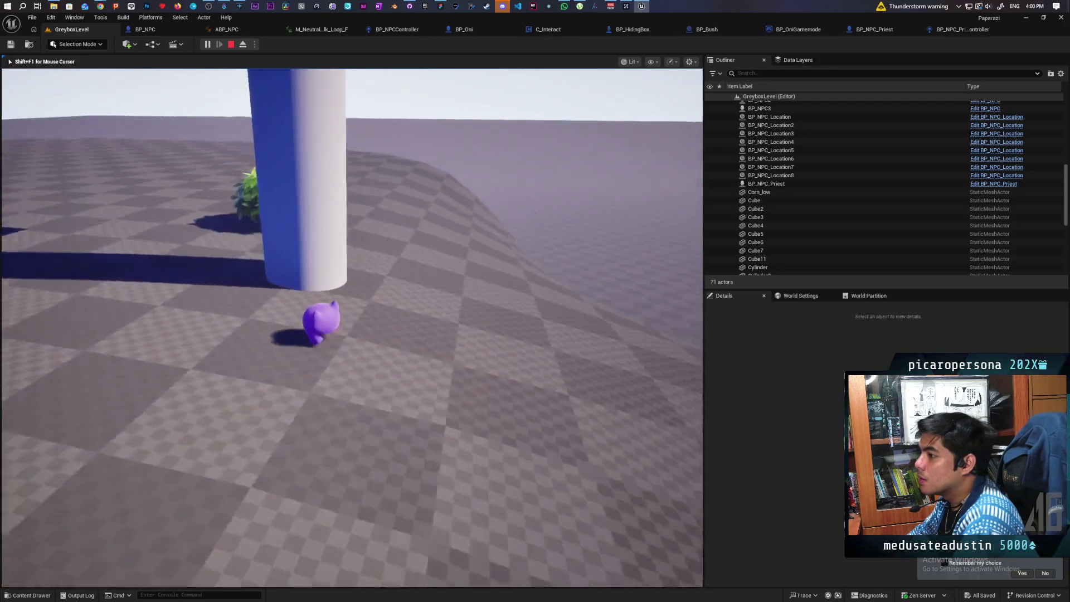
key("d")
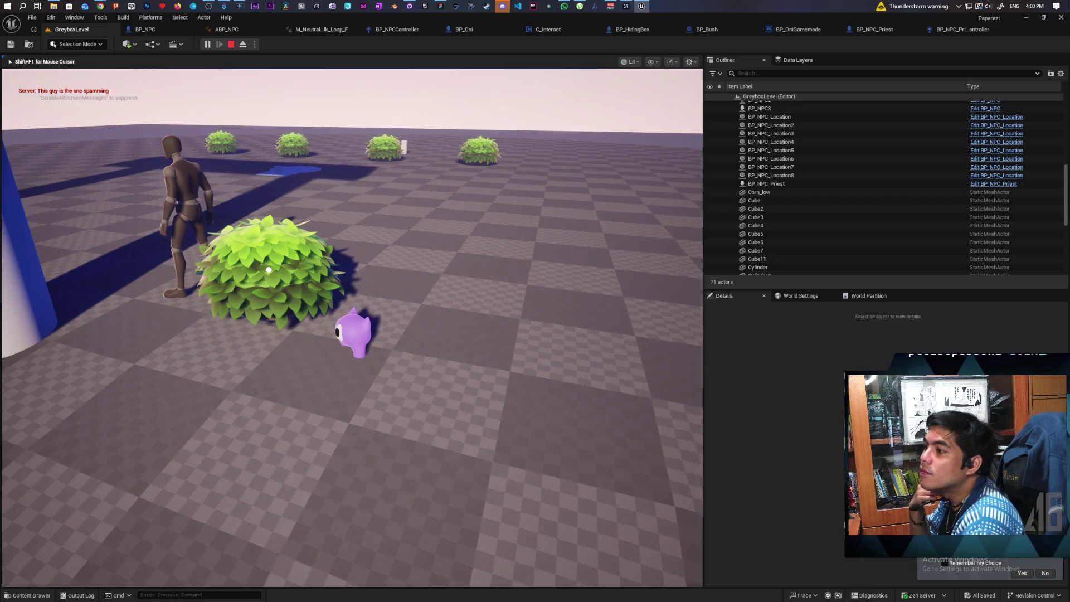
key("Escape")
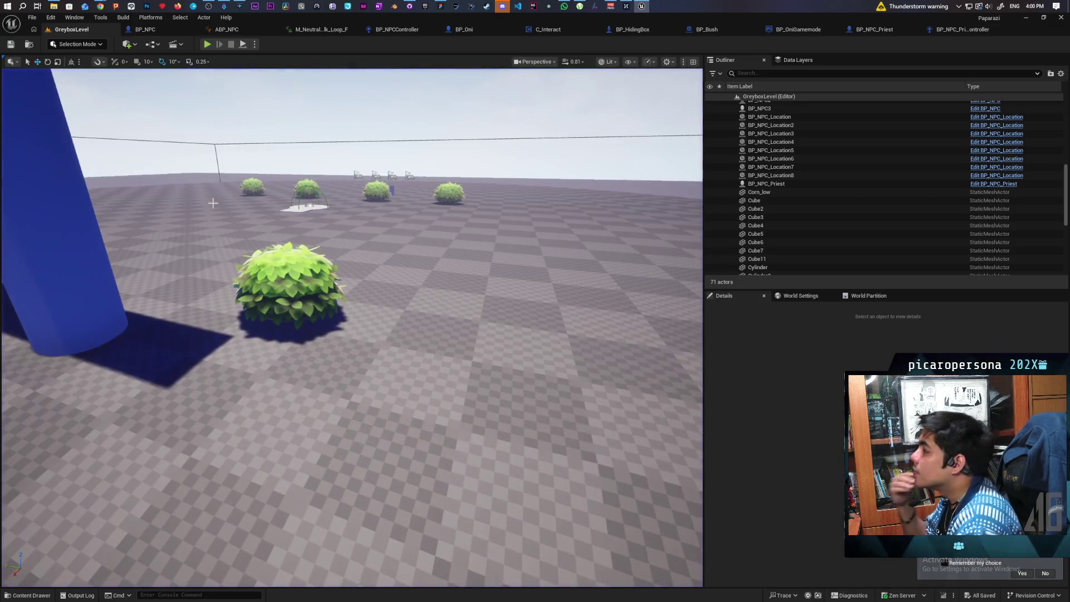
Step: Go back to the controller's Trace Surrounding Area graph and tidy the Branch and Actor Has Tag nodes
left_click(926, 29)
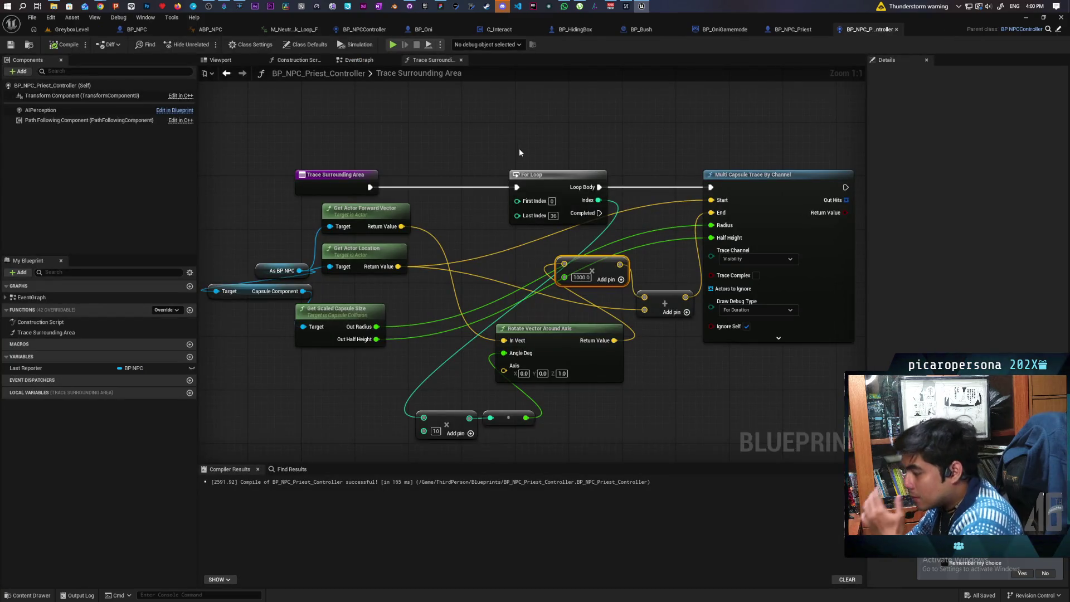
left_click(361, 60)
scroll(530, 224, "up", 5)
left_click_drag(363, 223, 412, 223)
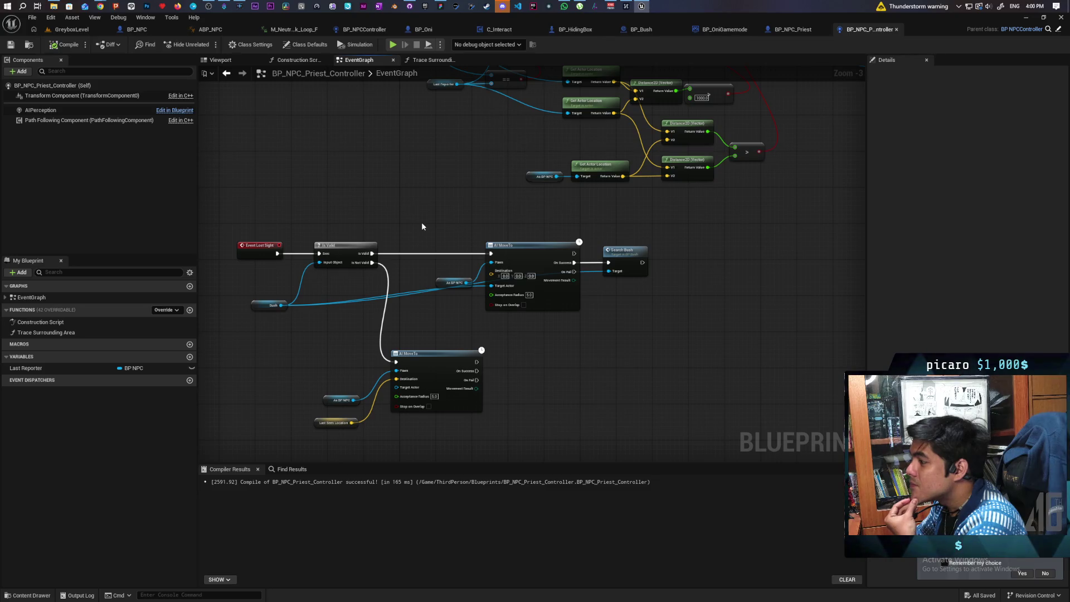
key("alt+Left")
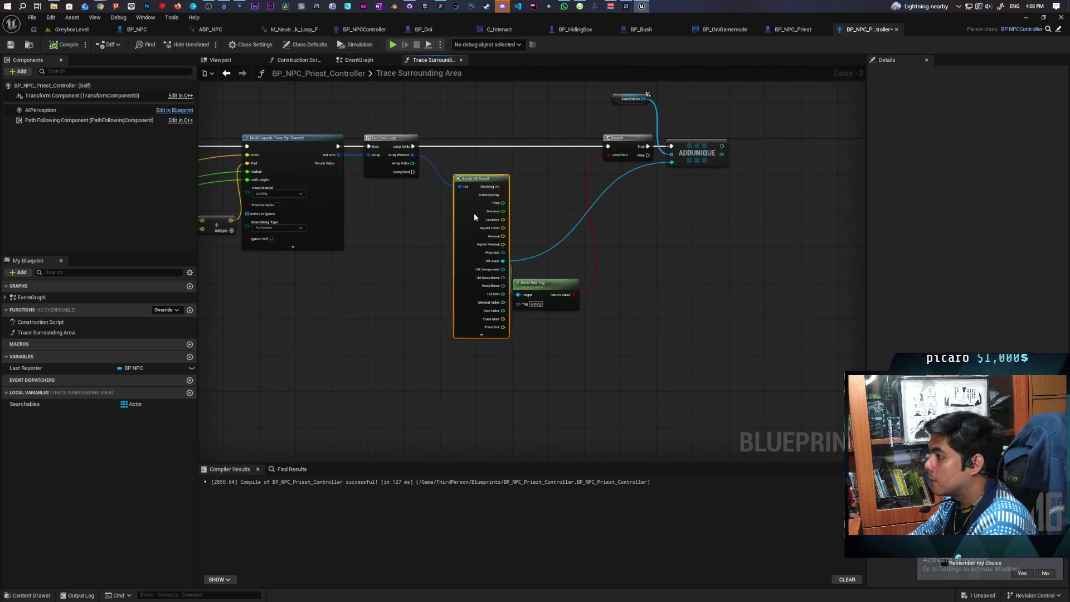
left_click_drag(614, 298, 621, 330)
left_click_drag(693, 317, 743, 271)
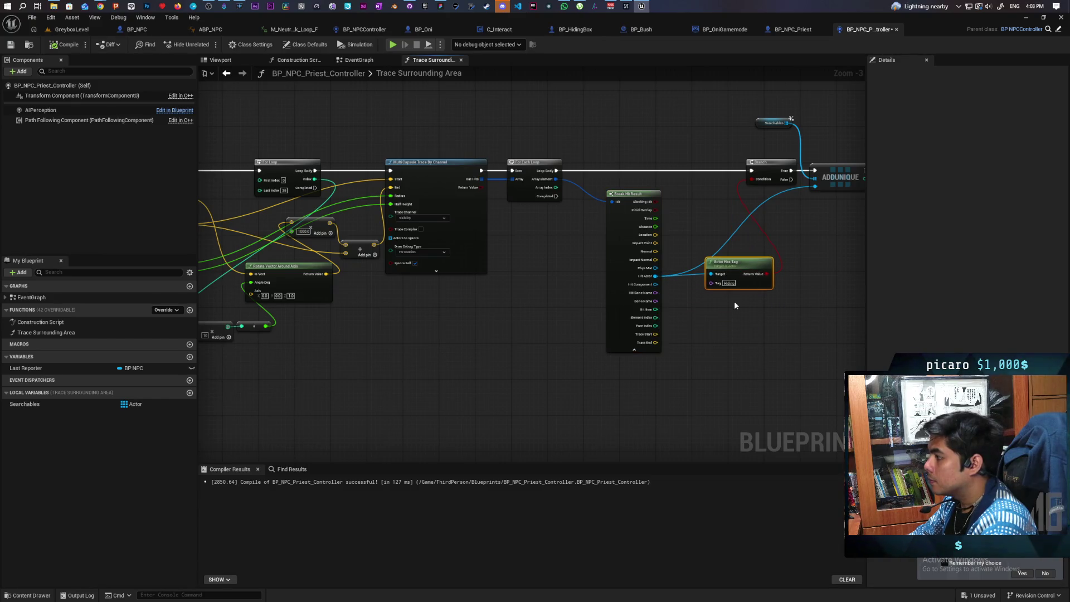
left_click_drag(593, 334, 608, 327)
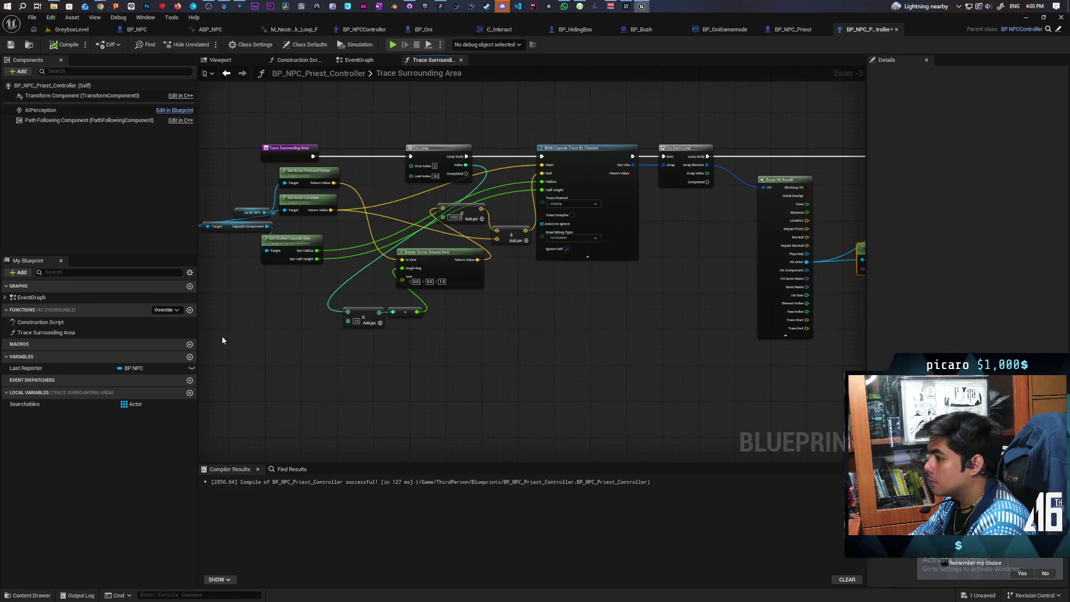
Step: Add a Return Node fed by a Searchables getter, run it on loop Completed, and save
right_click(483, 333)
type("return")
key("Return")
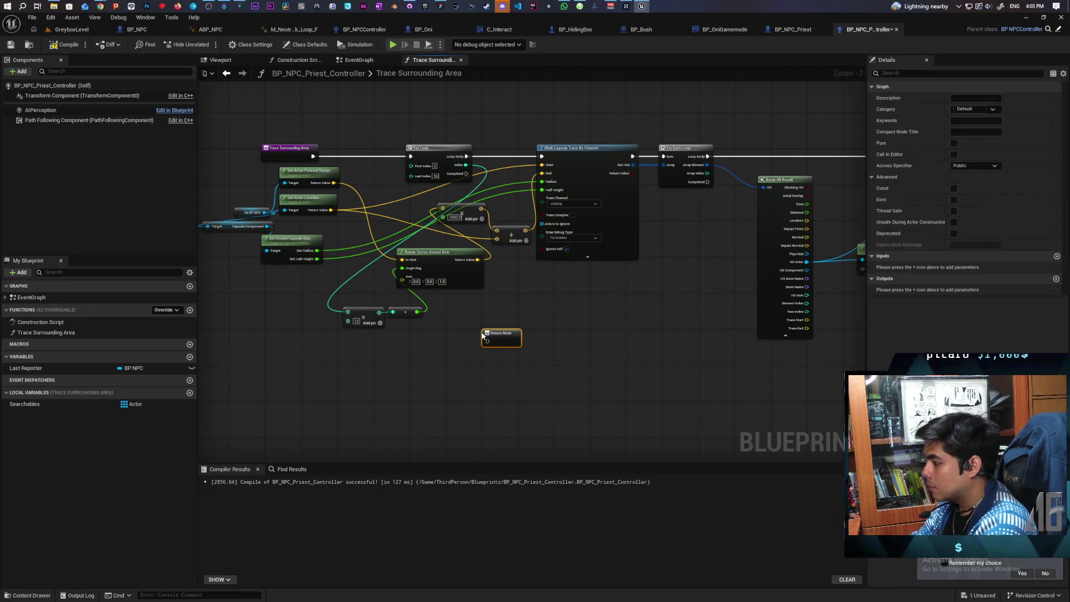
mouse_move(51, 407)
left_mouse_down()
mouse_move(278, 384)
mouse_move(512, 341)
left_mouse_up()
left_click(448, 374)
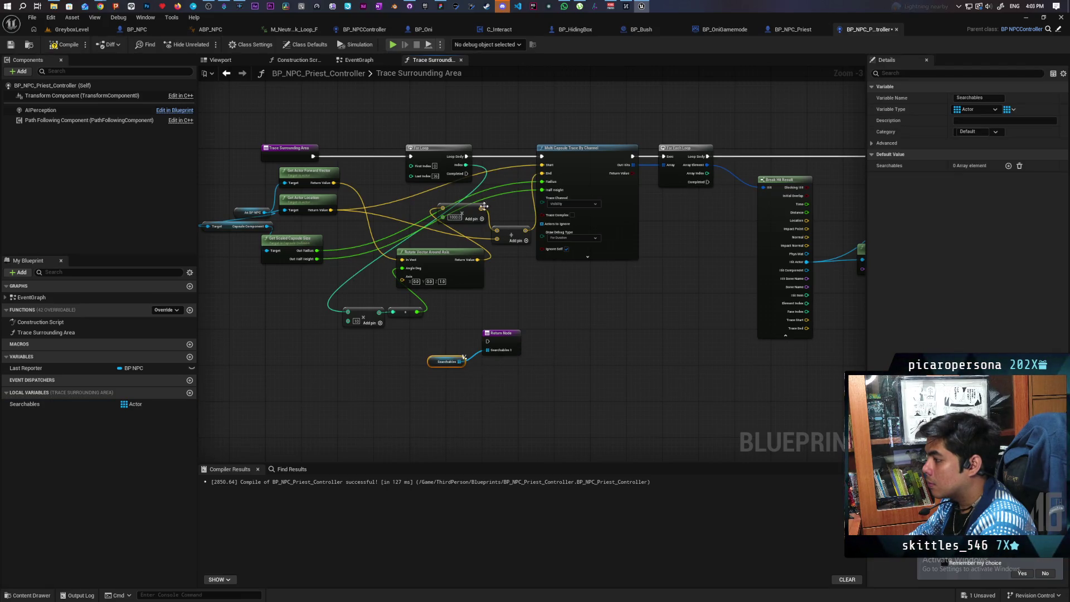
mouse_move(464, 172)
left_mouse_down()
mouse_move(497, 249)
mouse_move(488, 342)
left_mouse_up()
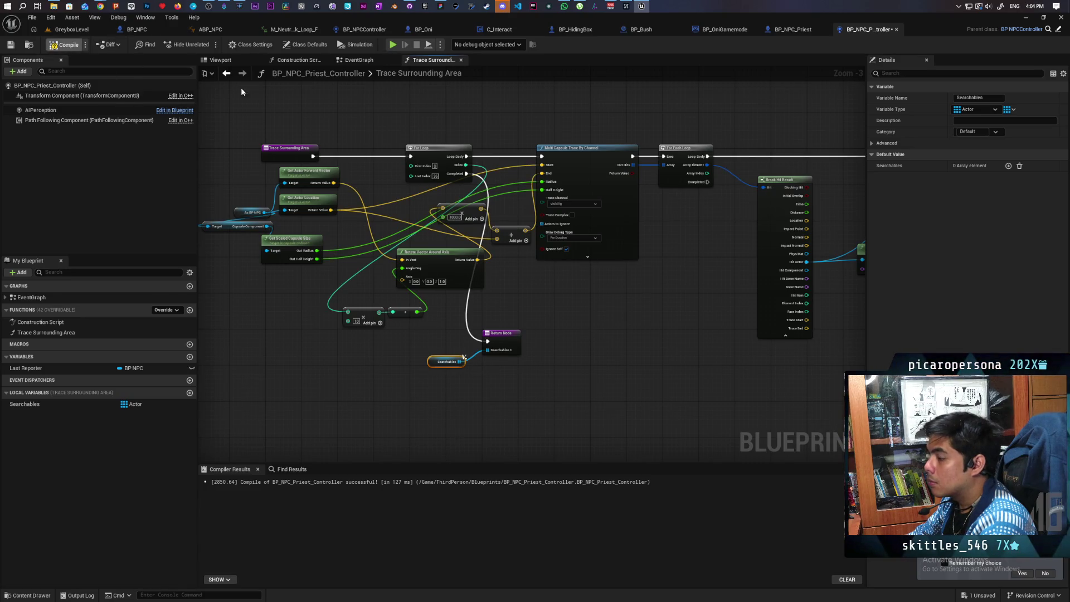
key("ctrl+s")
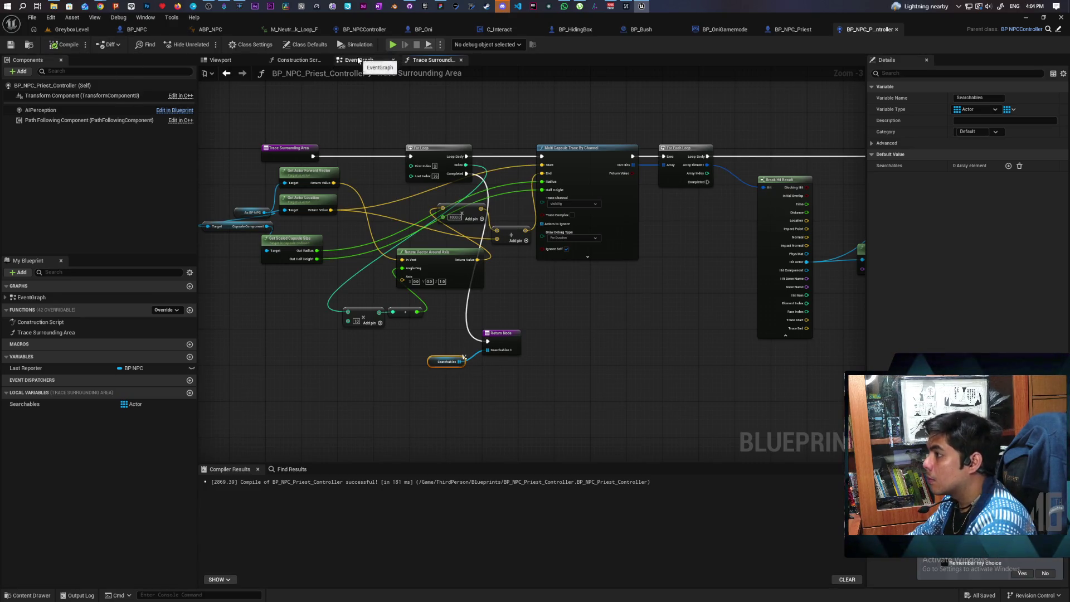
Step: Promote Trace Surrounding Area's returned Searchables to a new Searchables 1 variable in the EventGraph
left_click(359, 60)
scroll(635, 202, "down", 4)
scroll(602, 318, "up", 2)
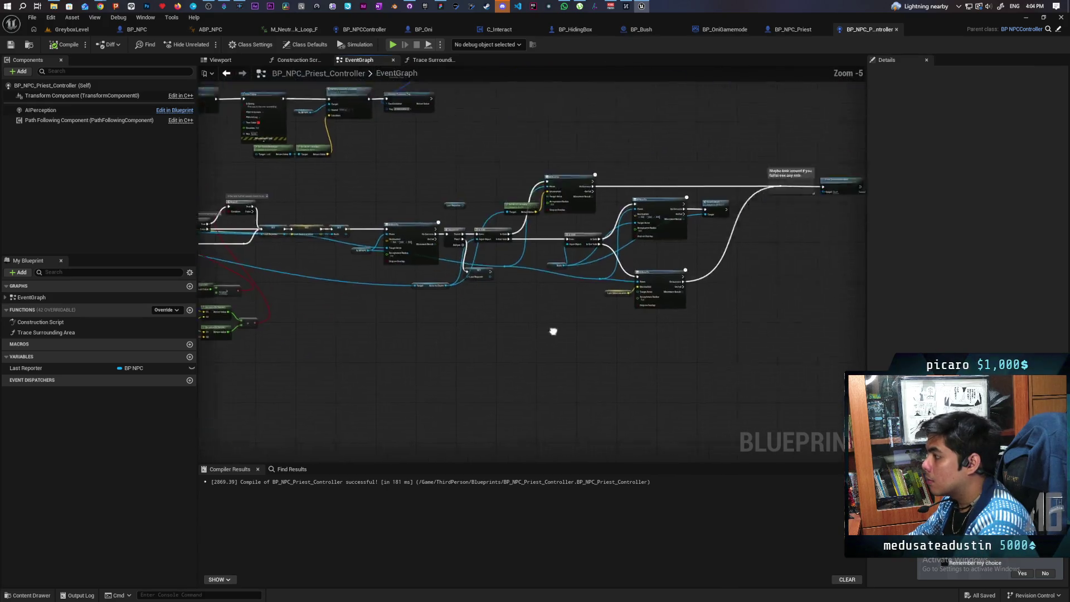
scroll(551, 317, "up", 3)
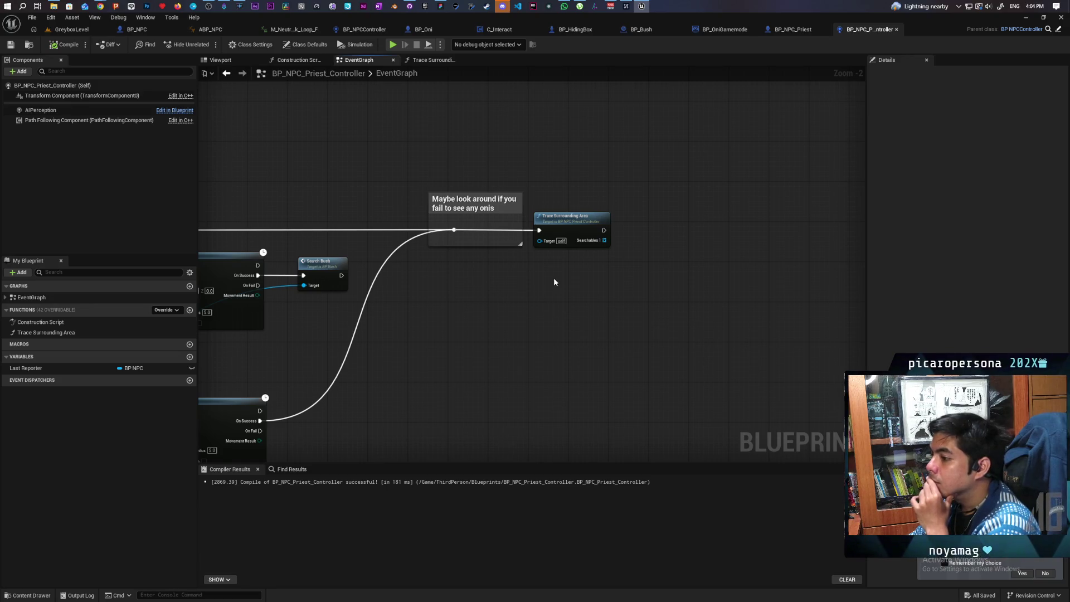
left_click_drag(604, 241, 658, 233)
left_click(676, 279)
left_click(672, 234)
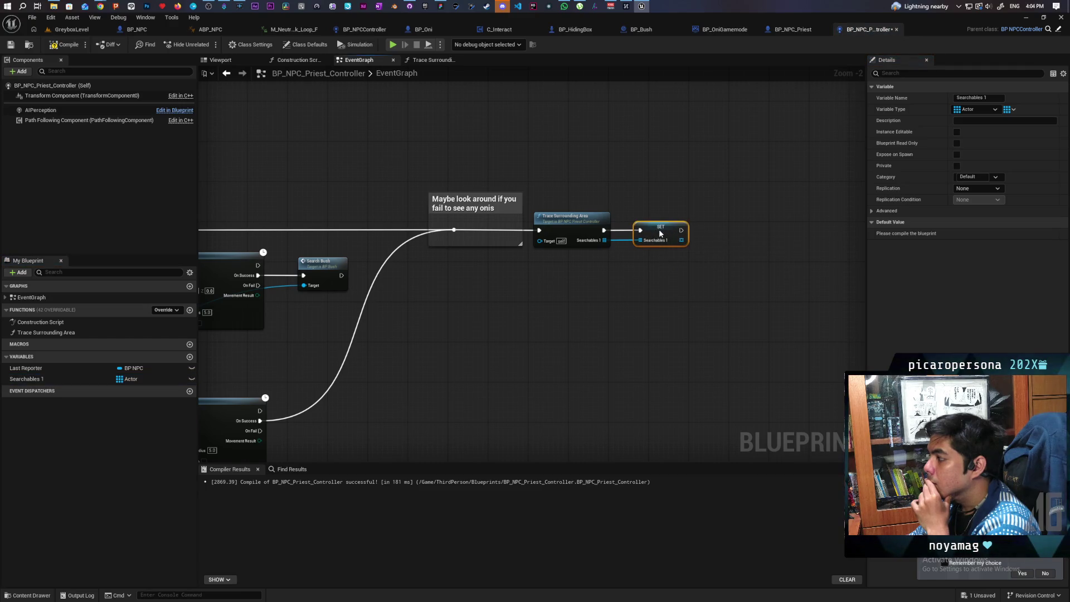
Step: Bring the new SET Searchables 1 node into view and compile the controller blueprint
scroll(554, 312, "down", 3)
scroll(448, 314, "up", 3)
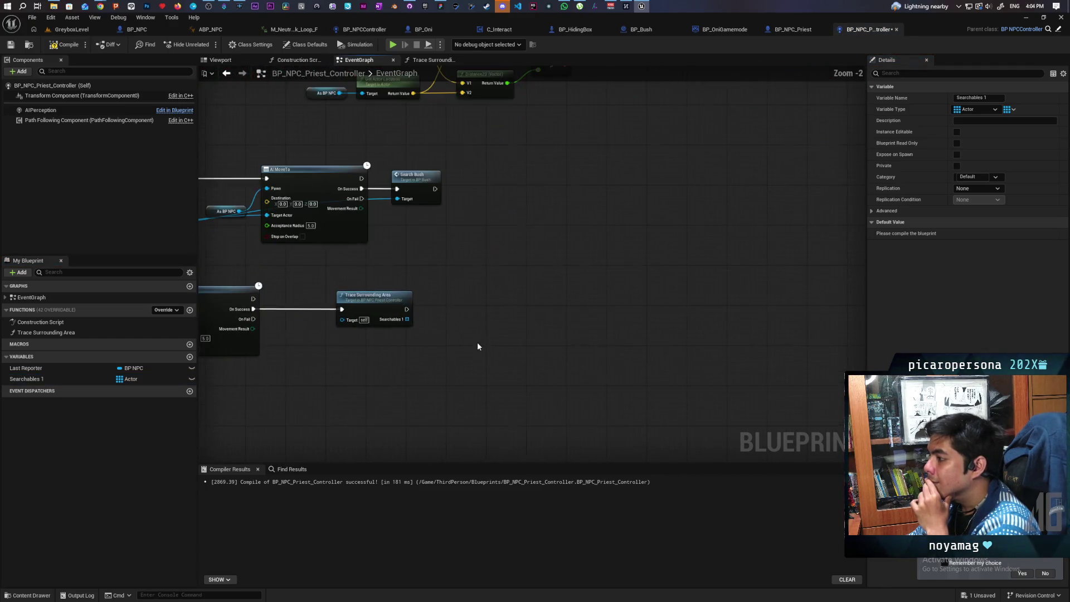
mouse_move(25, 379)
left_mouse_down()
mouse_move(443, 347)
mouse_move(494, 333)
left_mouse_up()
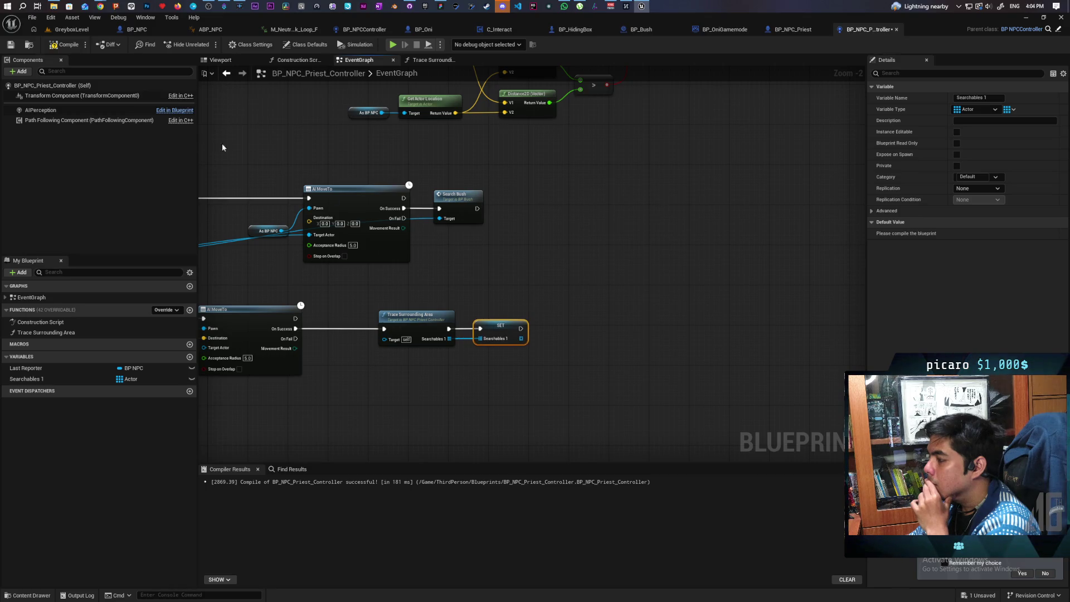
left_click(50, 48)
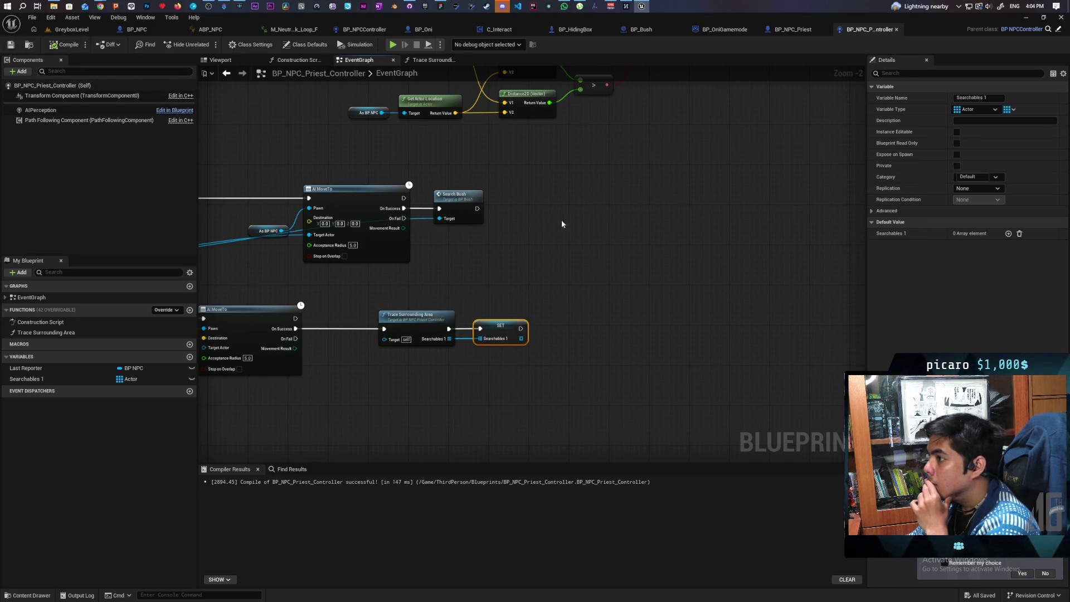
scroll(553, 223, "down", 4)
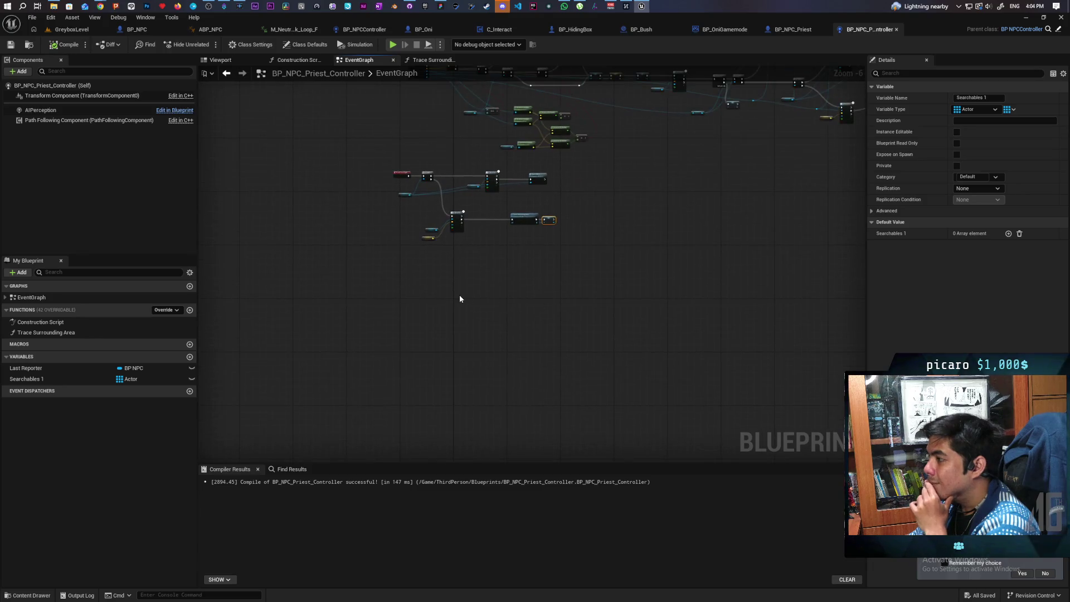
scroll(460, 298, "up", 3)
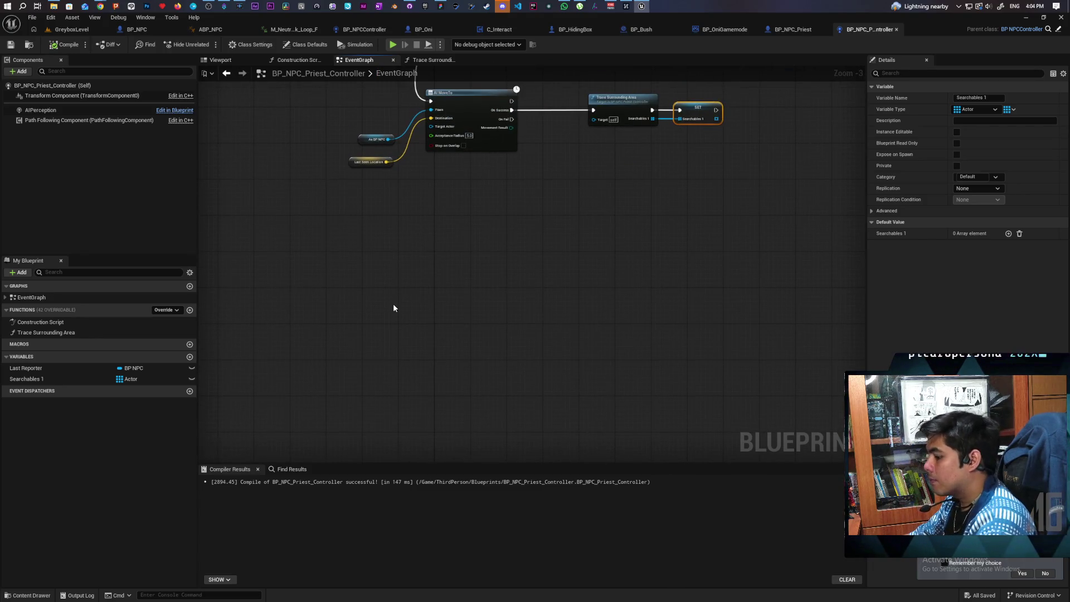
left_click(326, 289)
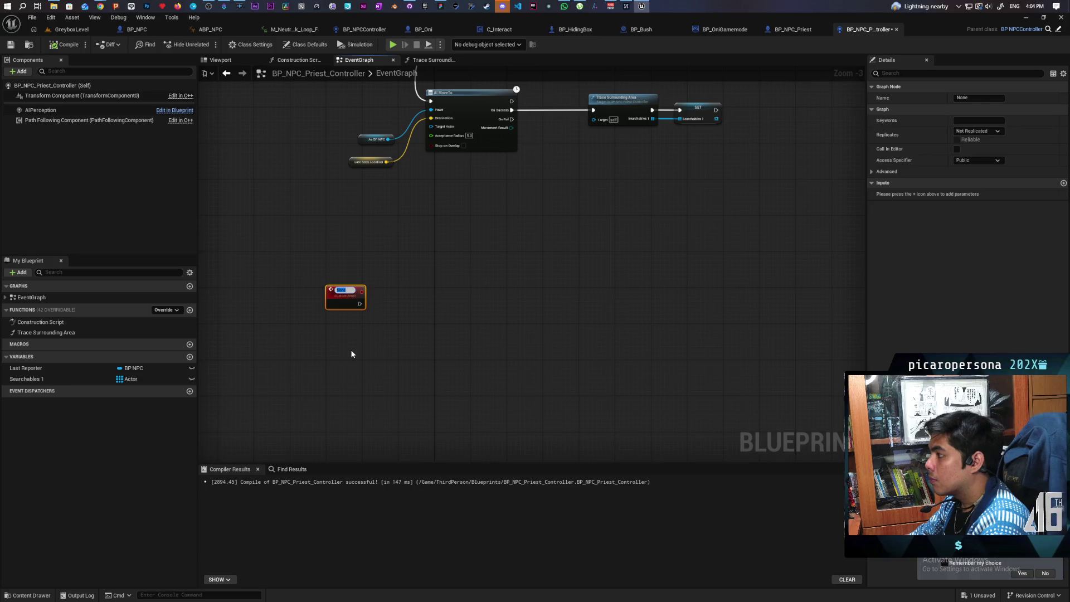
Step: Add a custom event named Search and a Searchables 1 getter to the EventGraph
type("Search")
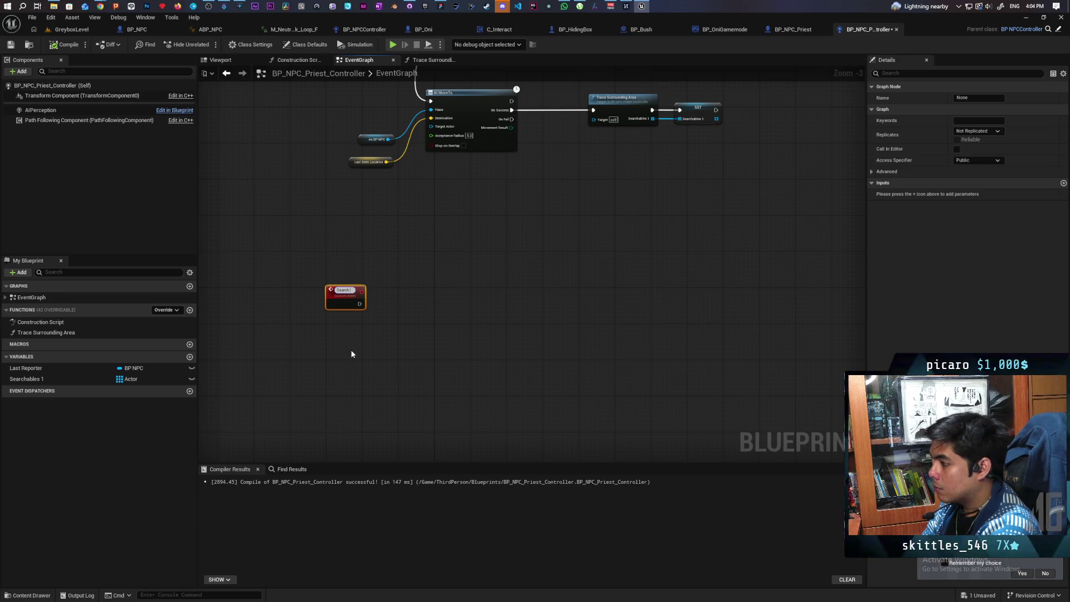
left_click(351, 354)
scroll(351, 354, "up", 3)
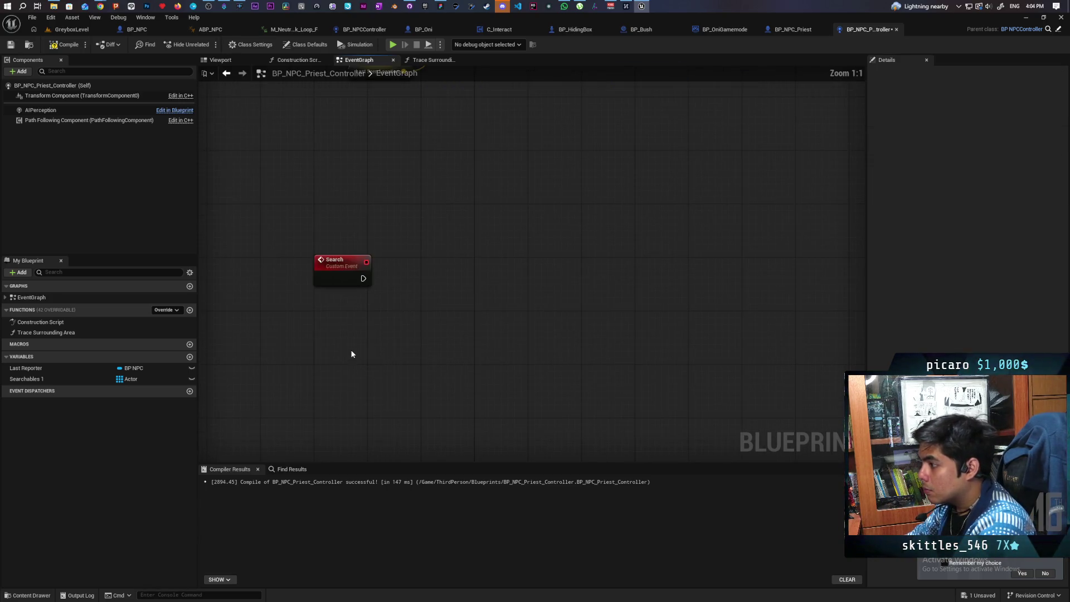
mouse_move(32, 382)
left_mouse_down()
mouse_move(298, 373)
mouse_move(336, 309)
mouse_move(313, 346)
mouse_move(322, 357)
left_mouse_up()
left_click(363, 323)
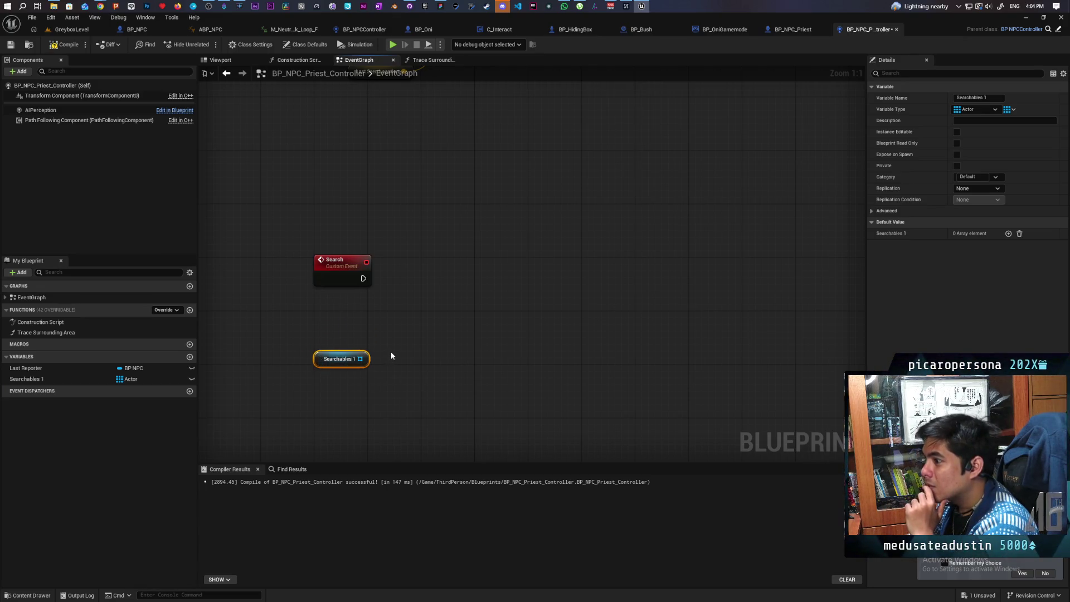
Step: Add a Next Search custom event above Search, then search 'get' from a Searchables 1 wire
left_click(318, 206)
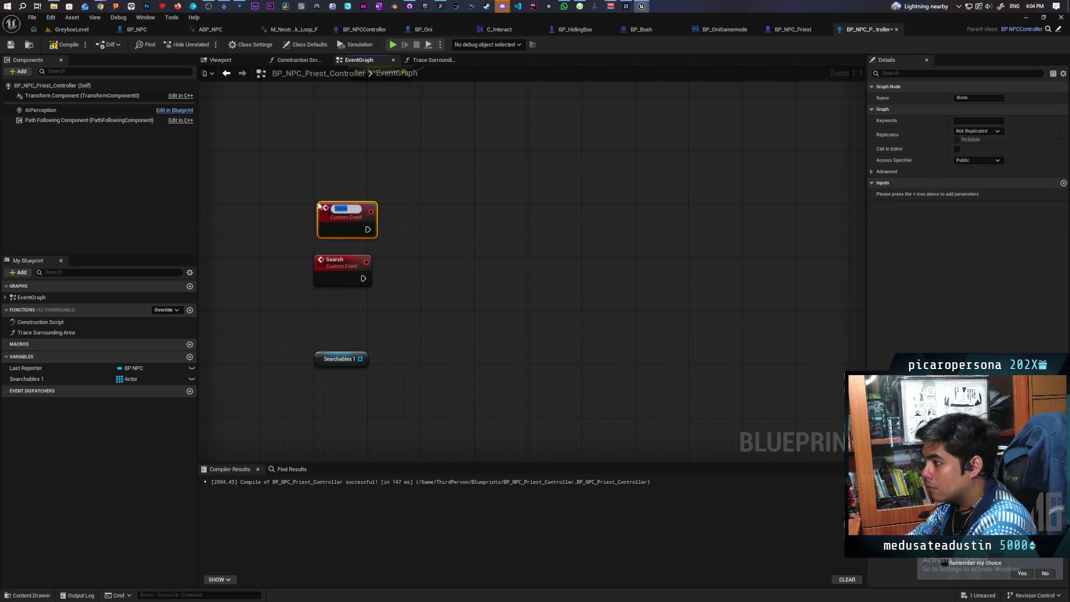
key("BackSpace")
key("BackSpace")
key("BackSpace")
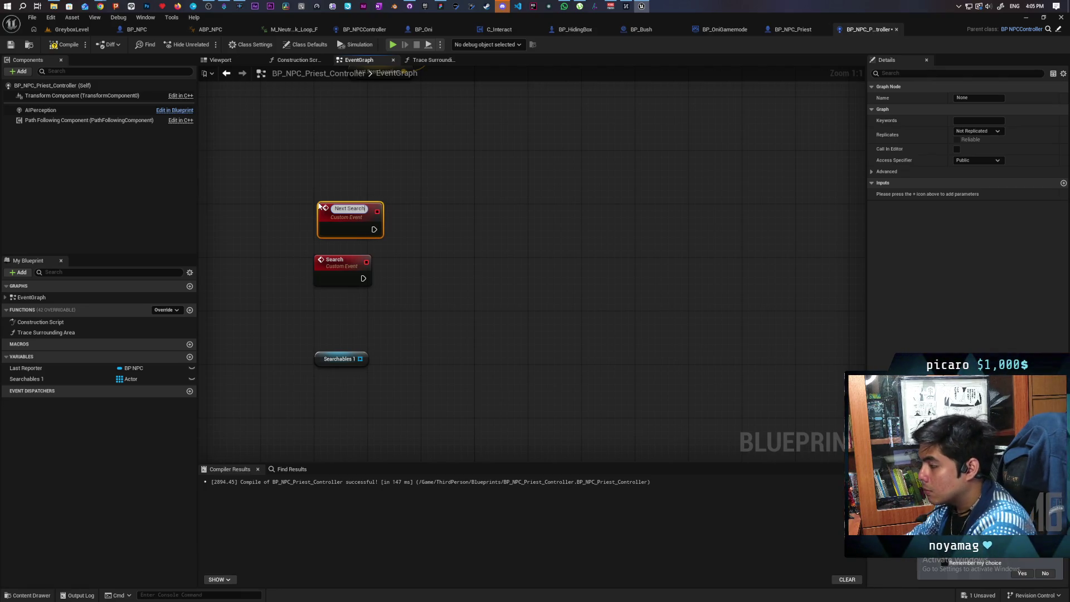
left_click(296, 189)
left_click_drag(337, 217, 329, 193)
left_click(419, 291)
left_click_drag(420, 249, 425, 277)
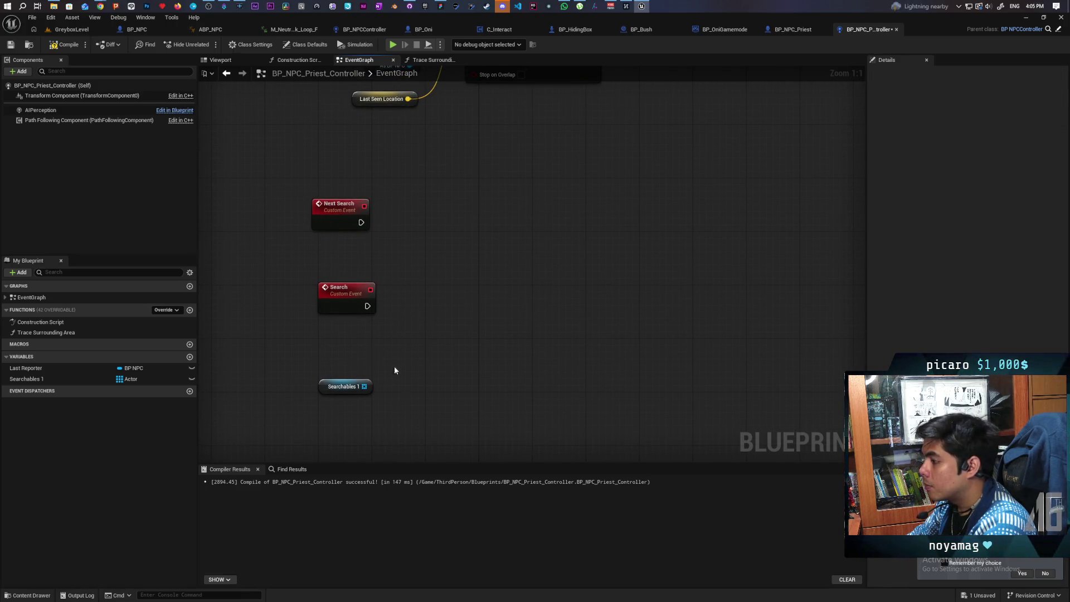
left_click_drag(397, 362, 397, 363)
type("get")
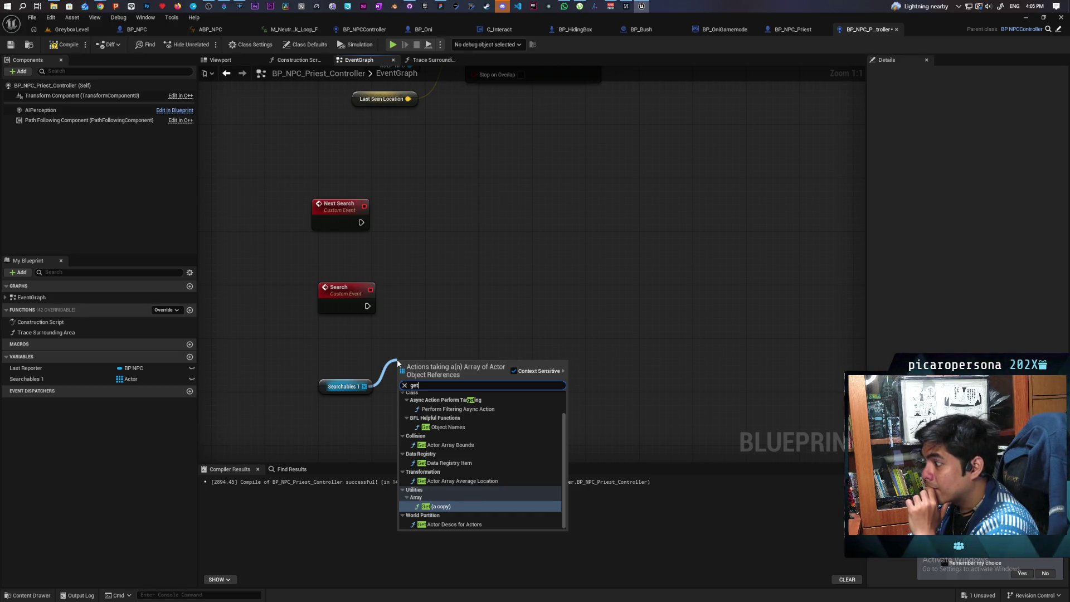
Step: Delete the Next Search event and add an array GET node from Searchables 1 near Search
left_click(423, 318)
left_click(340, 206)
key("Delete")
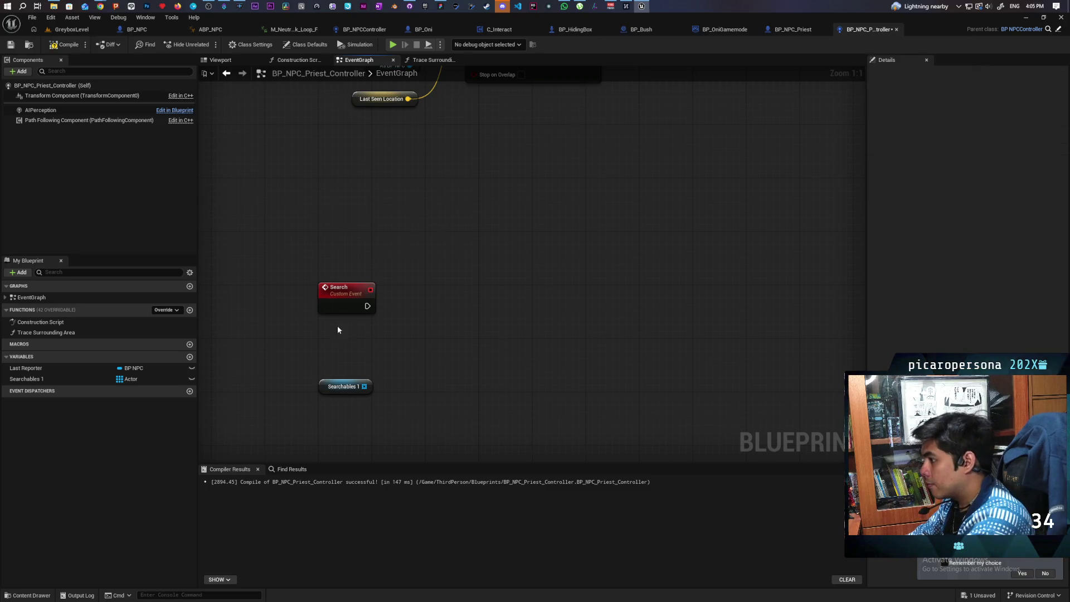
mouse_move(365, 386)
left_mouse_down()
mouse_move(425, 371)
mouse_move(410, 352)
left_mouse_up()
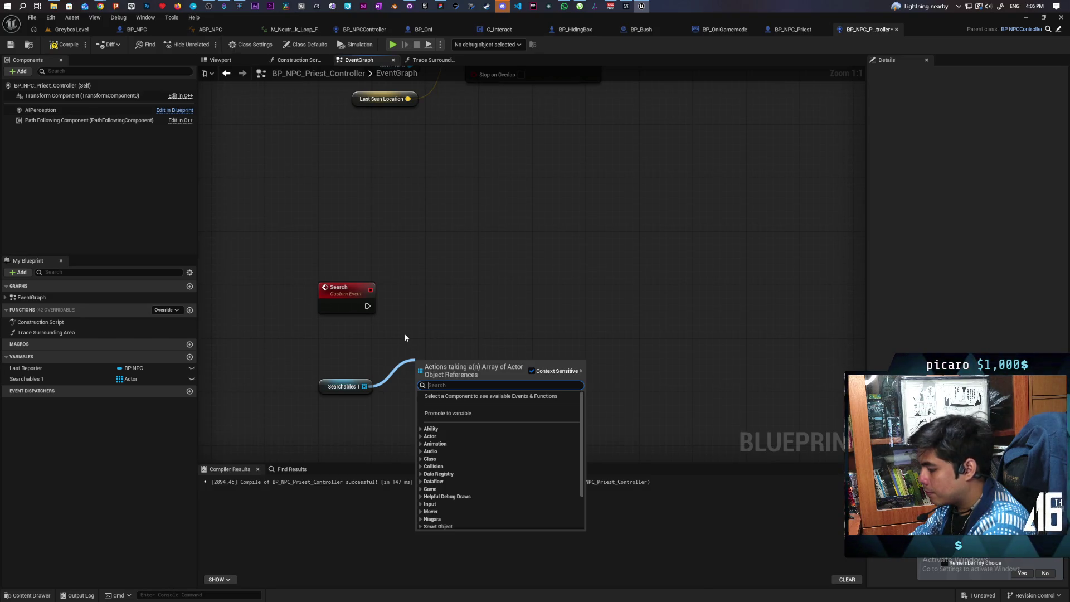
type("get")
key("Return")
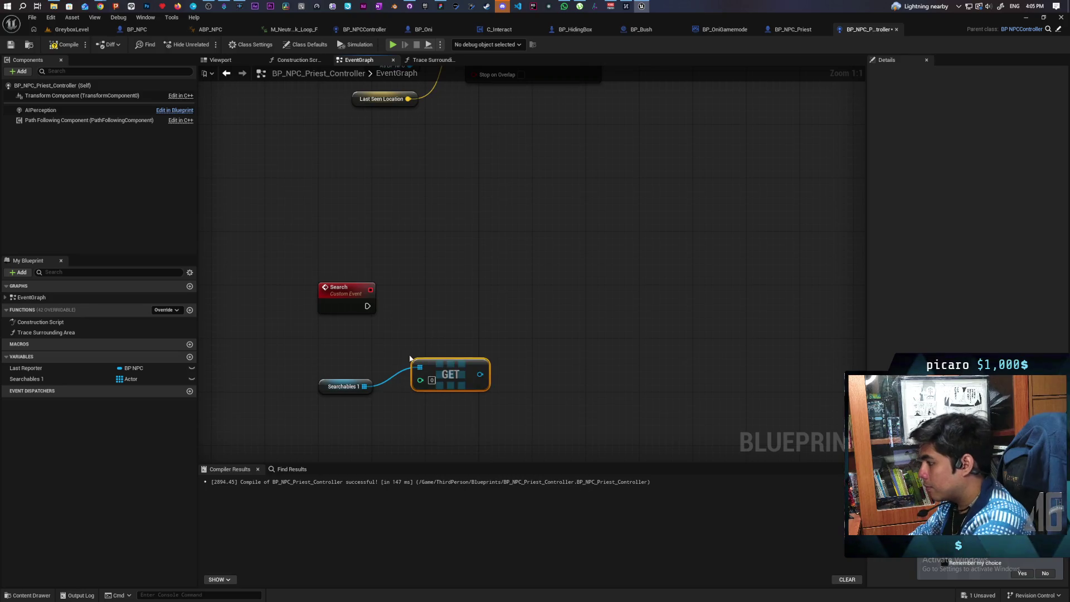
left_click_drag(443, 372, 416, 358)
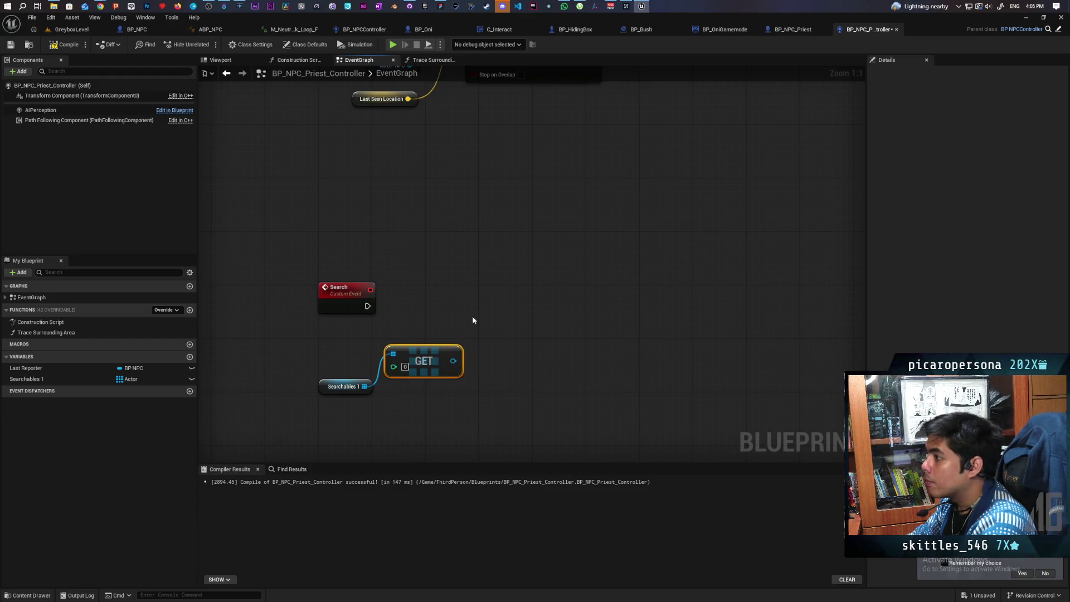
Step: Duplicate the AI MoveTo and As BP NPC nodes, driven by Search, with GET feeding Target Actor
scroll(515, 288, "down", 5)
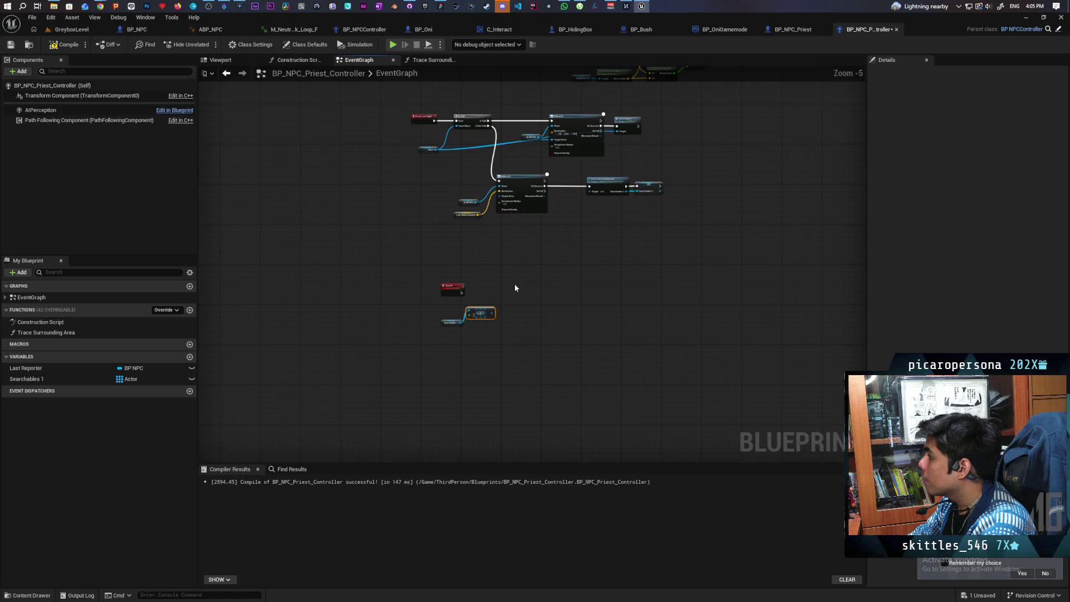
scroll(514, 287, "up", 1)
mouse_move(514, 286)
left_mouse_down()
mouse_move(537, 335)
mouse_move(517, 368)
mouse_move(503, 282)
mouse_move(542, 336)
mouse_move(519, 360)
mouse_move(512, 258)
mouse_move(489, 357)
left_mouse_up()
left_click_drag(477, 157, 540, 231)
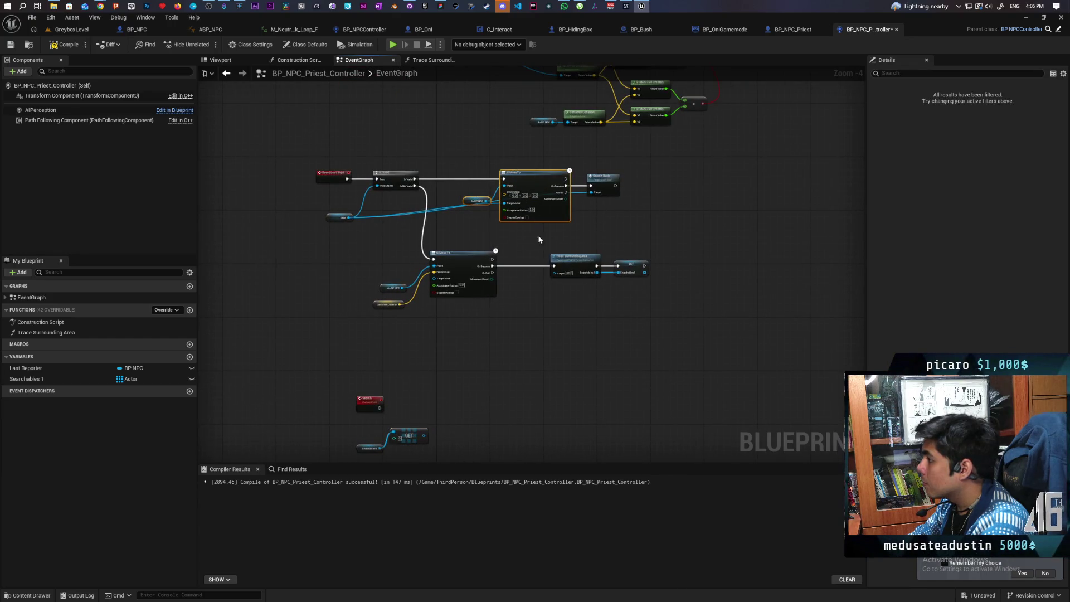
key("ctrl+v")
scroll(457, 390, "up", 3)
mouse_move(444, 383)
left_mouse_down()
mouse_move(400, 238)
mouse_move(525, 216)
left_mouse_up()
left_click_drag(646, 296, 451, 245)
left_click_drag(562, 206, 548, 235)
left_click_drag(413, 301, 568, 279)
Step: Rearrange the AI MoveTo nodes and add another Searchables 1 getter
mouse_move(261, 252)
left_mouse_down()
mouse_move(332, 299)
mouse_move(528, 295)
left_mouse_up()
left_click(539, 237)
left_click_drag(540, 236, 502, 222)
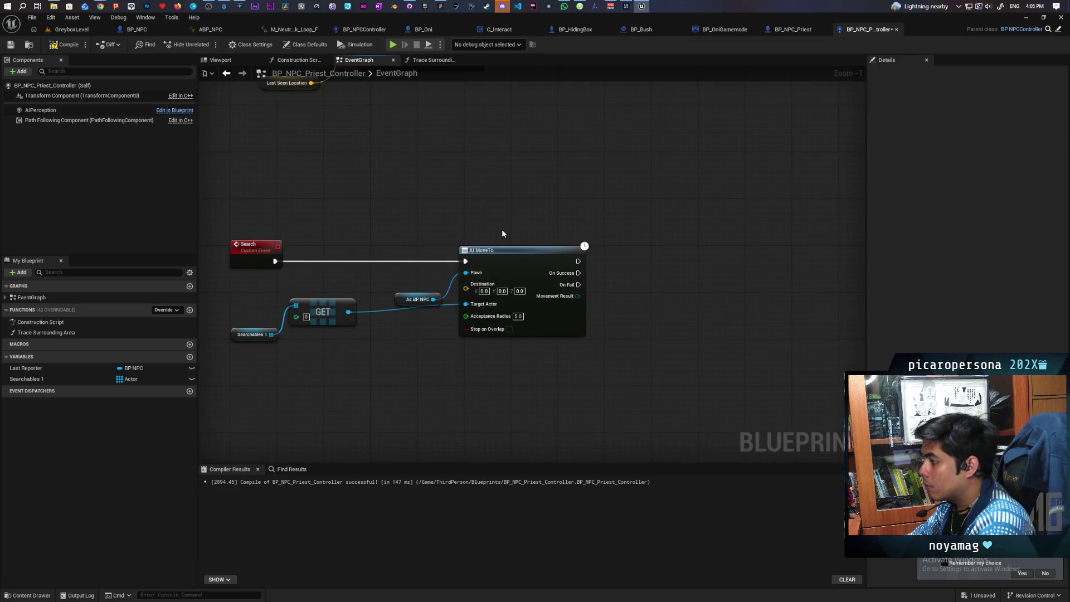
left_click_drag(387, 274, 293, 263)
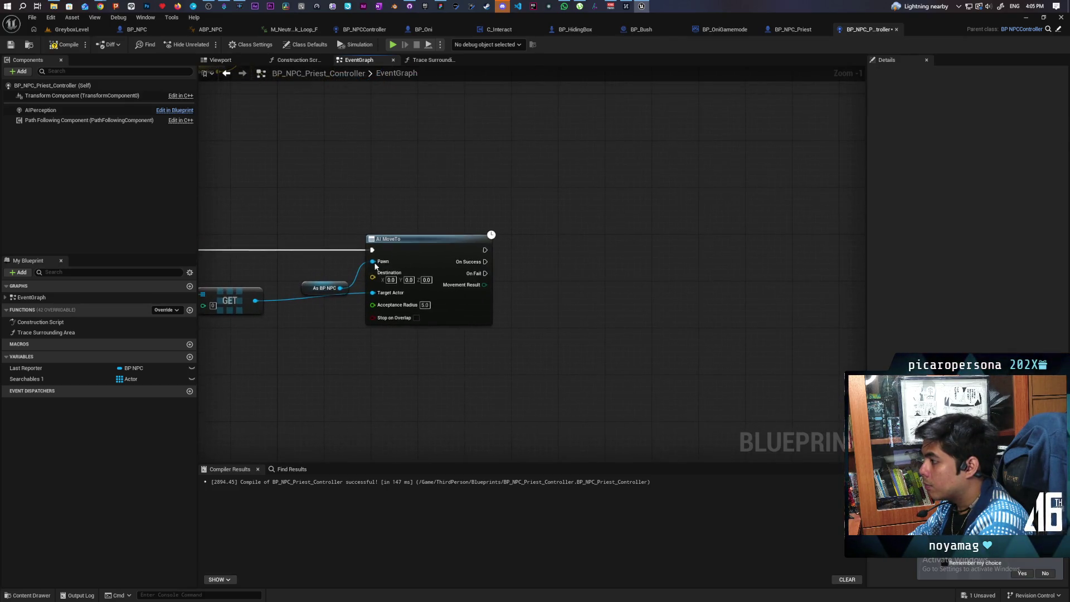
mouse_move(35, 379)
left_mouse_down()
mouse_move(504, 344)
mouse_move(417, 350)
mouse_move(459, 369)
mouse_move(524, 327)
left_mouse_up()
left_click(454, 373)
Step: Run a Remove Index on Searchables 1 after AI MoveTo's On Success
type("remove")
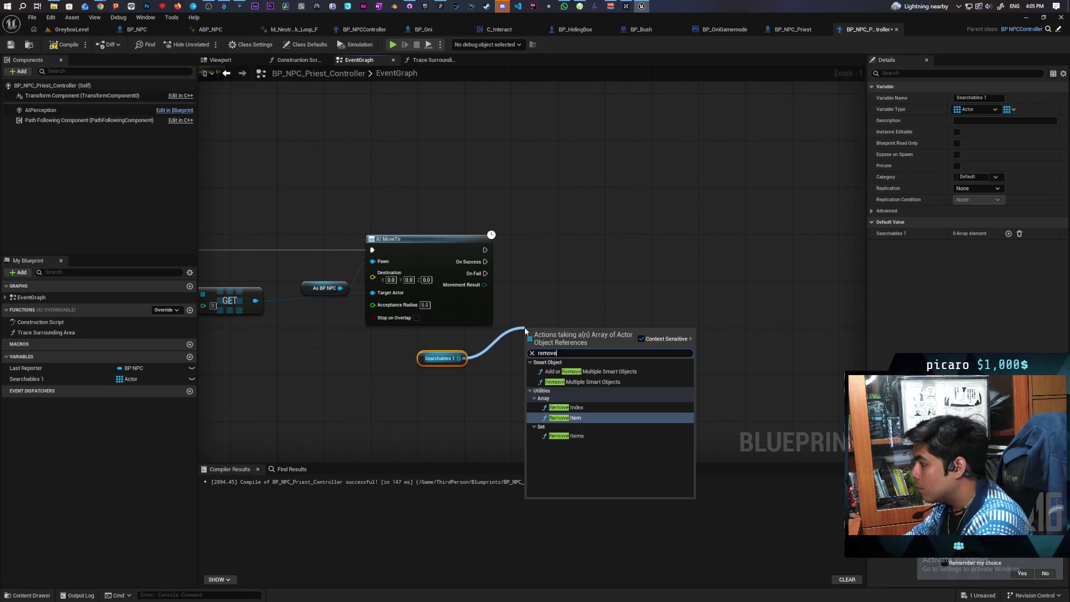
left_click(574, 408)
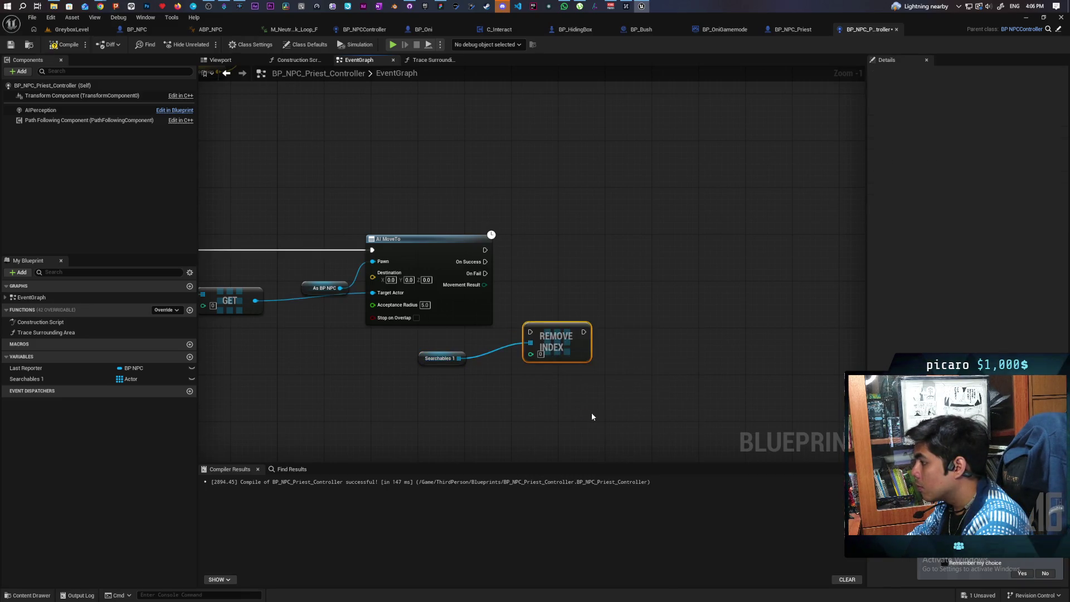
left_click_drag(574, 345, 574, 293)
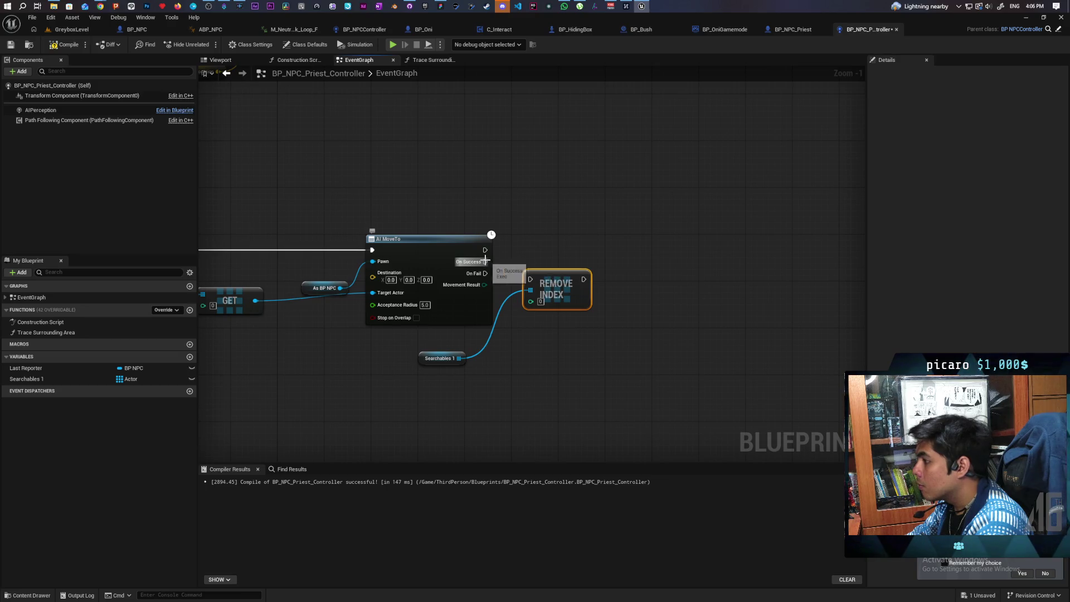
mouse_move(485, 261)
left_mouse_down()
mouse_move(548, 290)
mouse_move(530, 279)
mouse_move(566, 277)
left_mouse_up()
mouse_move(420, 359)
left_mouse_down()
mouse_move(486, 341)
mouse_move(476, 349)
left_mouse_up()
Step: Branch on Searchables 1 Is Empty after Remove Index, calling Search again when not empty
mouse_move(25, 379)
left_mouse_down()
mouse_move(558, 379)
mouse_move(553, 357)
mouse_move(659, 326)
left_mouse_up()
left_click(571, 361)
type("empty")
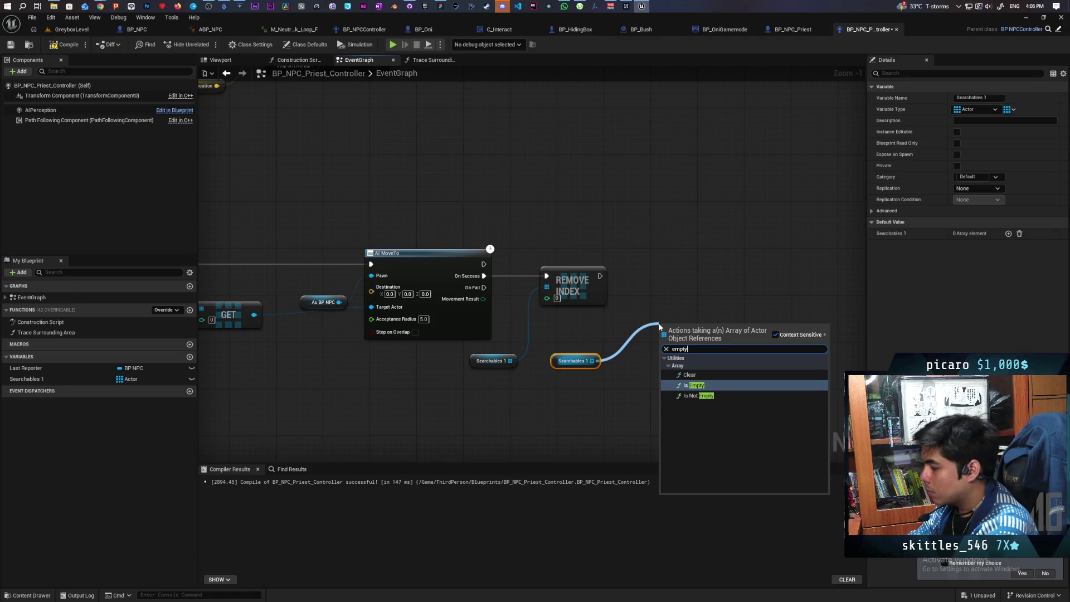
key("Return")
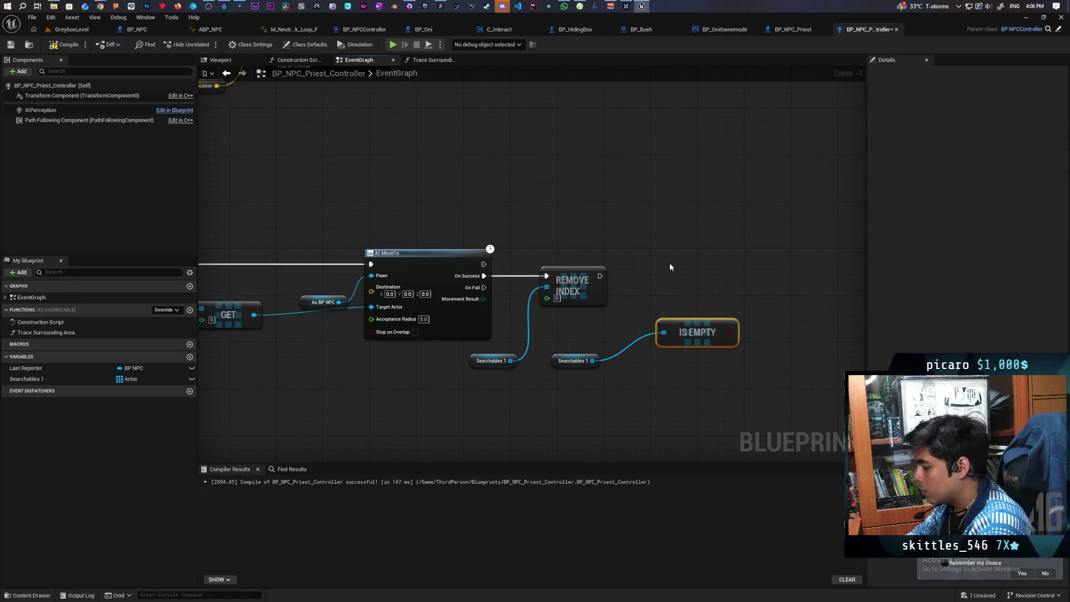
left_click(672, 258)
left_click_drag(599, 276, 690, 280)
mouse_move(729, 334)
left_mouse_down()
mouse_move(725, 307)
mouse_move(681, 288)
left_mouse_up()
mouse_move(696, 329)
left_mouse_down()
mouse_move(638, 355)
mouse_move(649, 356)
left_mouse_up()
mouse_move(741, 314)
left_mouse_down()
mouse_move(881, 340)
mouse_move(635, 335)
mouse_move(659, 315)
left_mouse_up()
type("searc")
left_click(687, 348)
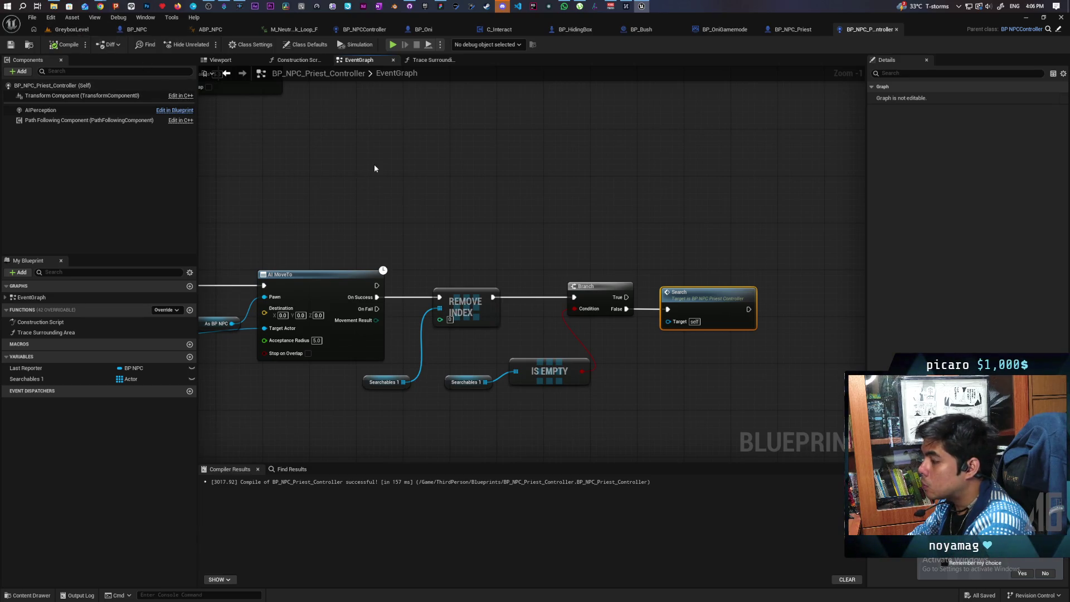
Step: Add a Search call wired after the SET Searchables 1 node
scroll(499, 282, "down", 3)
scroll(421, 324, "up", 2)
mouse_move(390, 307)
left_mouse_down()
mouse_move(438, 317)
mouse_move(447, 293)
left_mouse_up()
type("searc")
key("Return")
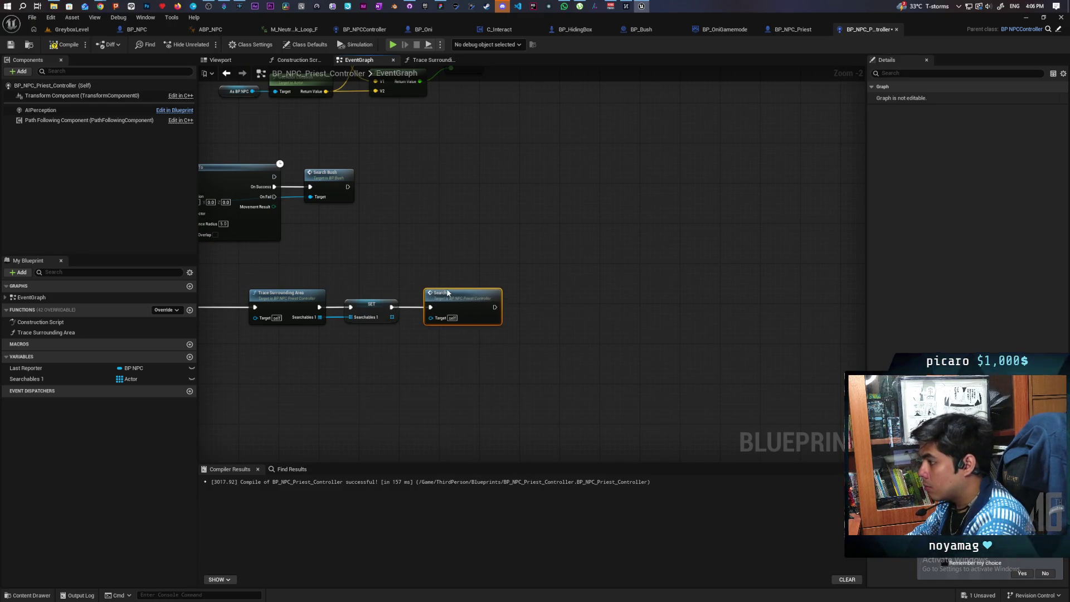
mouse_move(542, 295)
left_mouse_down()
mouse_move(596, 298)
mouse_move(496, 410)
mouse_move(633, 299)
mouse_move(545, 363)
mouse_move(670, 288)
left_mouse_up()
scroll(670, 288, "down", 3)
scroll(686, 287, "up", 5)
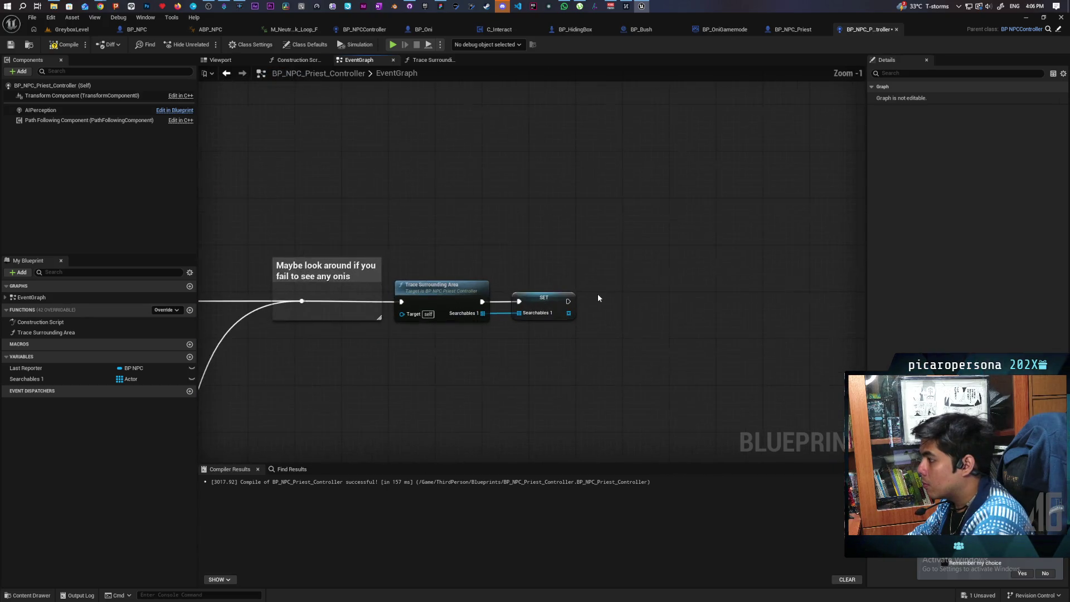
left_click(597, 294)
left_click_drag(566, 301, 604, 315)
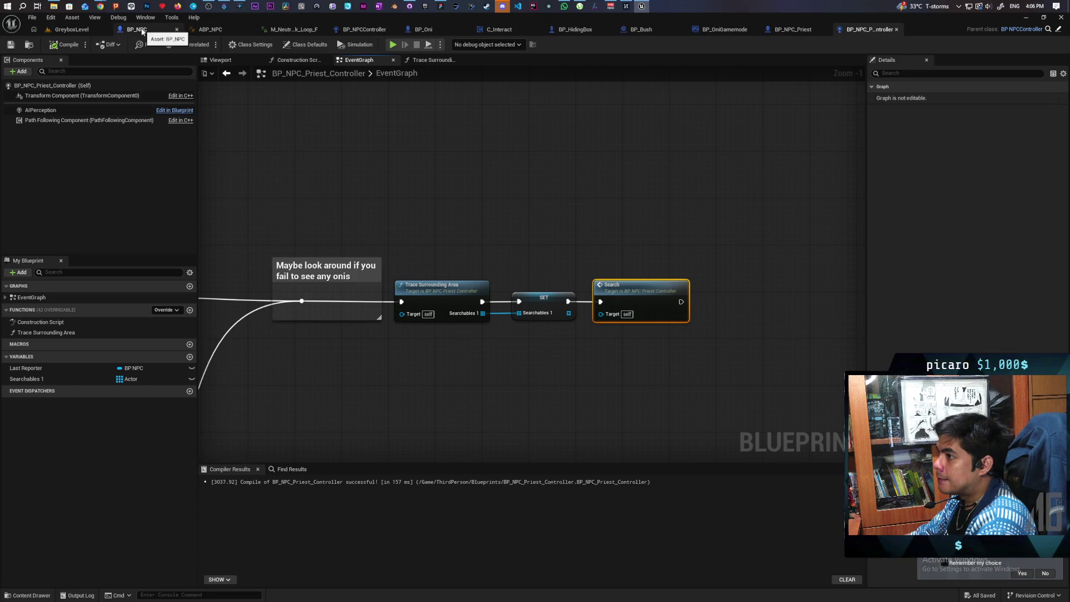
left_click(76, 29)
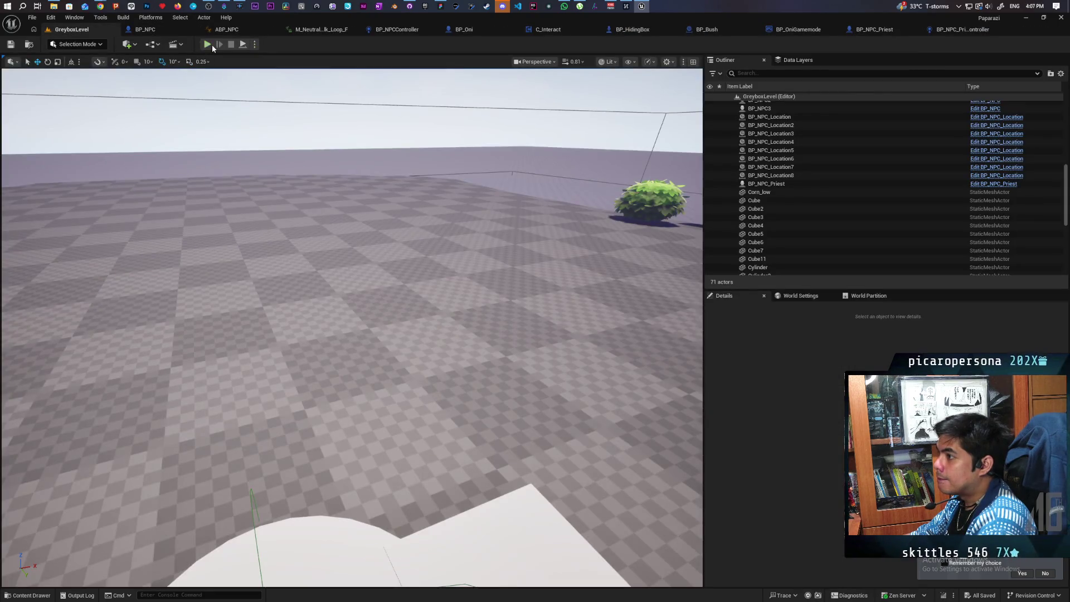
Step: Play-test GreyboxLevel briefly, walking the player toward the bushes
left_click(210, 44)
key("w")
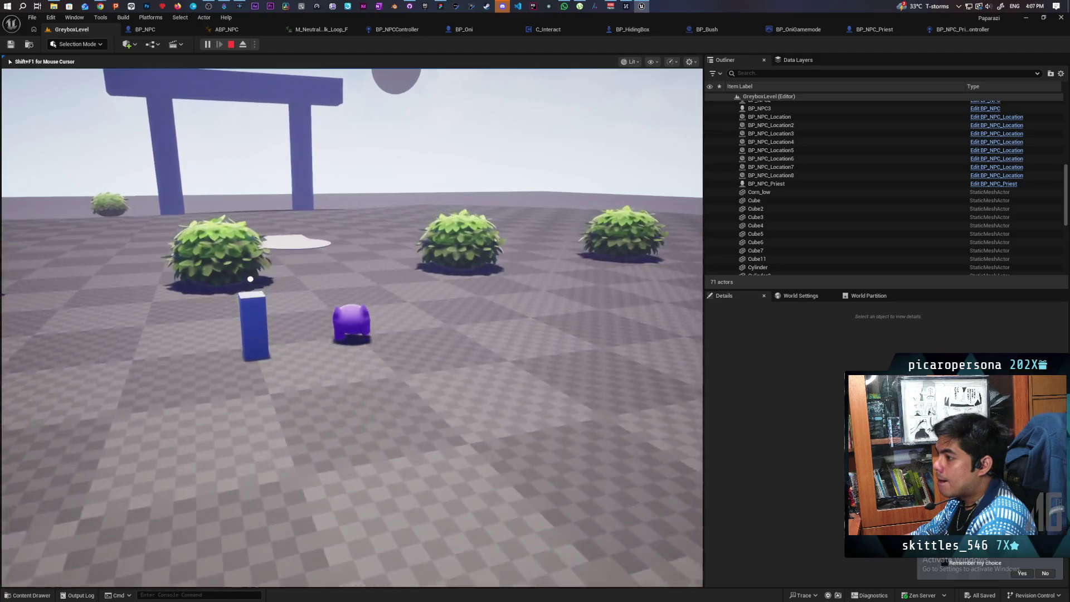
key("Escape")
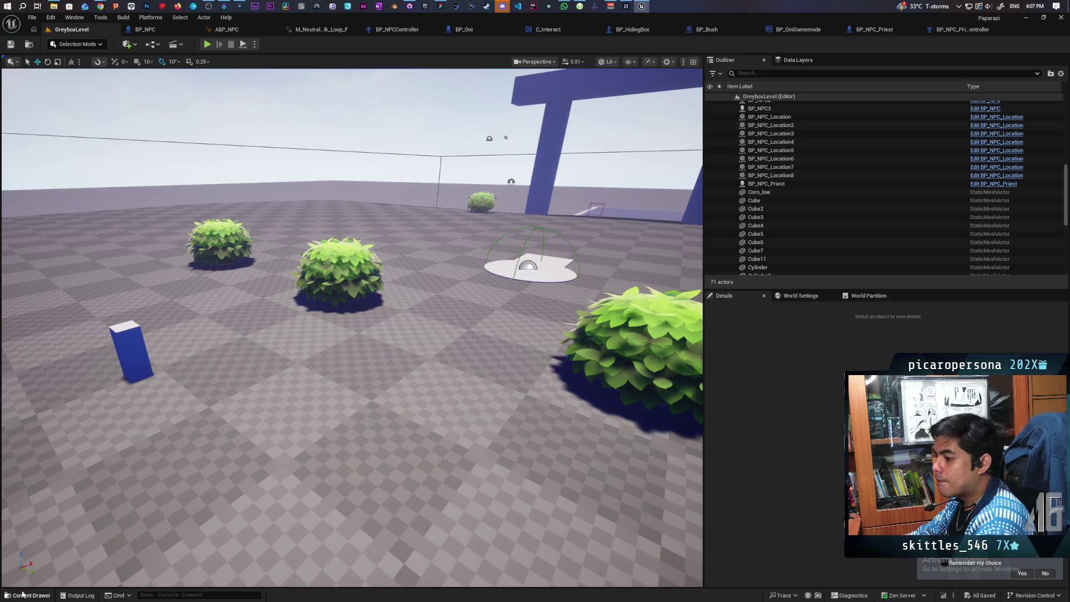
Step: Place a second BP_NPC_Priest from the Content Drawer and play-test the level again
left_click(27, 595)
left_click_drag(220, 449, 374, 234)
left_click(207, 44)
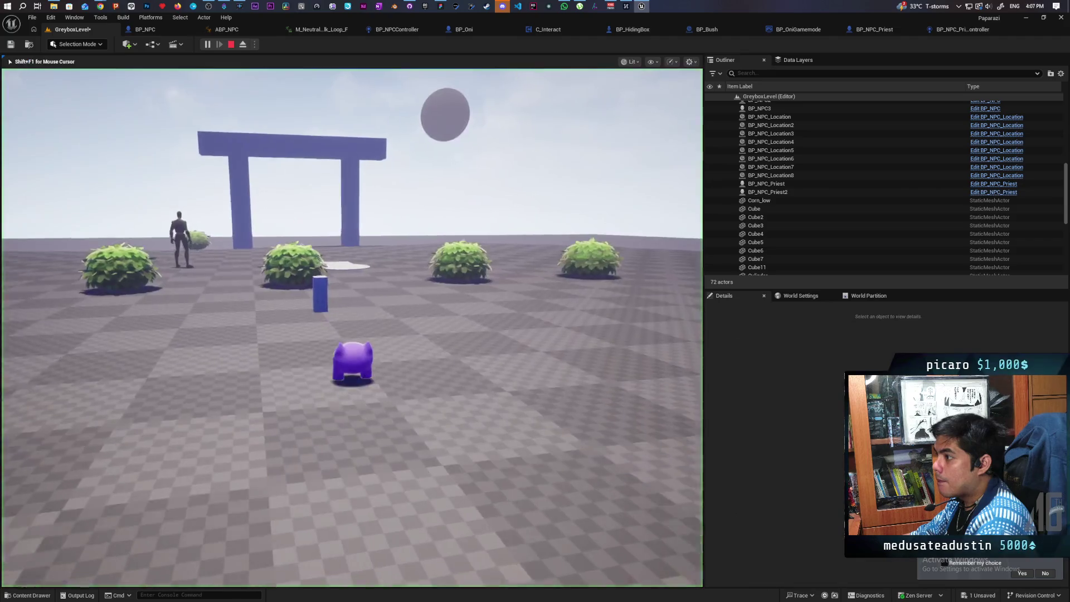
key("w")
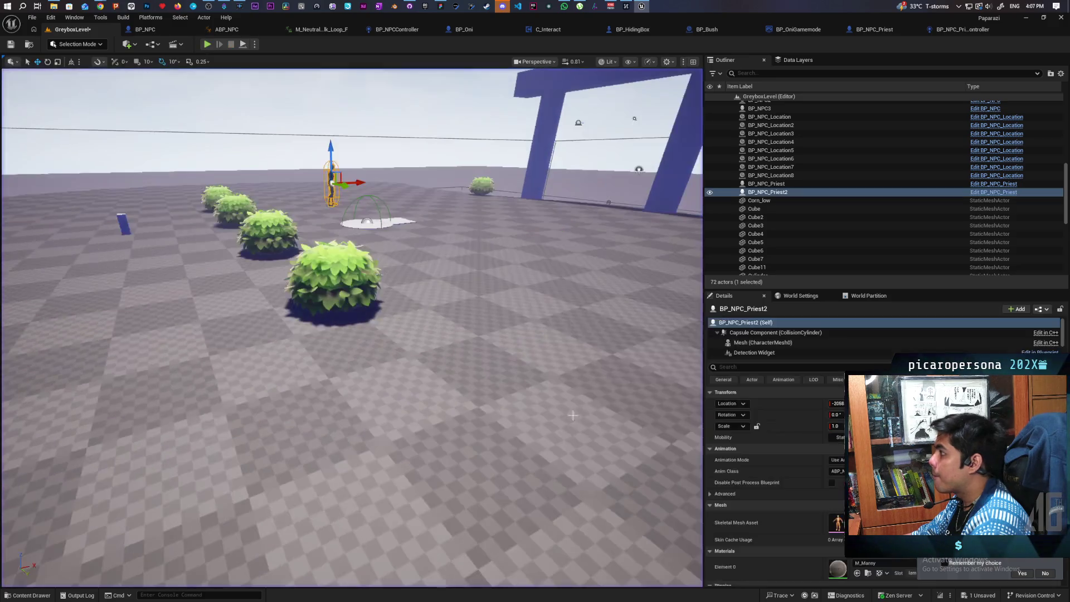
key("Escape")
left_click(960, 29)
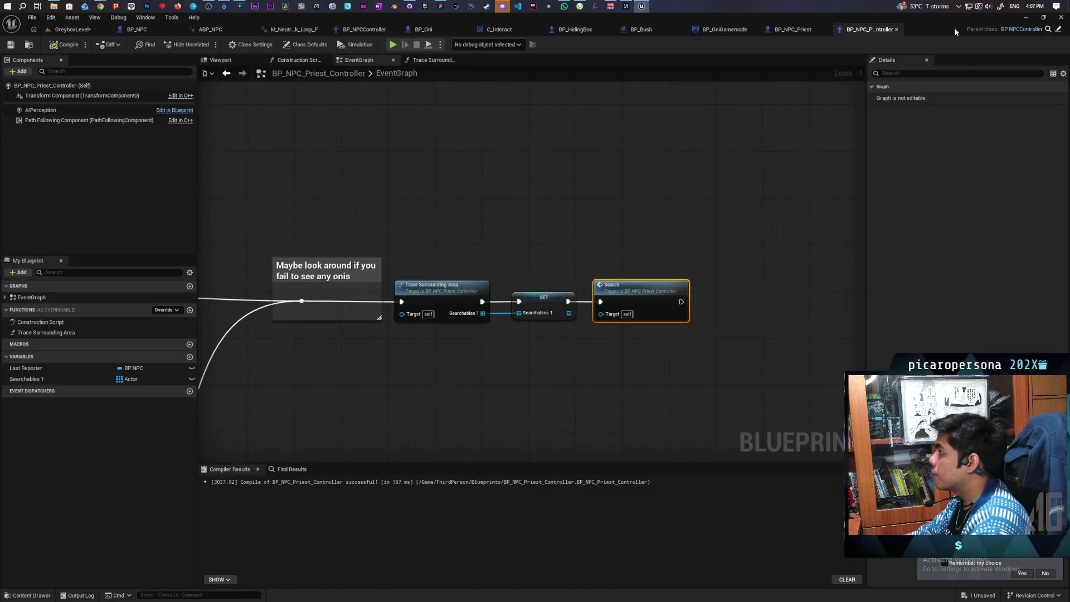
Step: In Trace Surrounding Area, set the For Loop Last Index to 72 and the multiplier to 5
double_click(457, 285)
scroll(433, 289, "up", 3)
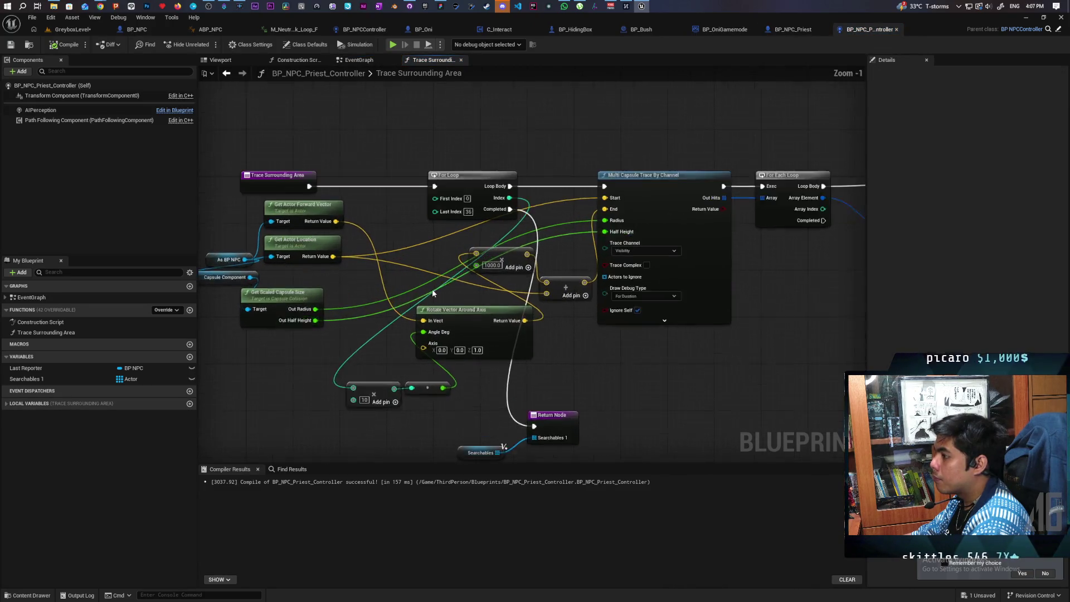
scroll(433, 288, "up", 1)
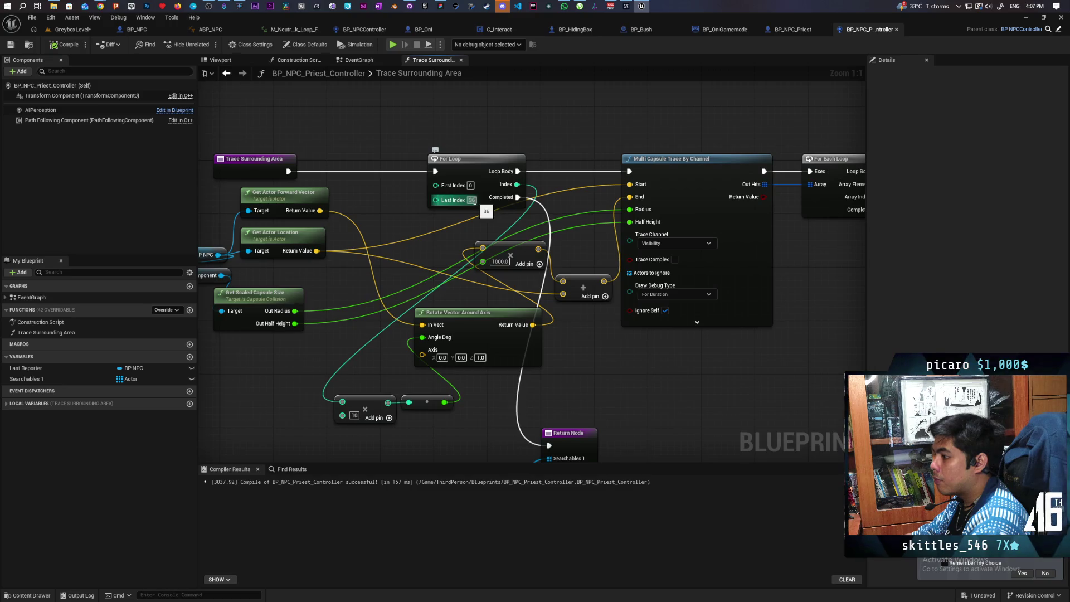
left_click(473, 201)
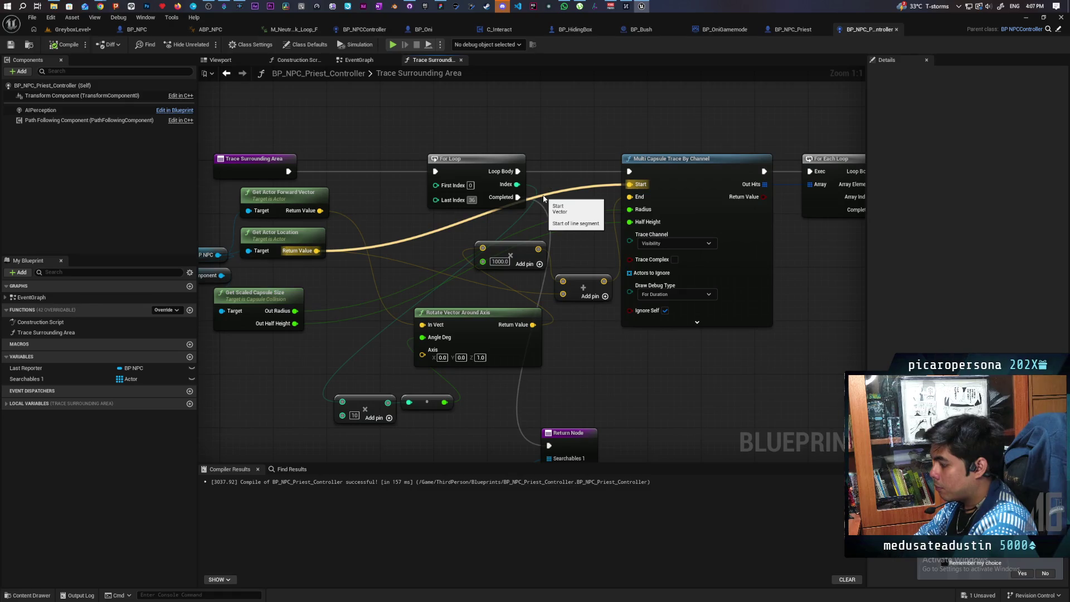
key("BackSpace")
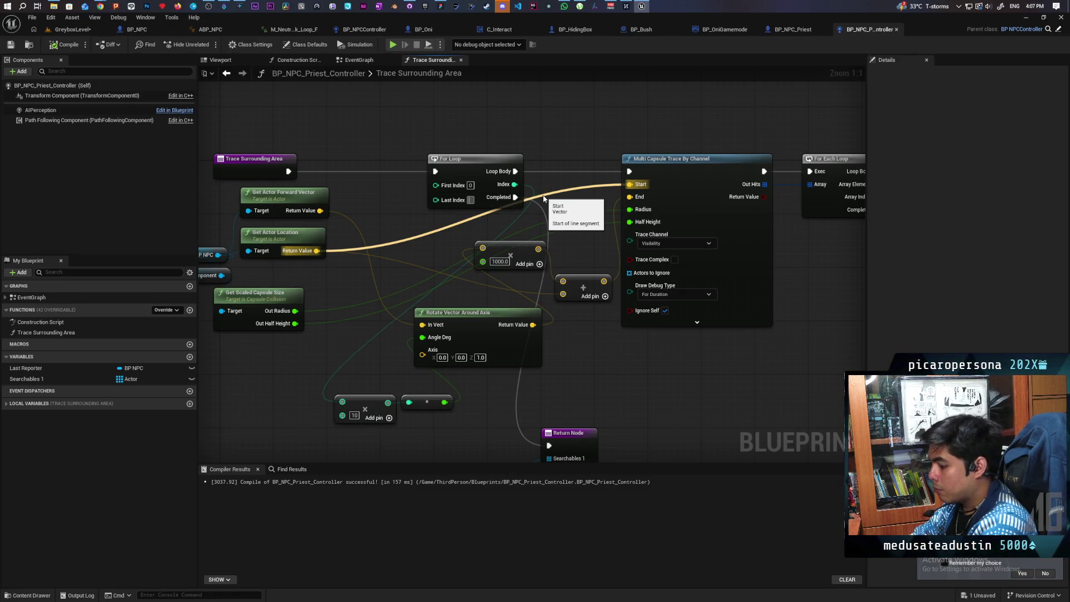
type("72")
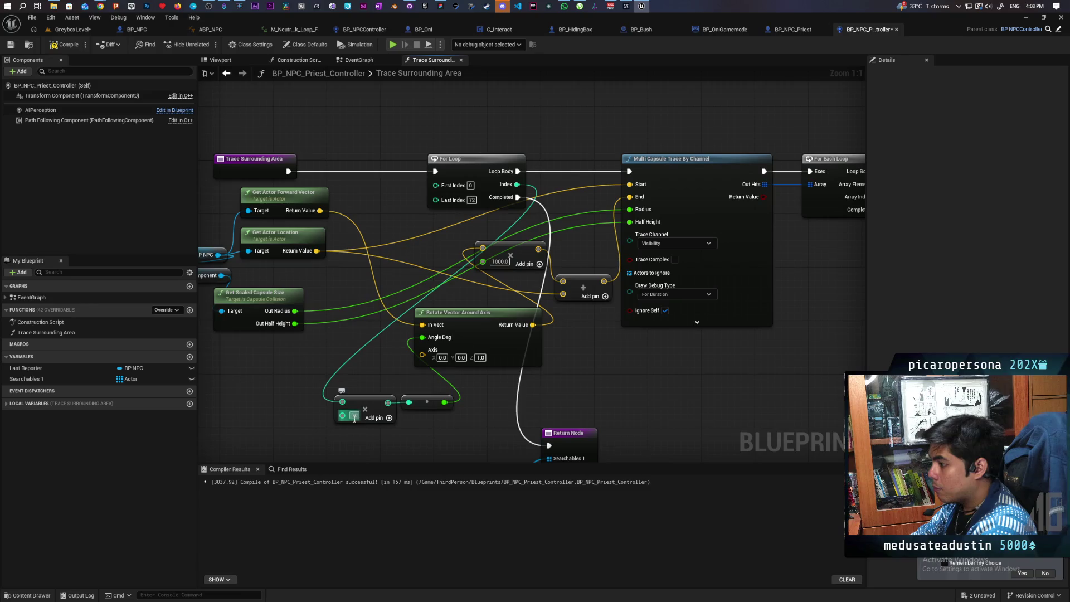
key("Return")
type("5")
key("Return")
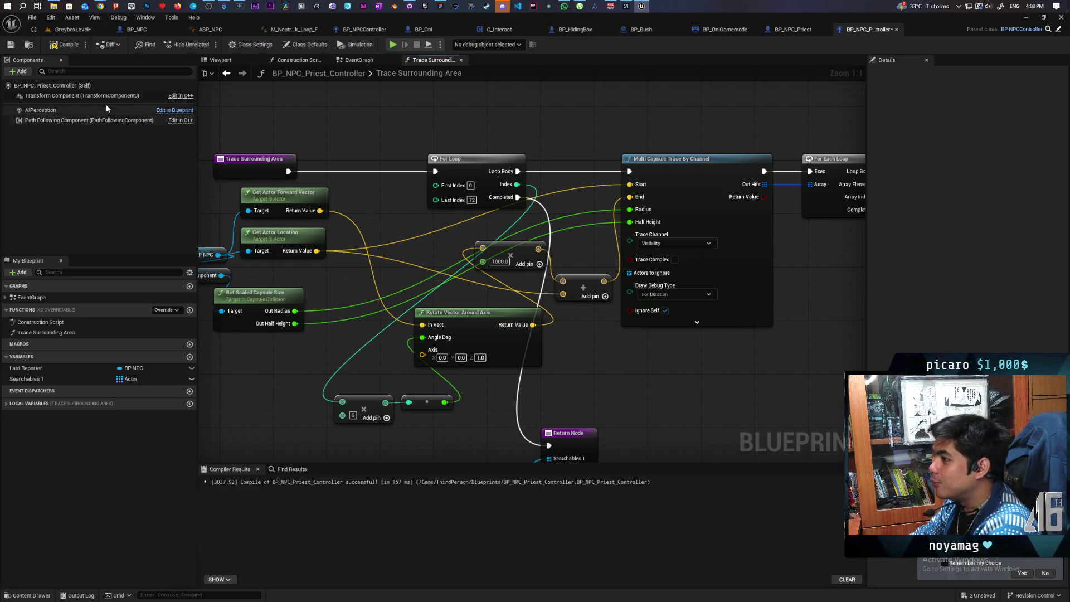
Step: Compile and save the priest controller blueprint
left_click(61, 45)
key("ctrl+s")
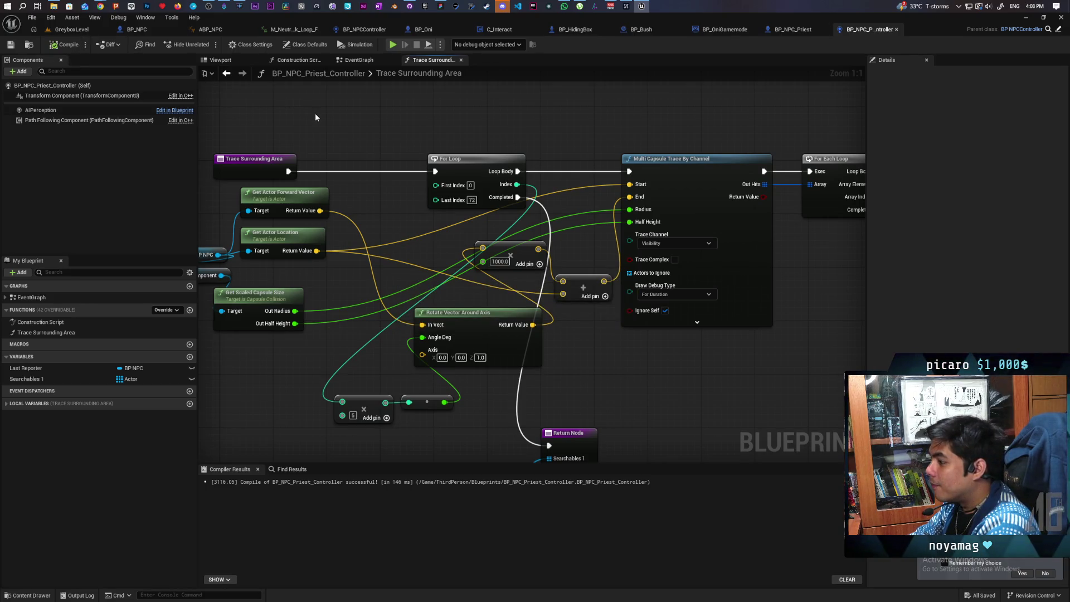
left_click(71, 29)
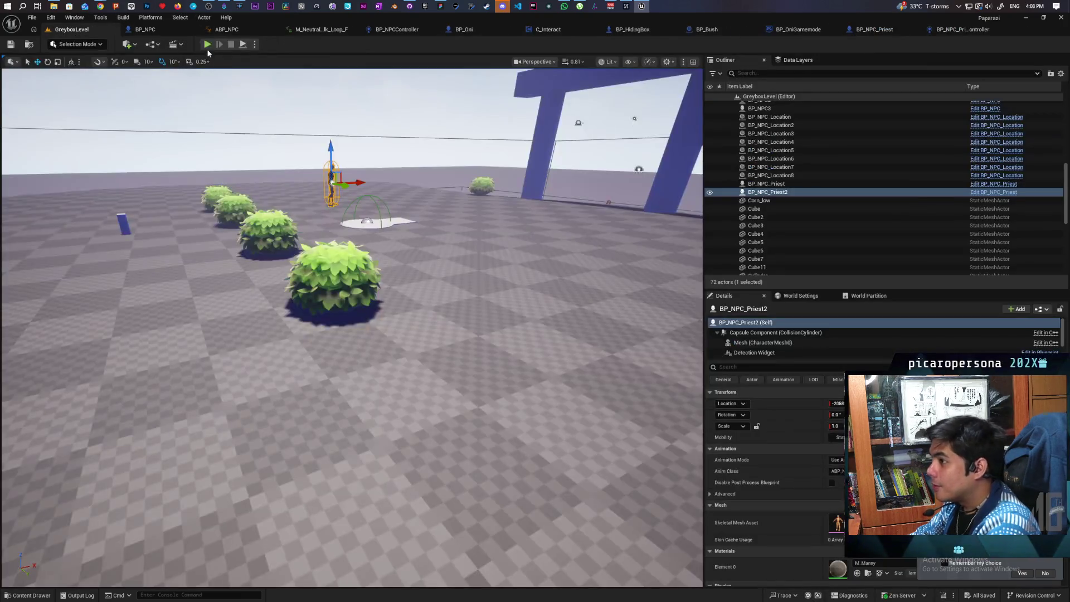
Step: Play GreyboxLevel and walk the player beside a bush to watch the priest search
left_click(208, 44)
key("w")
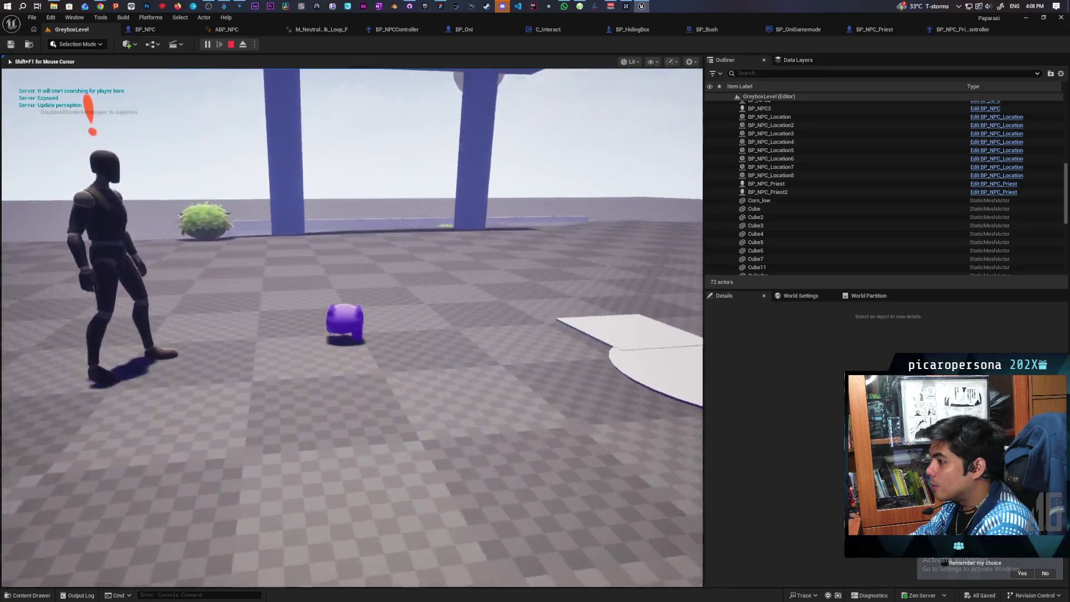
key("w")
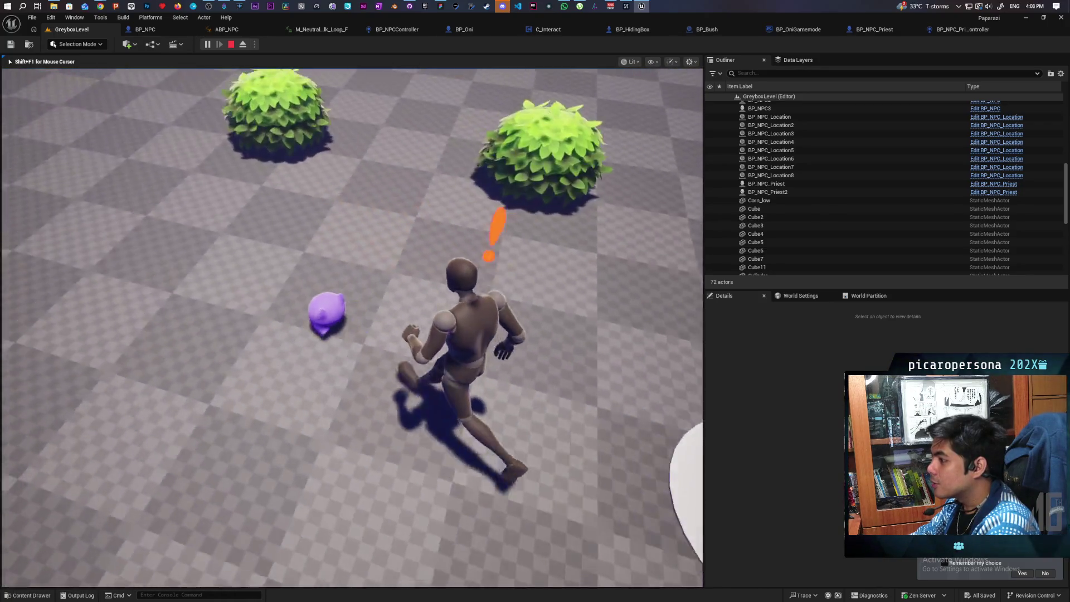
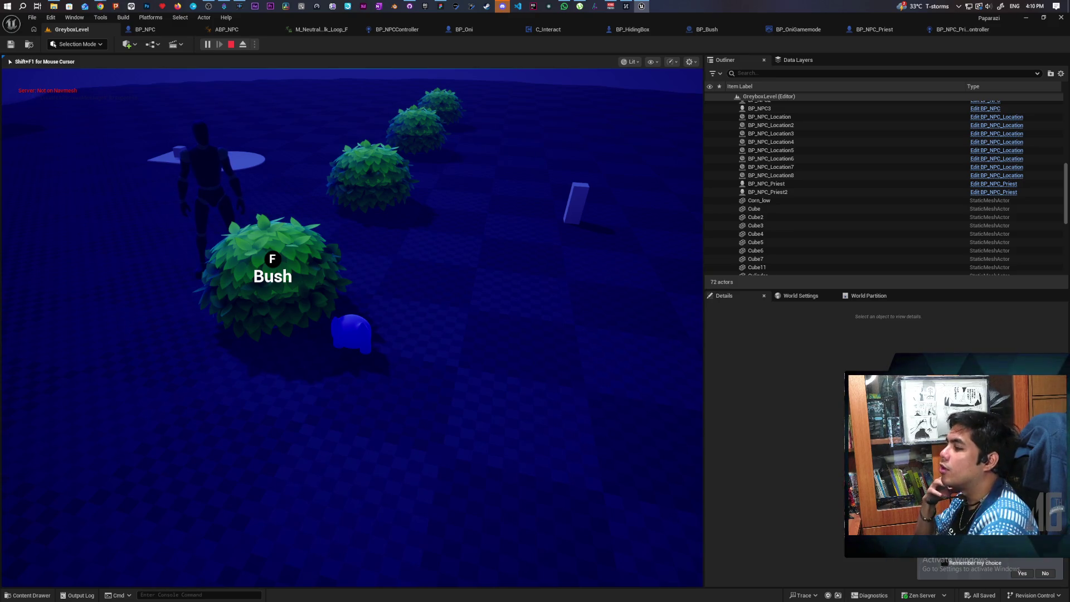
Step: Stop the play-test and bring up BP_Bush's event graph with its Search Bush event
key("Escape")
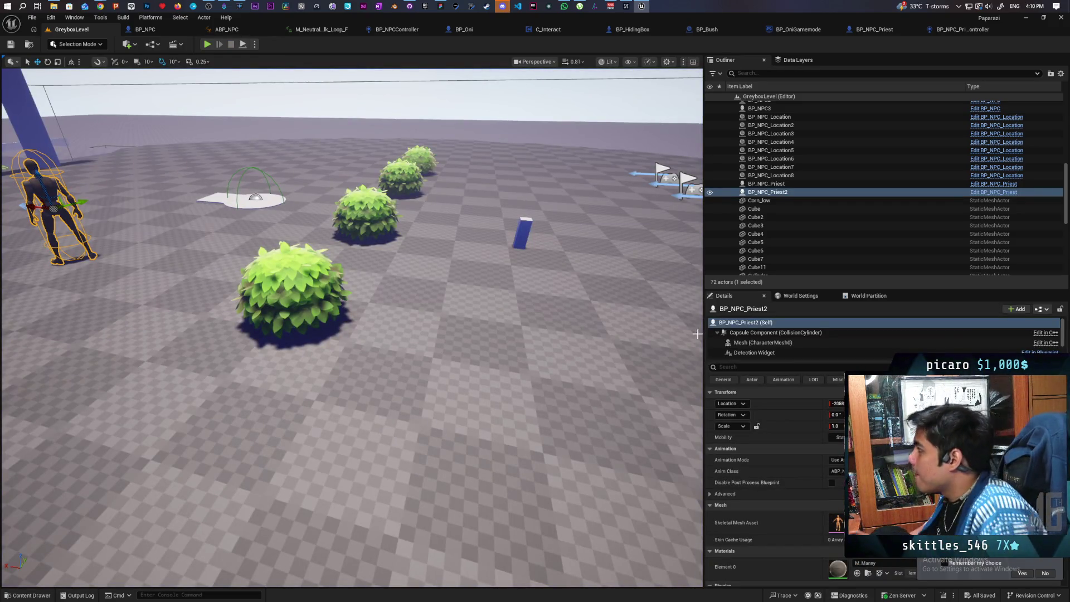
left_click(968, 30)
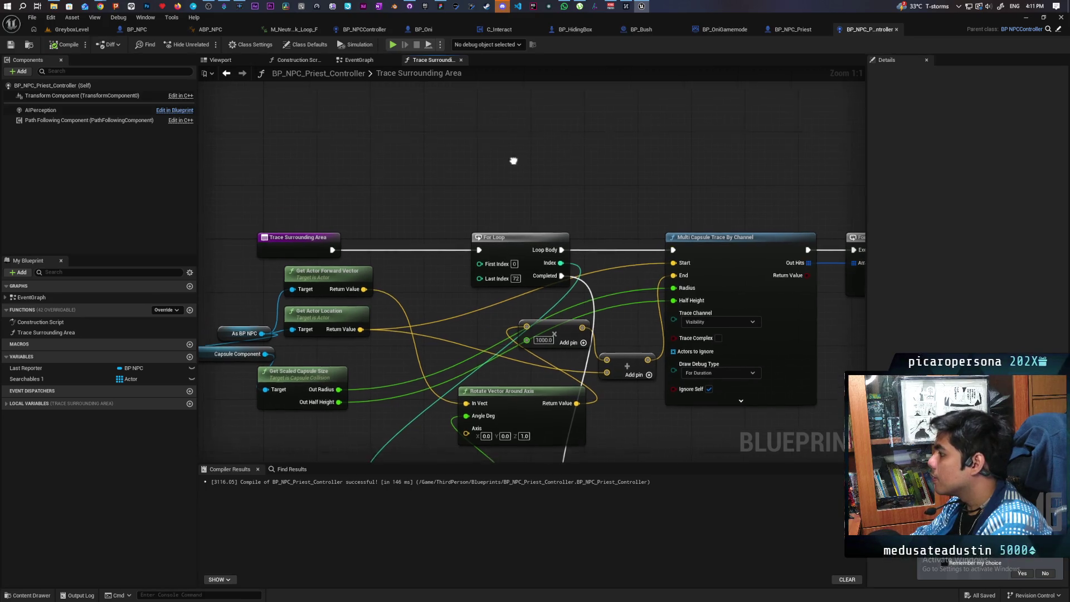
right_click(509, 120)
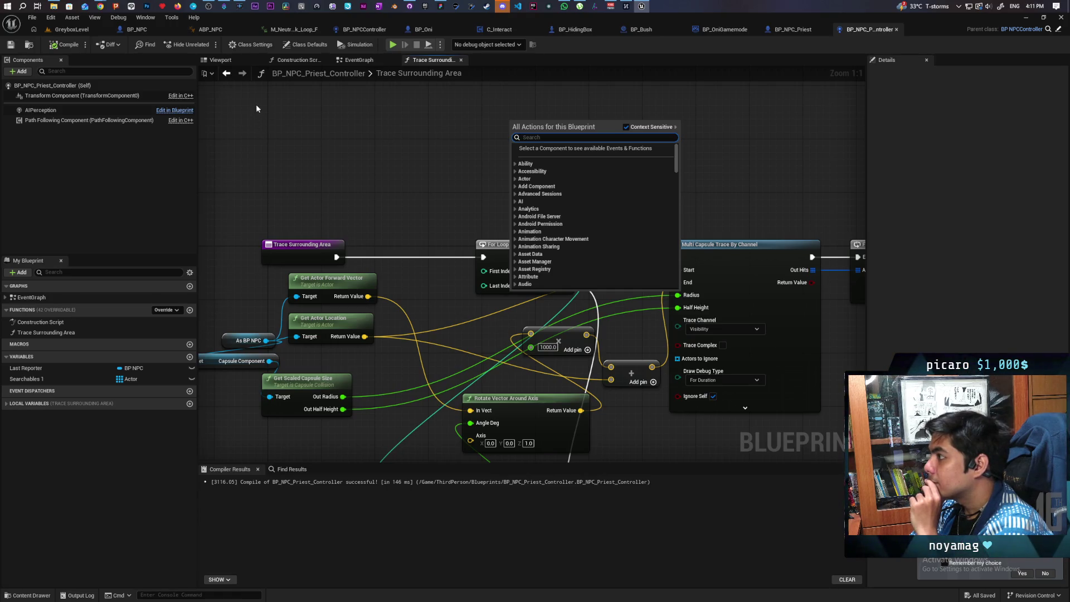
left_click(644, 31)
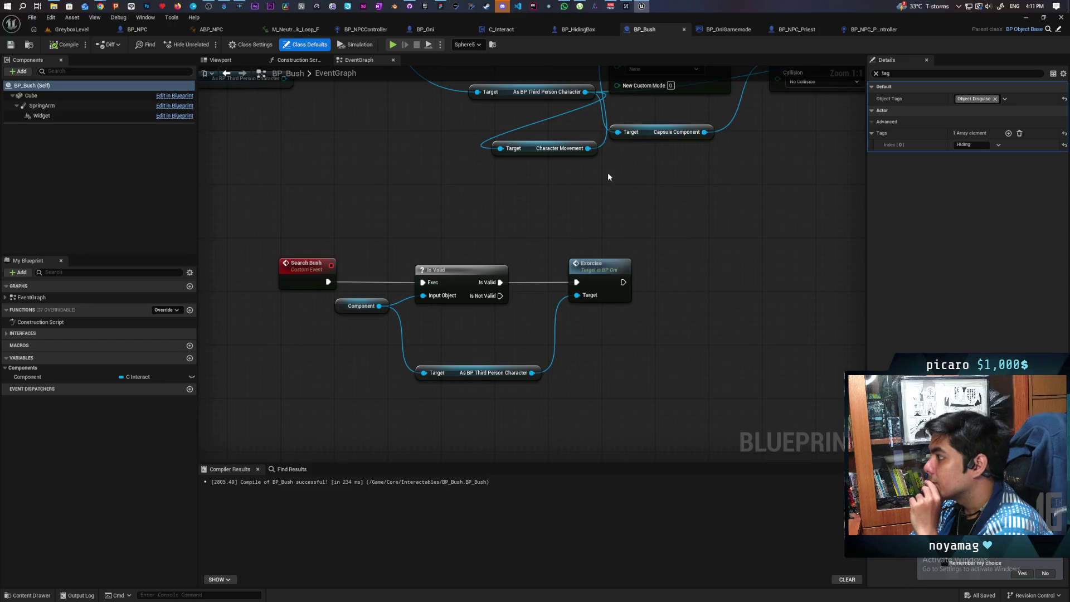
Step: Set the Cube component's Visibility trace response to Overlap, then compile and save BP_Bush
left_click(31, 95)
left_click(875, 73)
type("collisi")
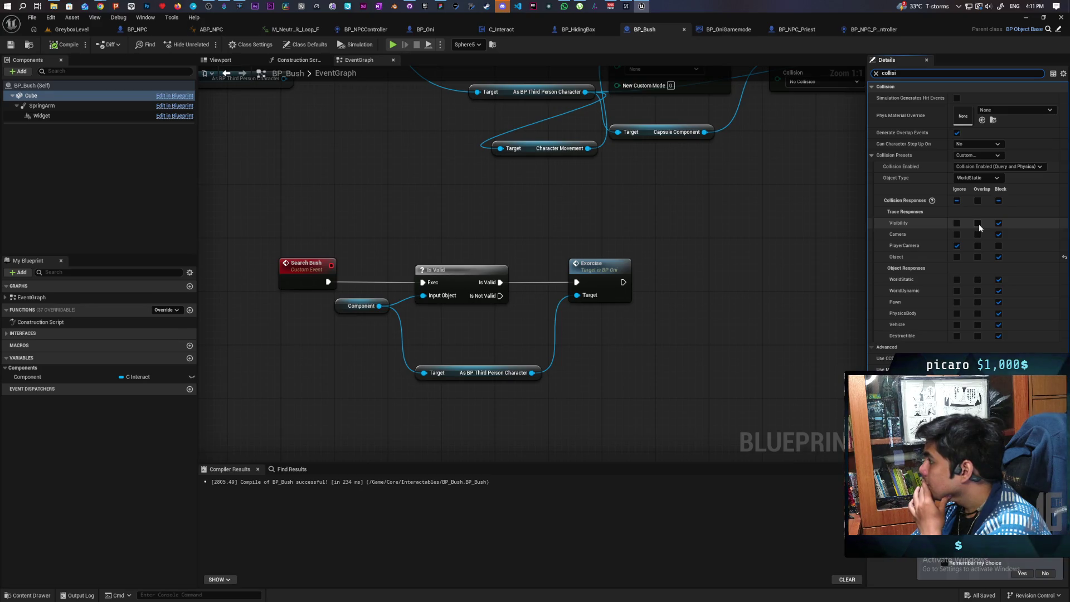
left_click(978, 223)
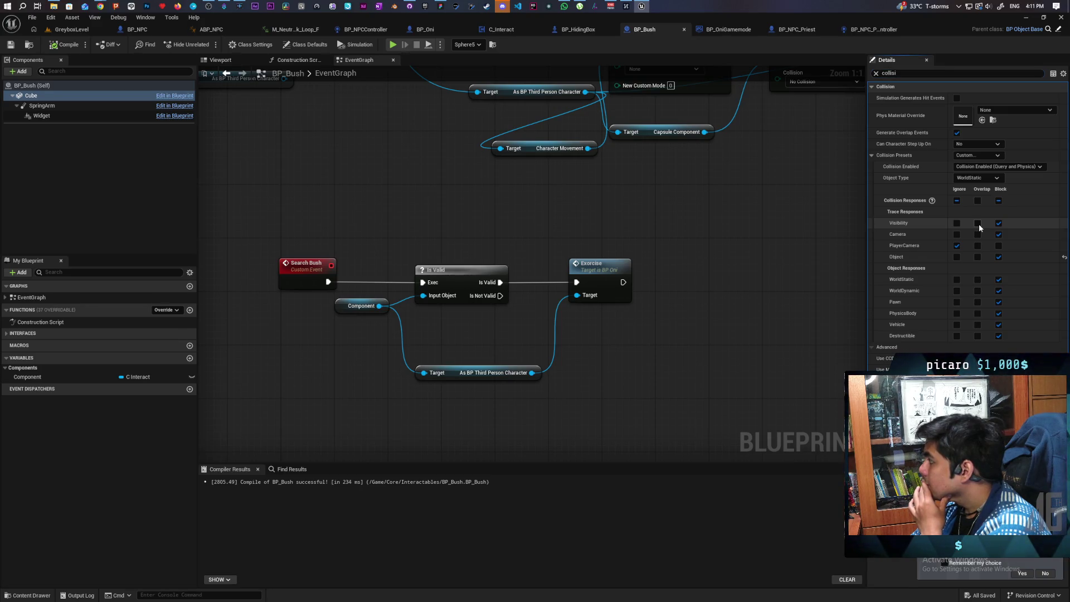
left_click(67, 45)
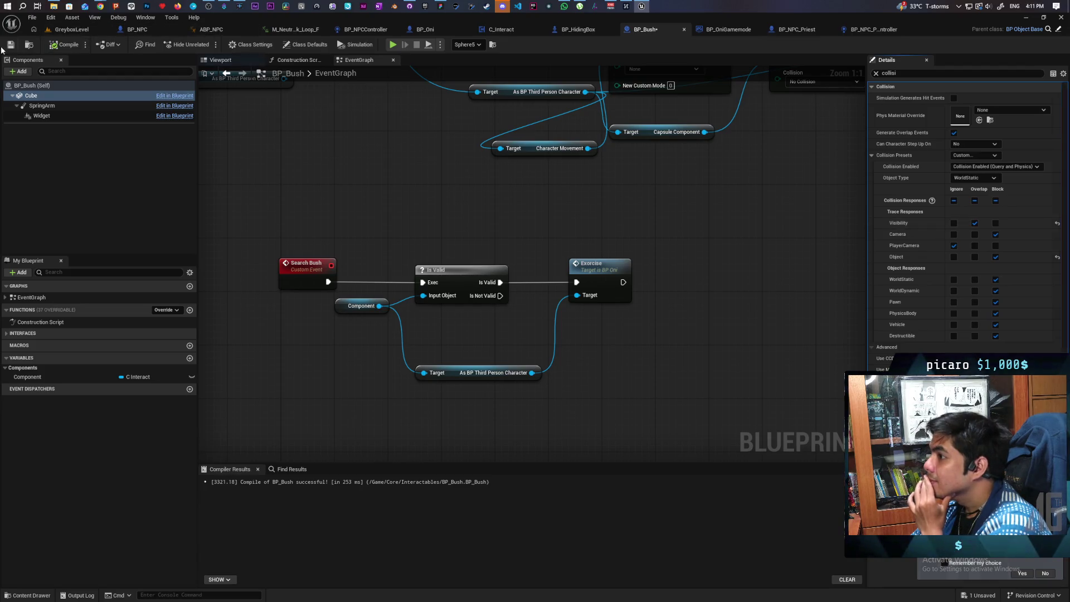
left_click(77, 31)
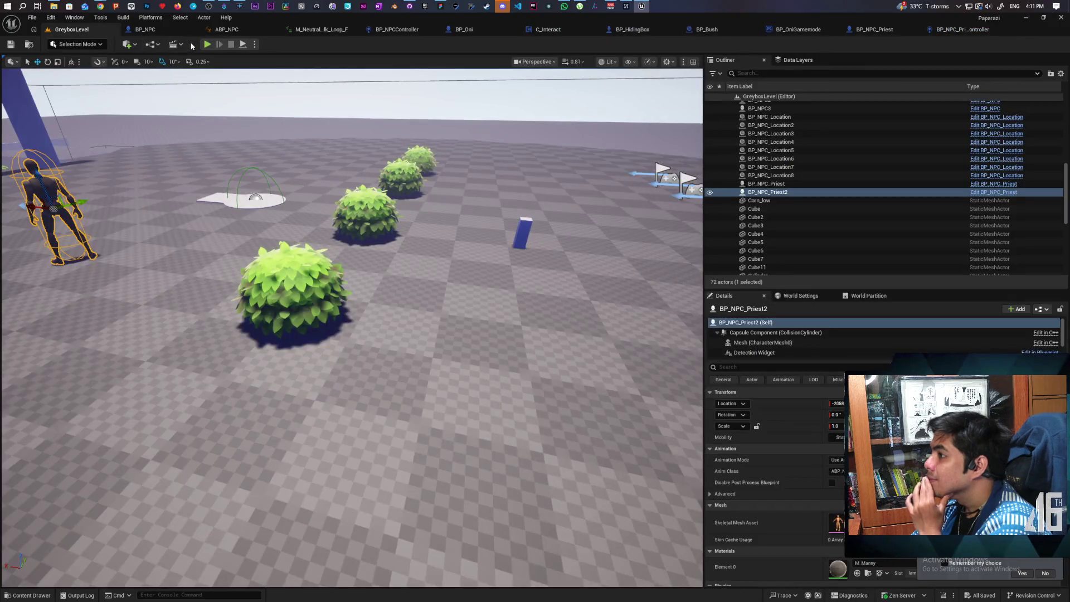
left_click(208, 44)
key("w")
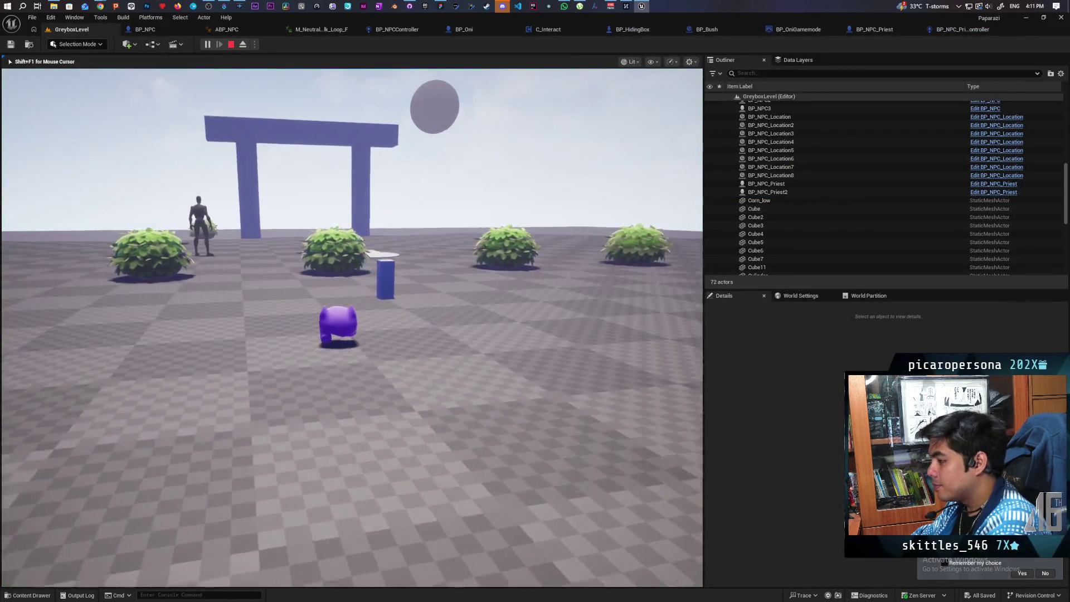
key("w")
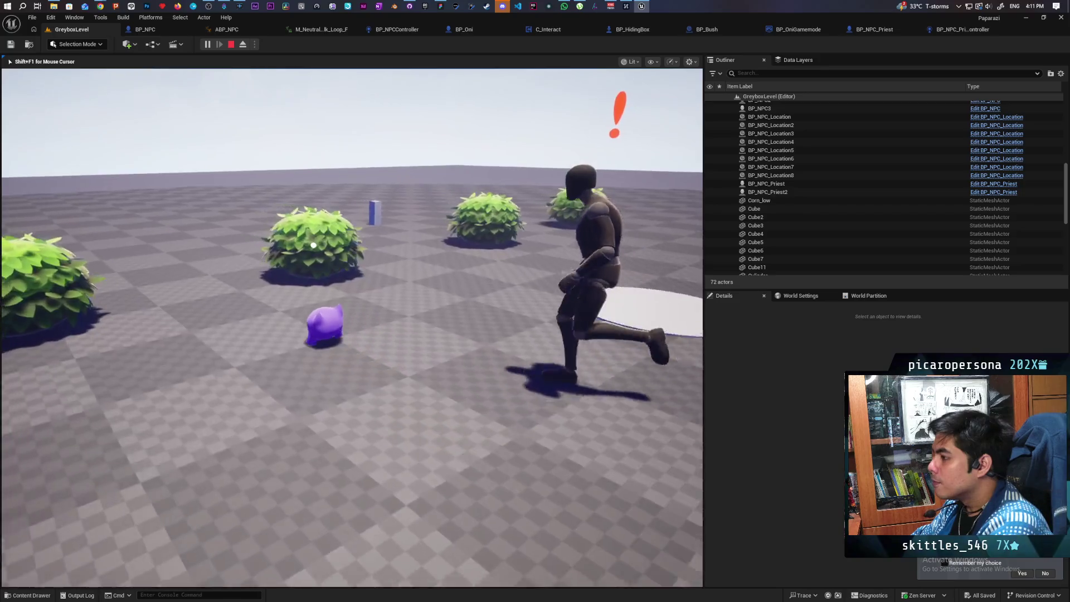
key("w")
key("s")
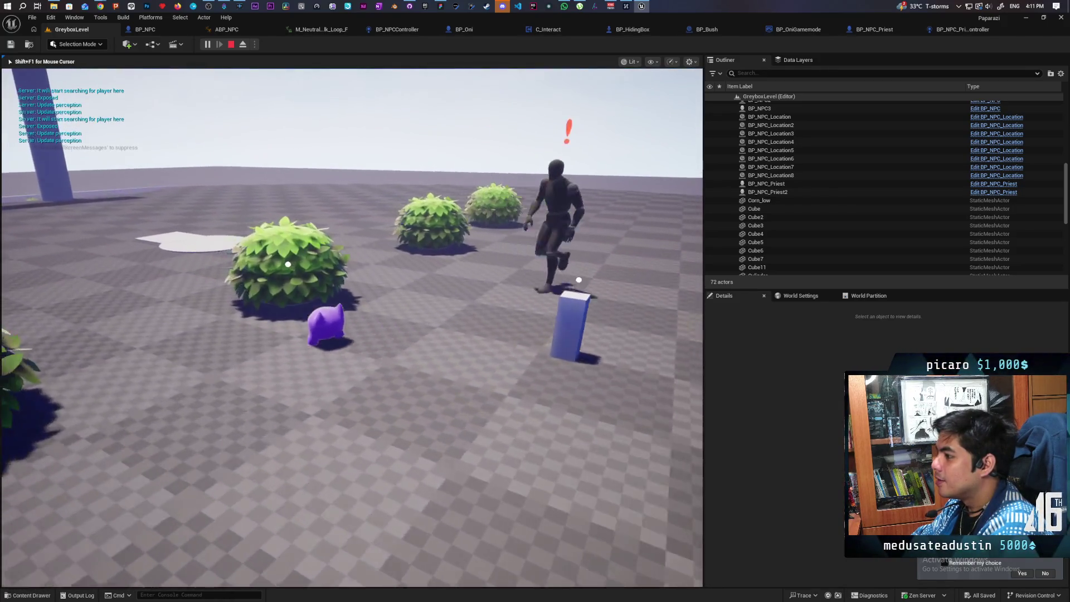
key("w")
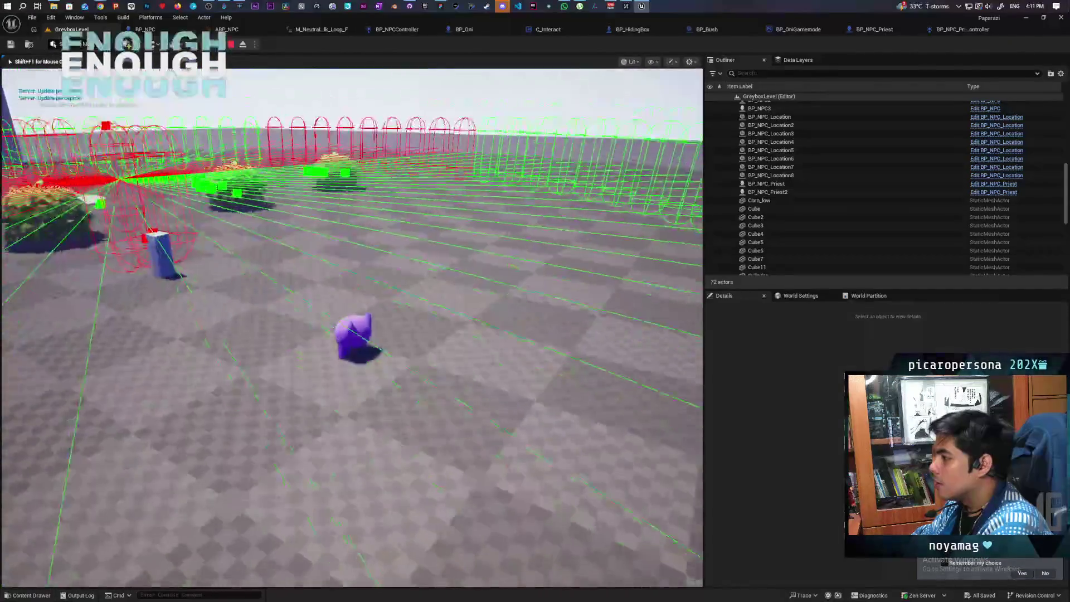
key("w")
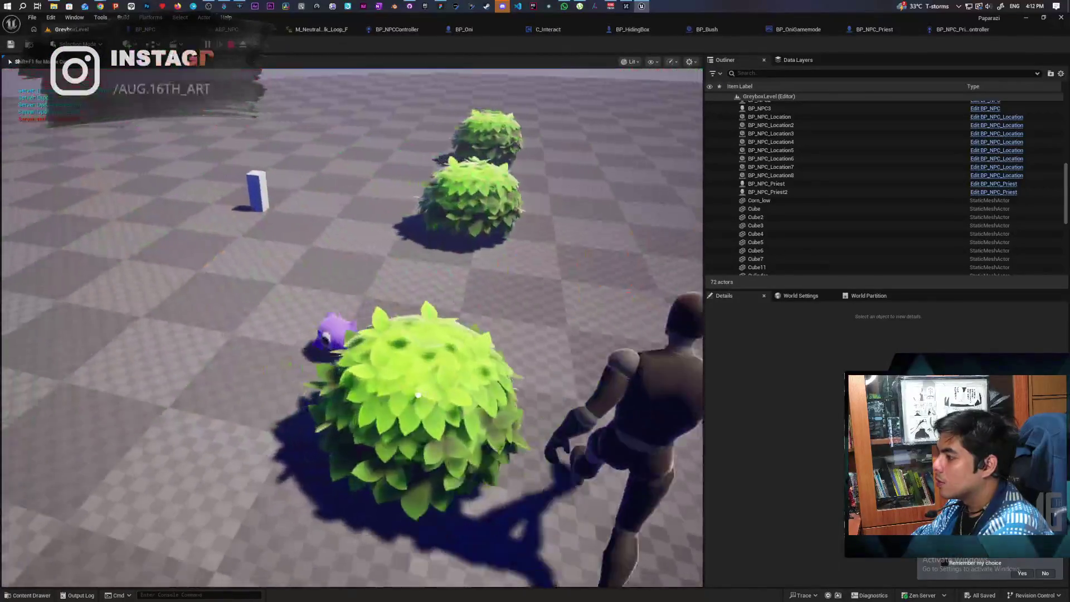
key("s")
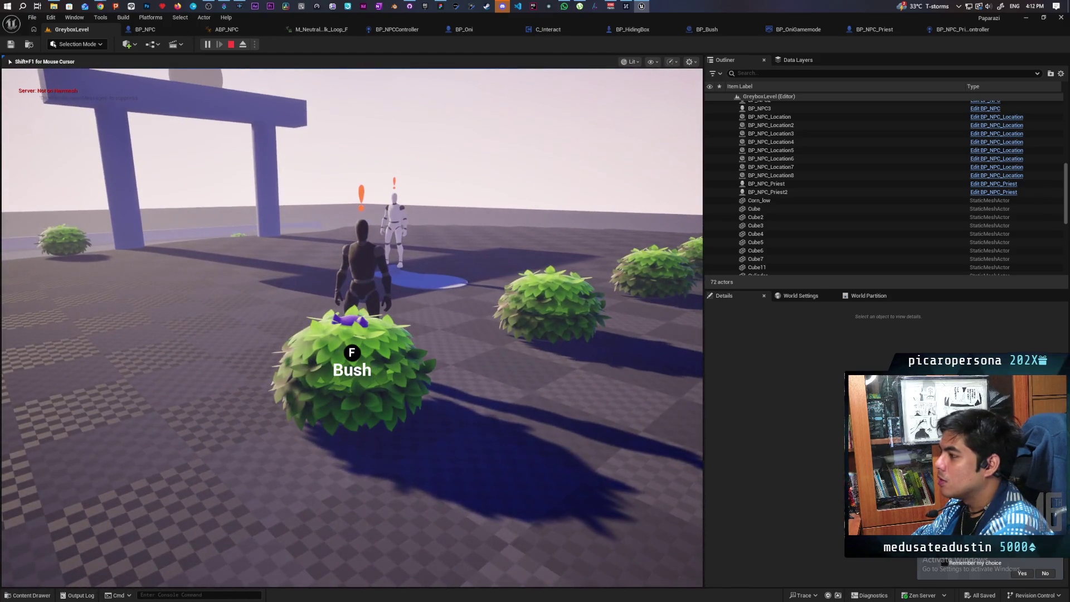
key("shift+F1")
key("Escape")
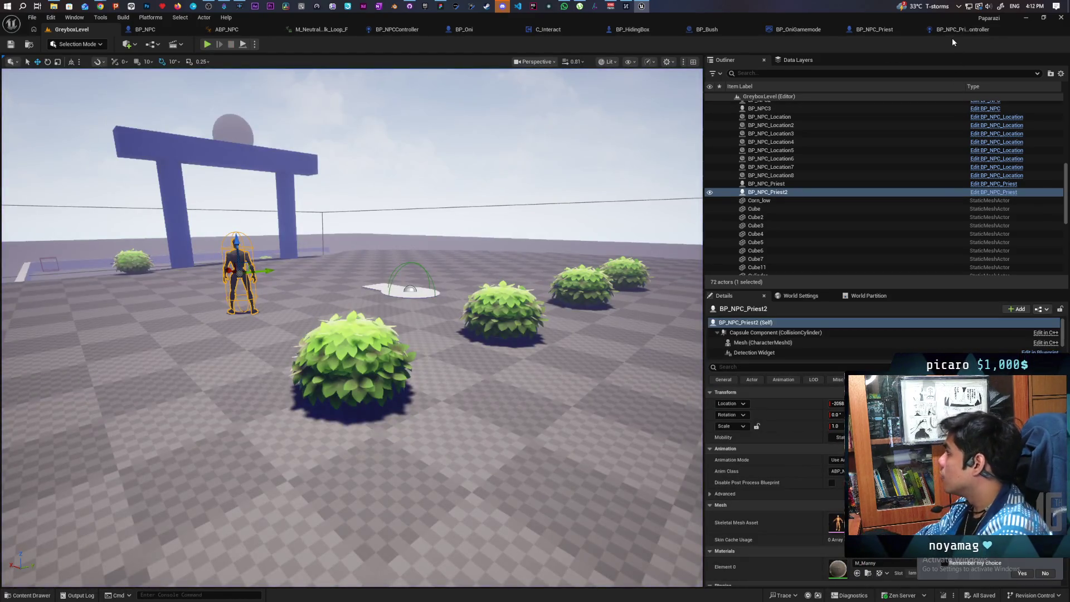
Step: In BP_Bush, recompile and set the Cube's Object trace response to Overlap
left_click(950, 29)
left_click(794, 29)
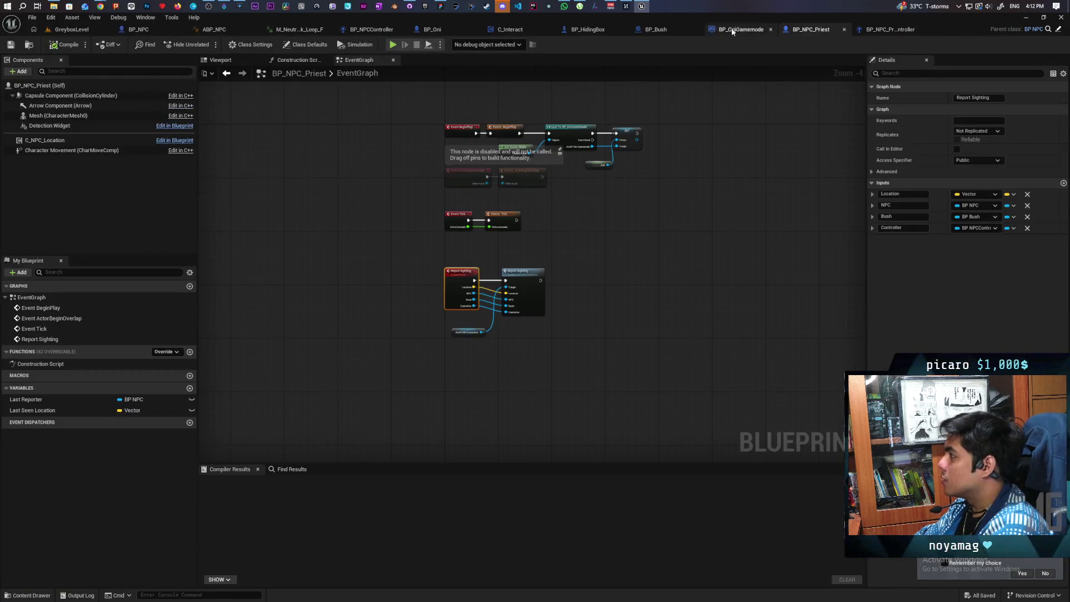
left_click(658, 31)
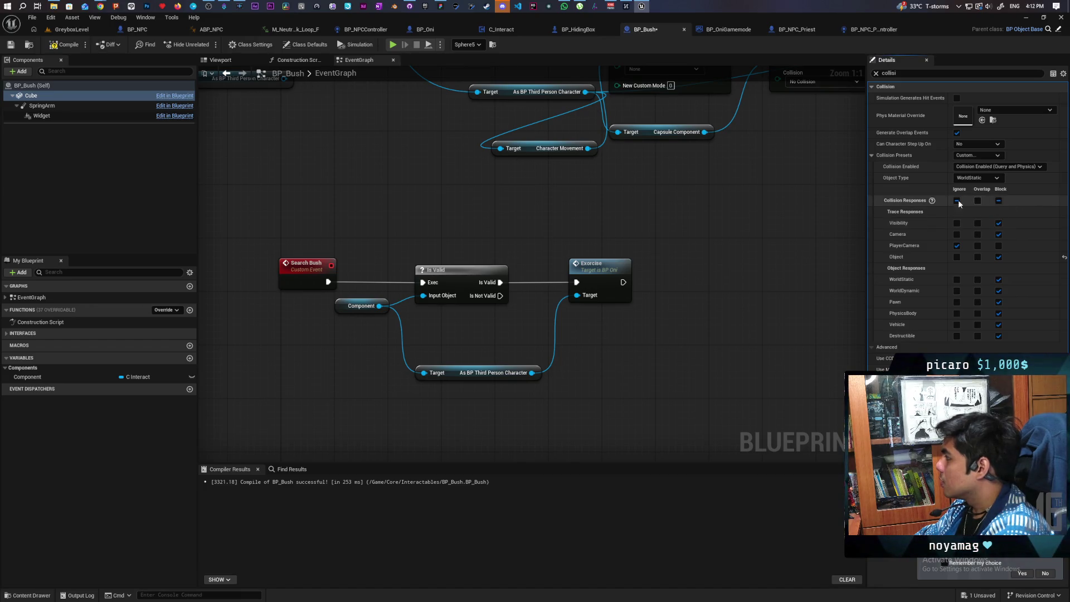
left_click(54, 44)
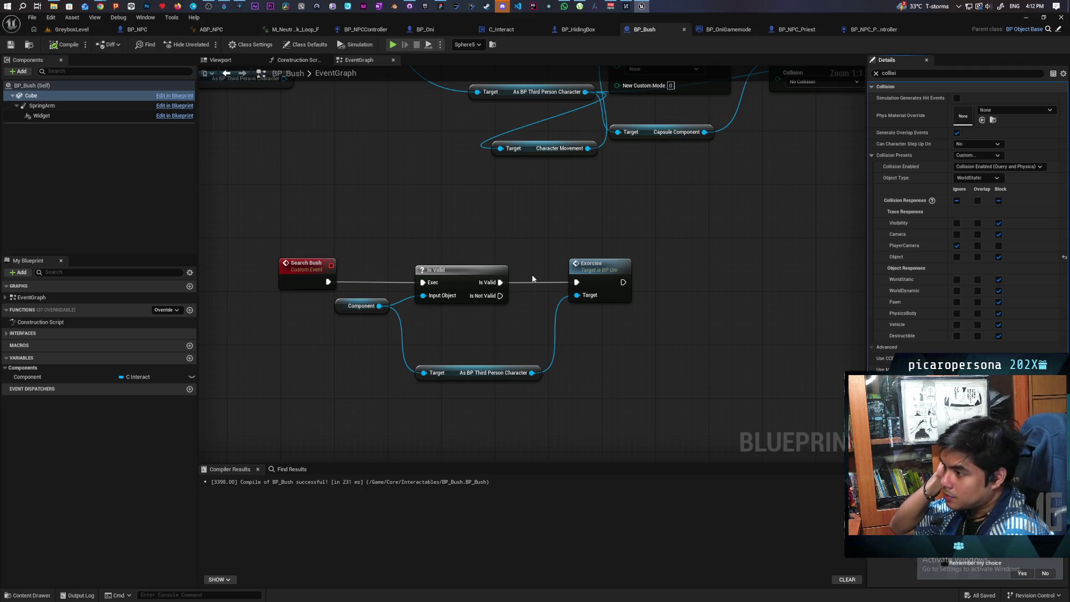
left_click(978, 257)
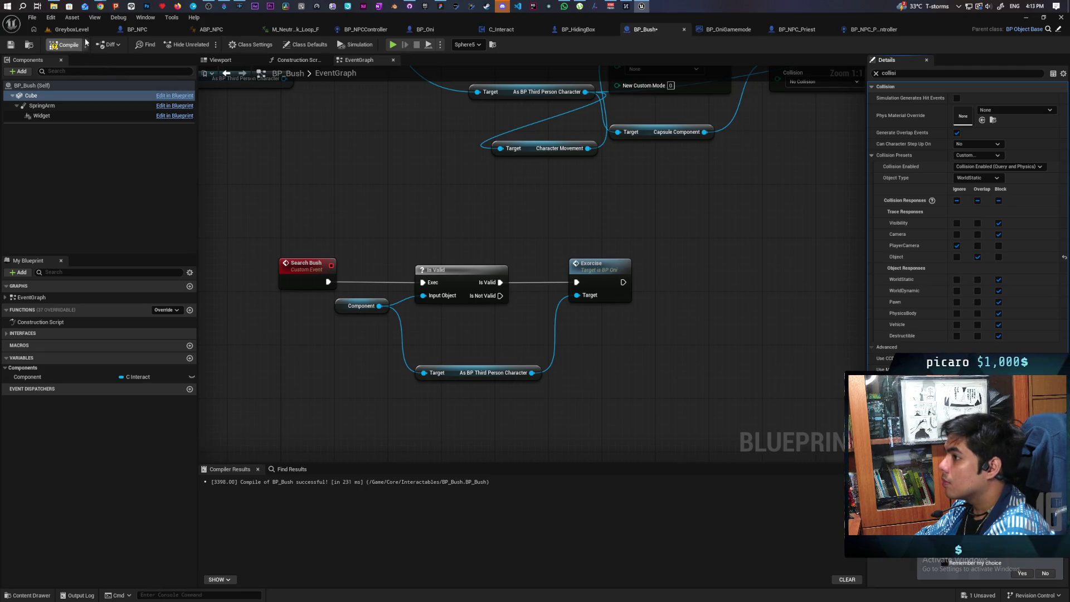
Step: Play-test GreyboxLevel briefly by walking the player forward, then stop
left_click(71, 29)
left_click(207, 44)
key("w")
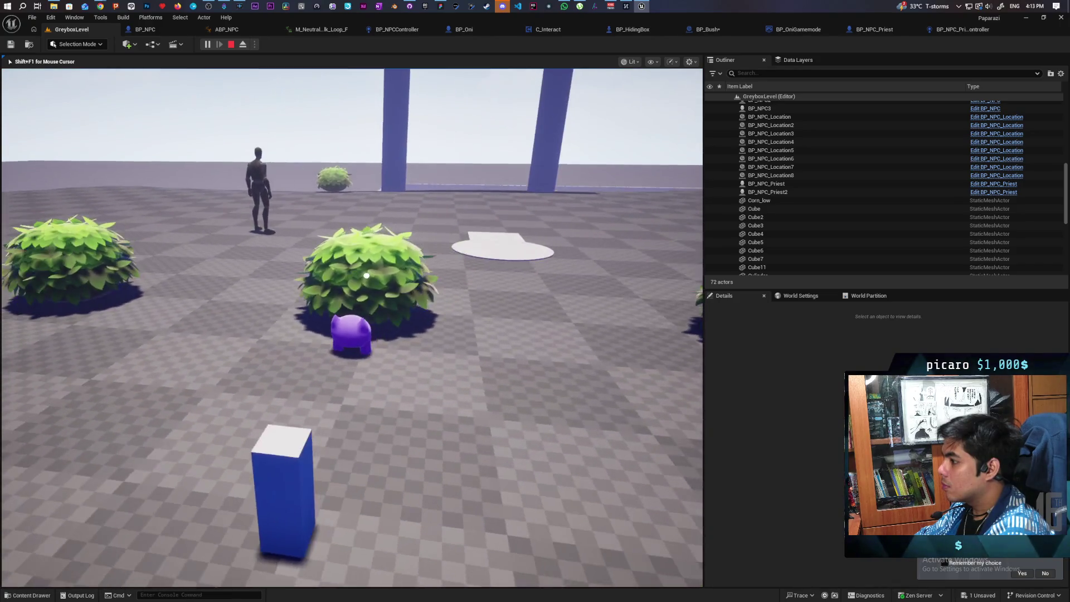
key("Escape")
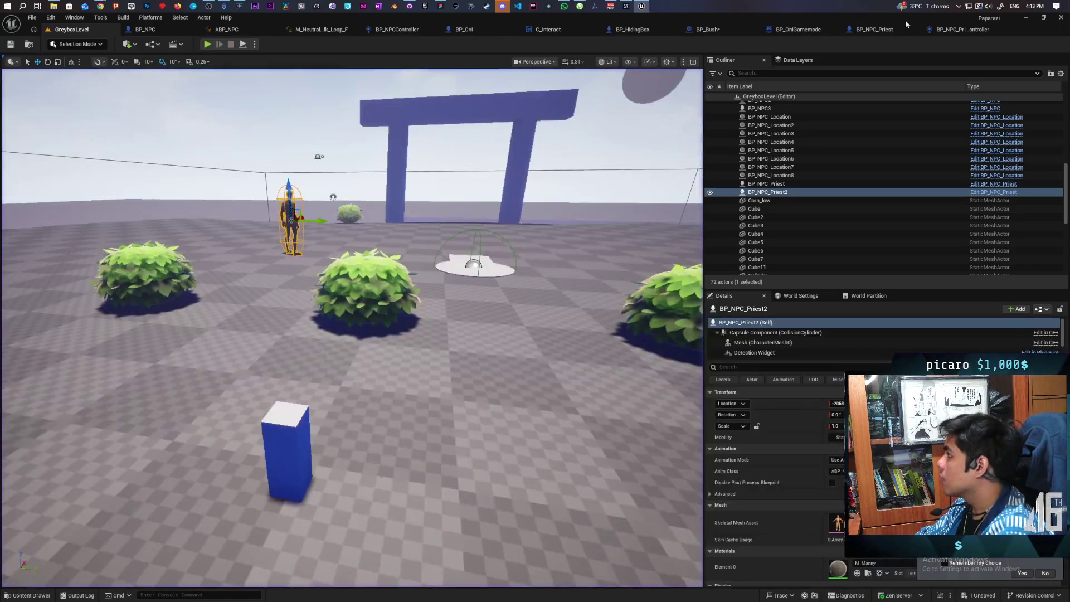
Step: Return to BP_NPC_Priest_Controller's Trace Surrounding Area function graph
left_click(724, 30)
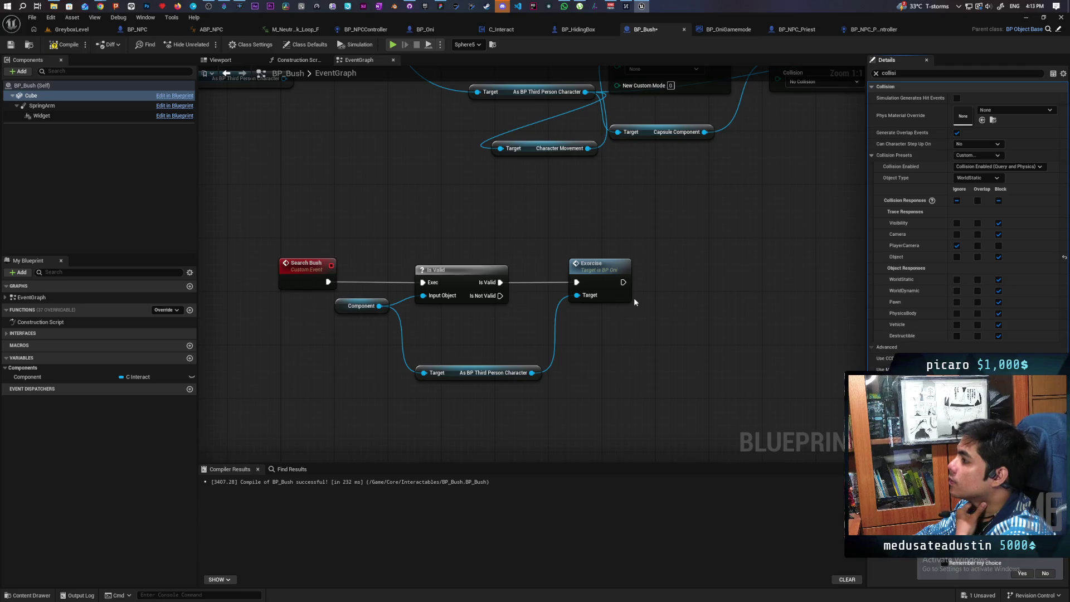
left_click(858, 32)
left_click(815, 29)
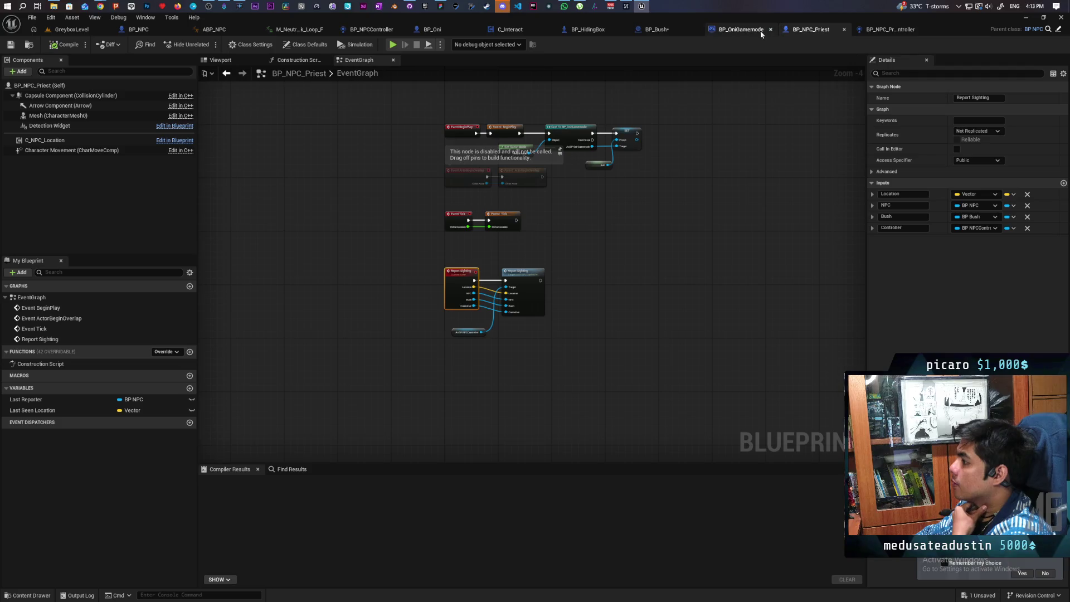
left_click(890, 29)
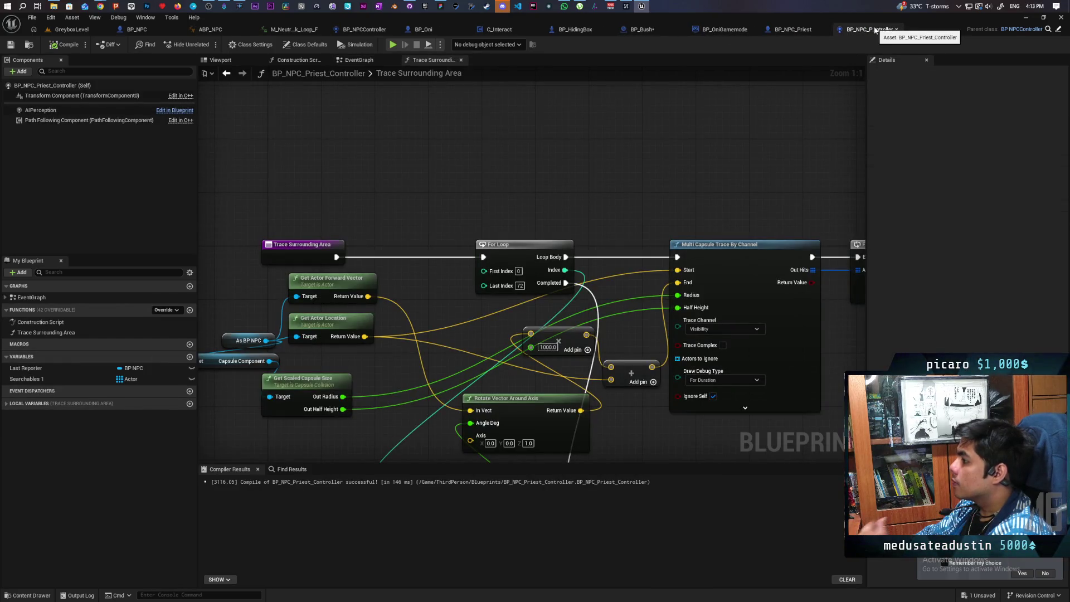
Step: Add a Multi Capsule Trace For Objects node with a Make Array for its object types
scroll(580, 130, "down", 3)
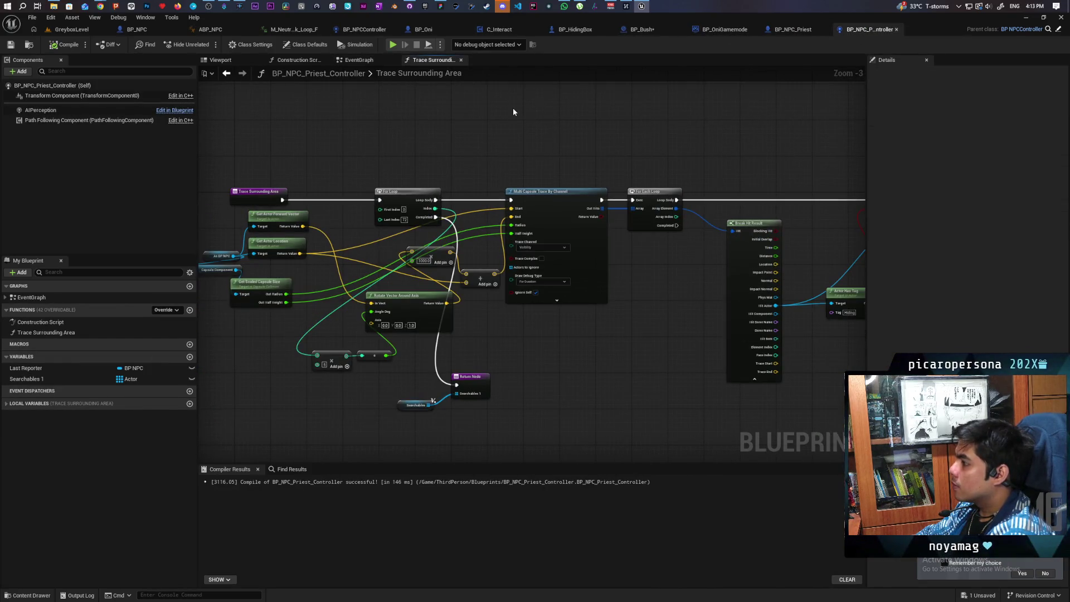
right_click(513, 110)
type("mu")
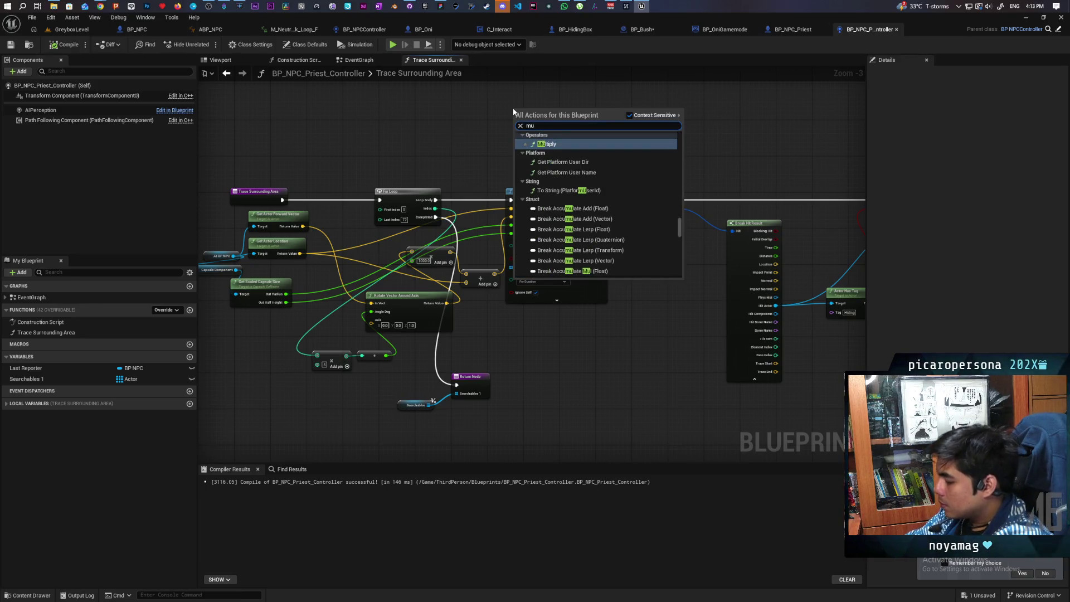
type("lti")
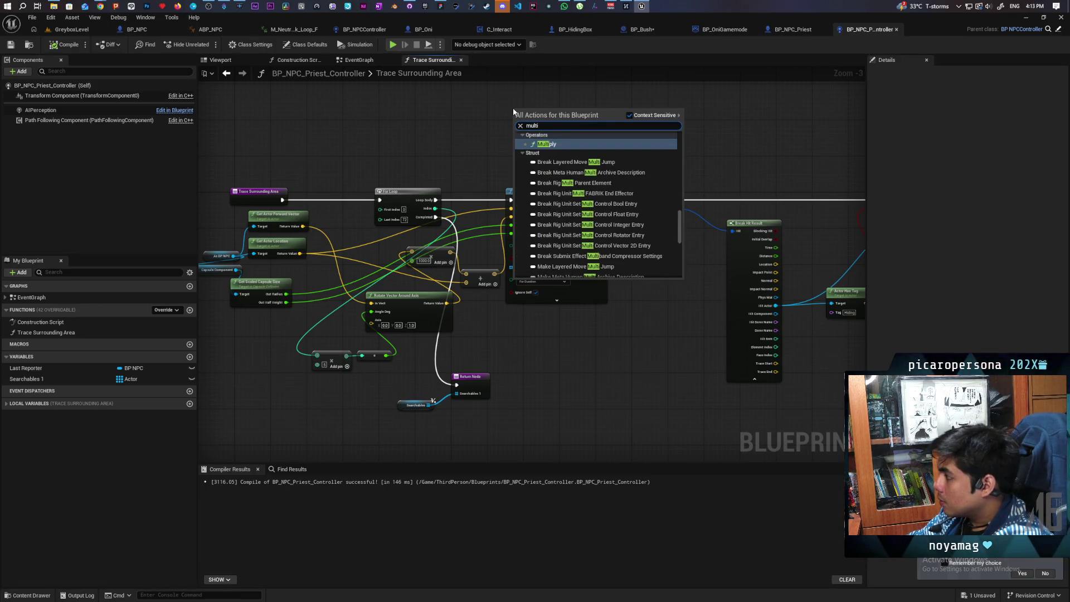
type("capsul")
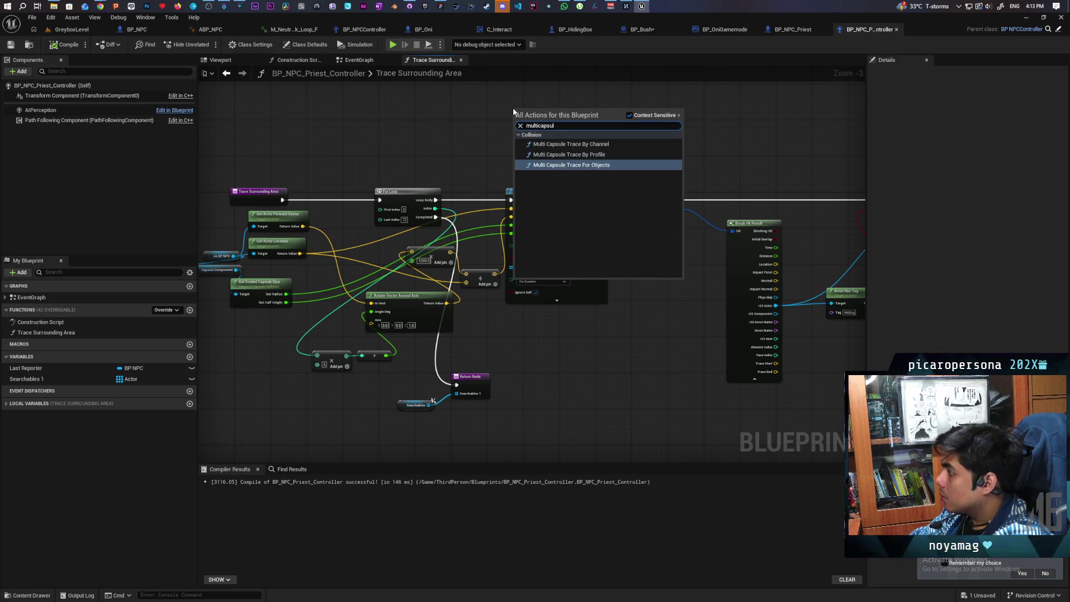
left_click(609, 165)
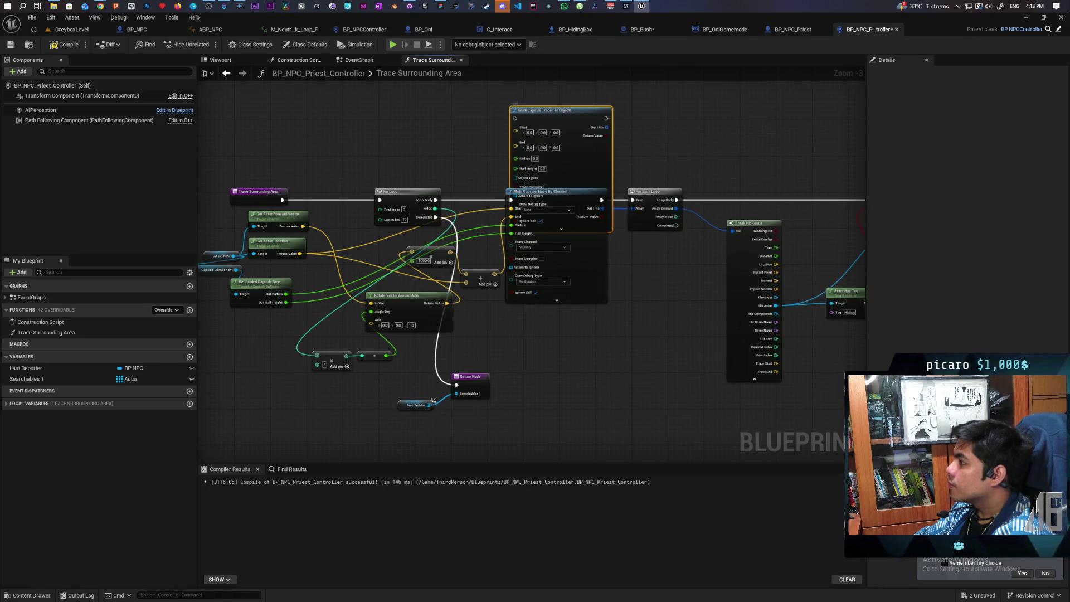
left_click_drag(576, 282, 576, 196)
mouse_move(512, 210)
left_mouse_down()
mouse_move(464, 240)
mouse_move(436, 227)
mouse_move(469, 243)
mouse_move(382, 207)
left_mouse_up()
key("Return")
Step: Connect the loop's execution, start, end, radius and Out Hits to the object trace
scroll(436, 226, "up", 3)
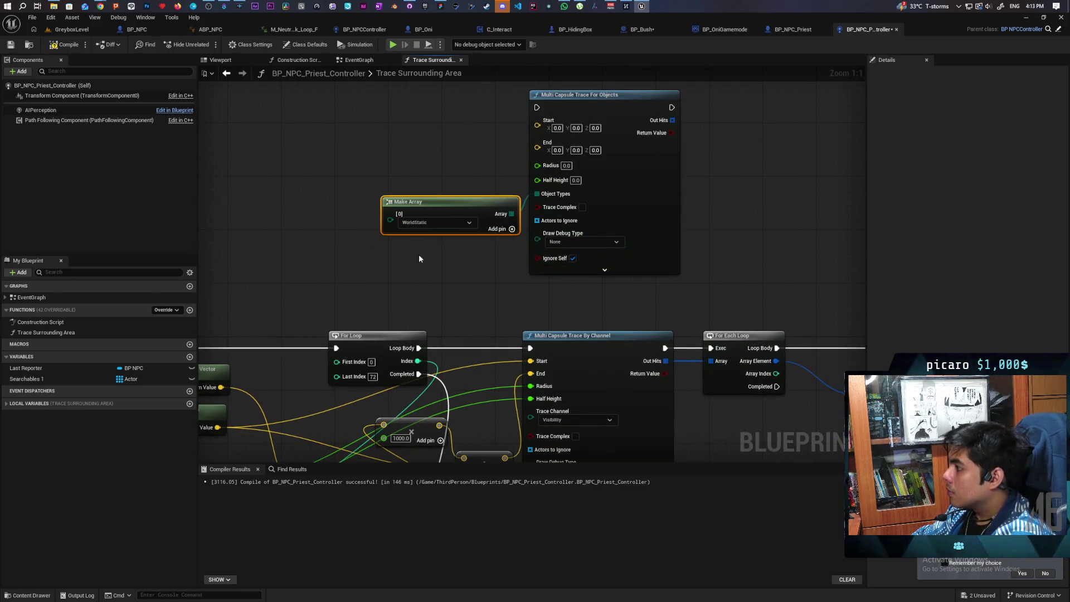
mouse_move(524, 332)
left_mouse_down()
mouse_move(520, 108)
mouse_move(532, 93)
left_mouse_up()
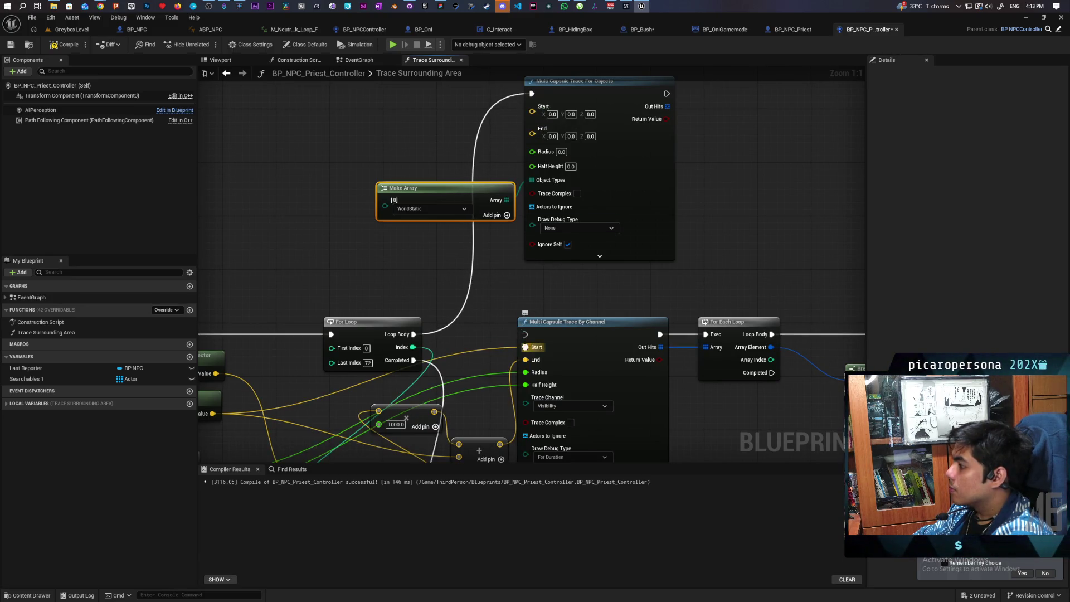
left_click_drag(525, 347, 533, 115)
left_click_drag(525, 359, 532, 122)
mouse_move(525, 391)
left_mouse_down()
mouse_move(533, 132)
mouse_move(530, 407)
mouse_move(532, 144)
left_mouse_up()
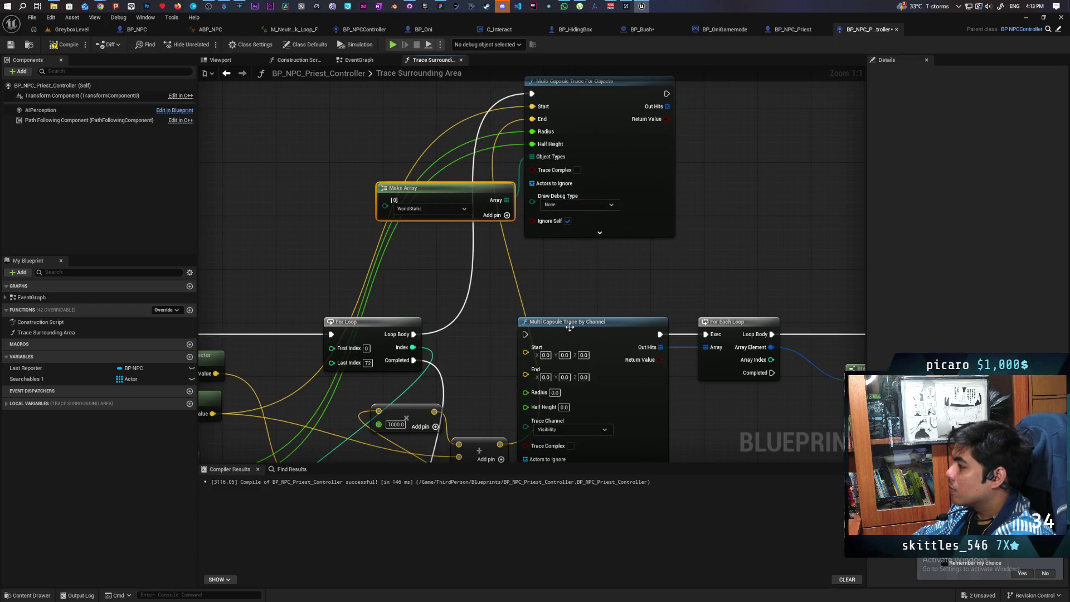
mouse_move(640, 438)
left_mouse_down()
mouse_move(650, 342)
mouse_move(641, 367)
mouse_move(589, 371)
mouse_move(574, 326)
mouse_move(569, 99)
left_mouse_up()
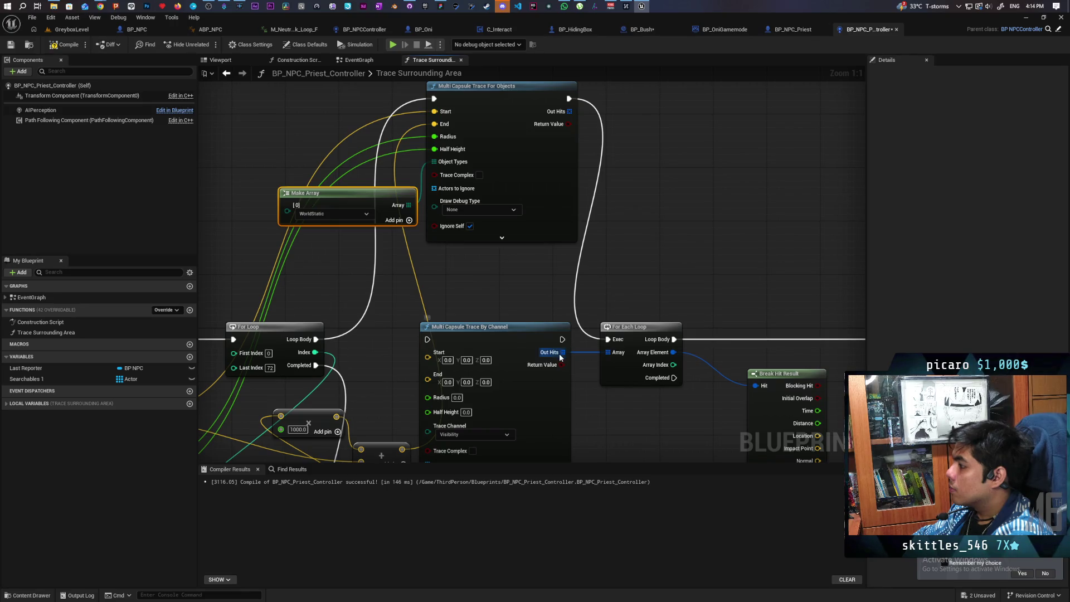
left_click_drag(563, 352, 569, 111)
Step: Move the trace-by-channel node aside and put the object trace into the execution flow
scroll(507, 341, "down", 3)
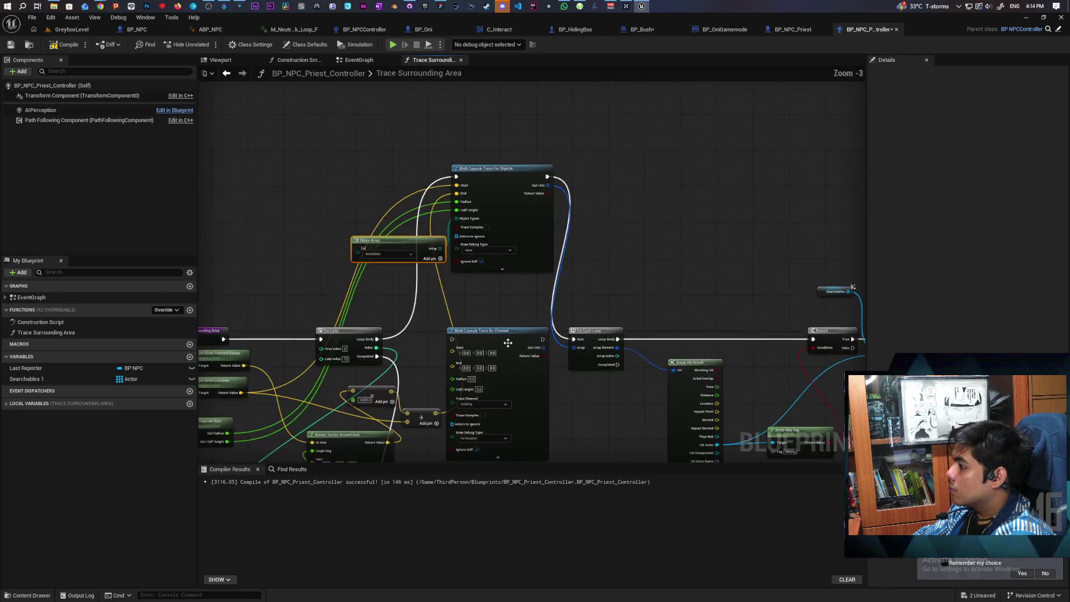
mouse_move(507, 342)
left_mouse_down()
mouse_move(555, 429)
mouse_move(560, 415)
left_mouse_up()
mouse_move(534, 162)
left_mouse_down()
mouse_move(528, 304)
mouse_move(534, 315)
mouse_move(540, 307)
left_mouse_up()
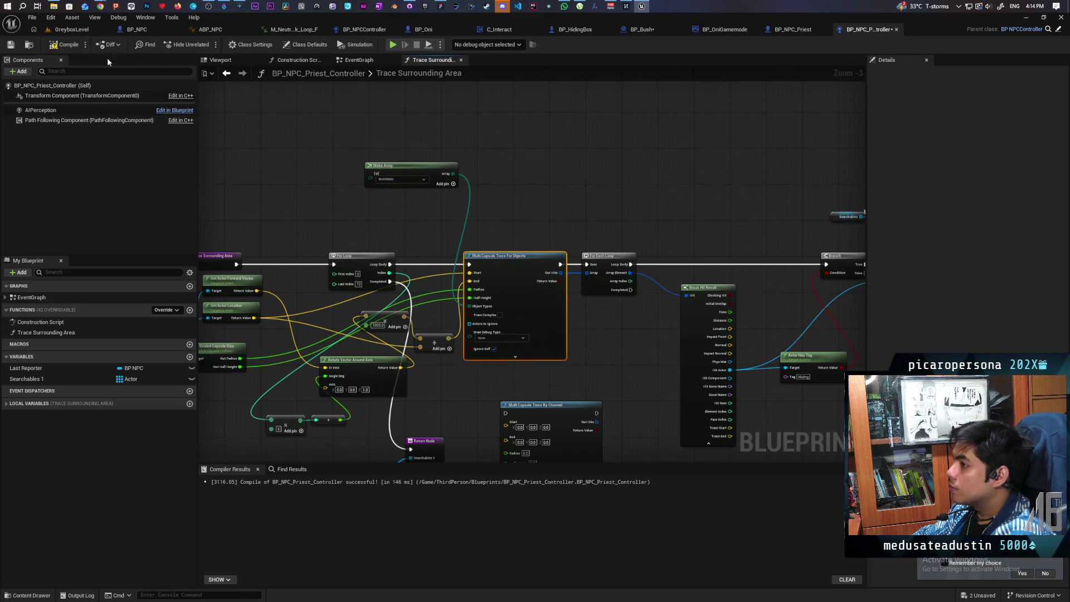
left_click(78, 30)
Step: Start the play-test and walk the player around and into a bush while the priest searches
left_click(206, 47)
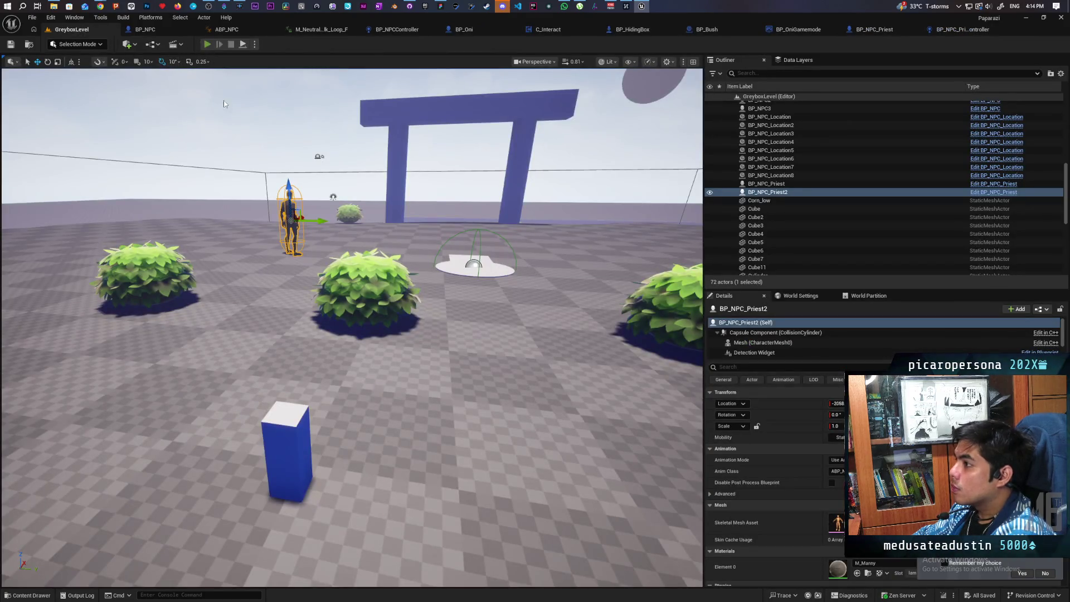
key("w")
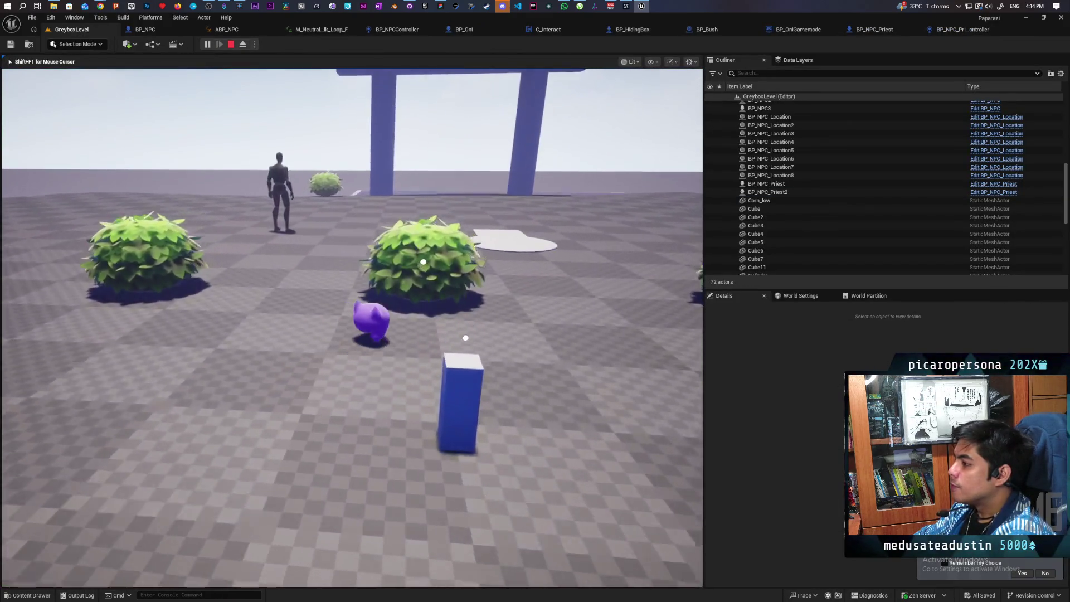
key("w")
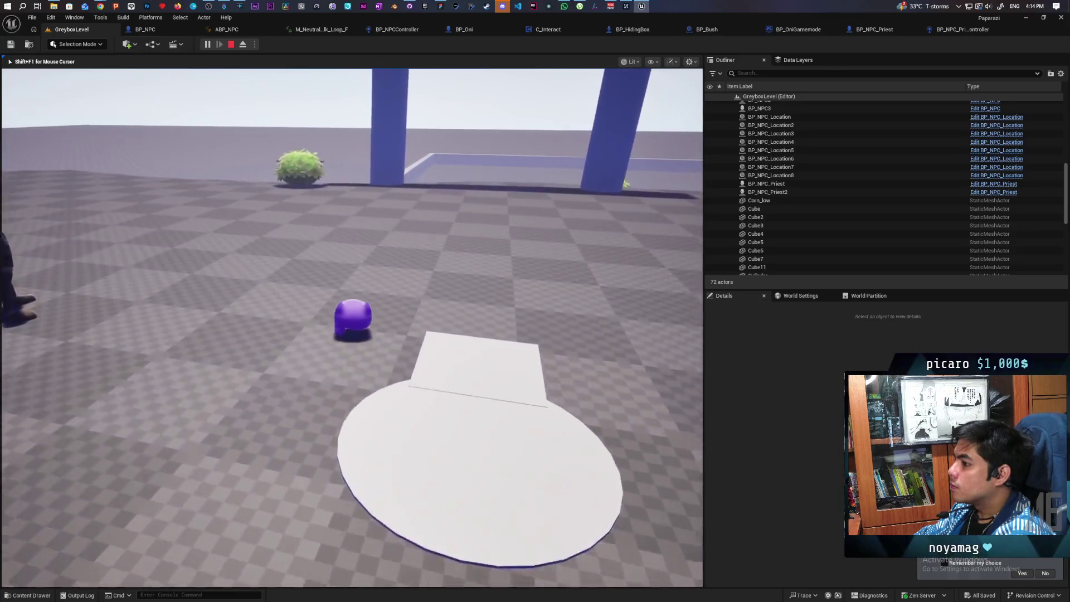
key("w")
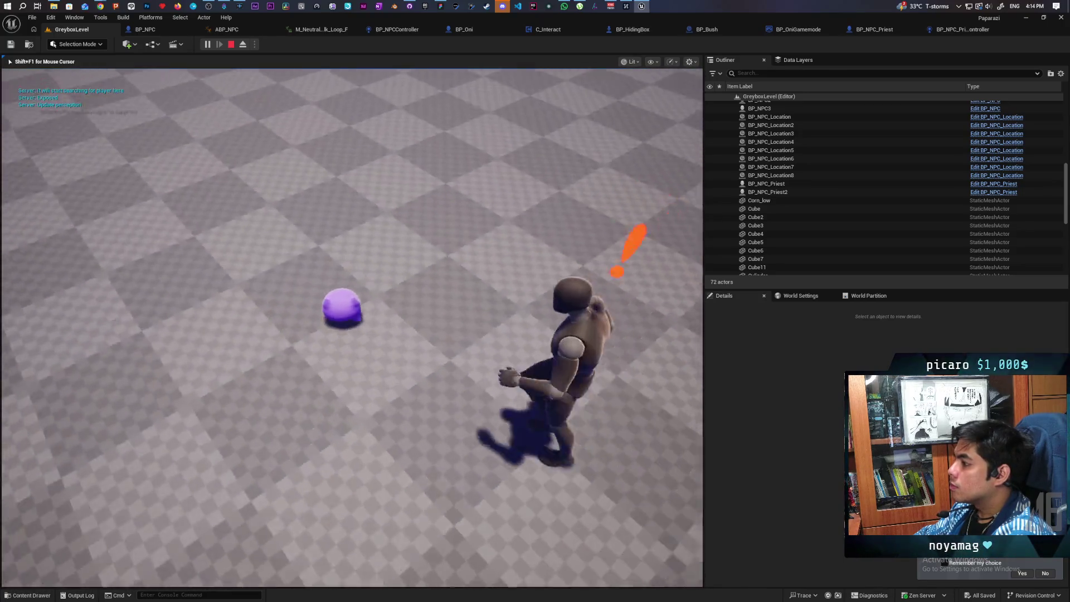
key("w")
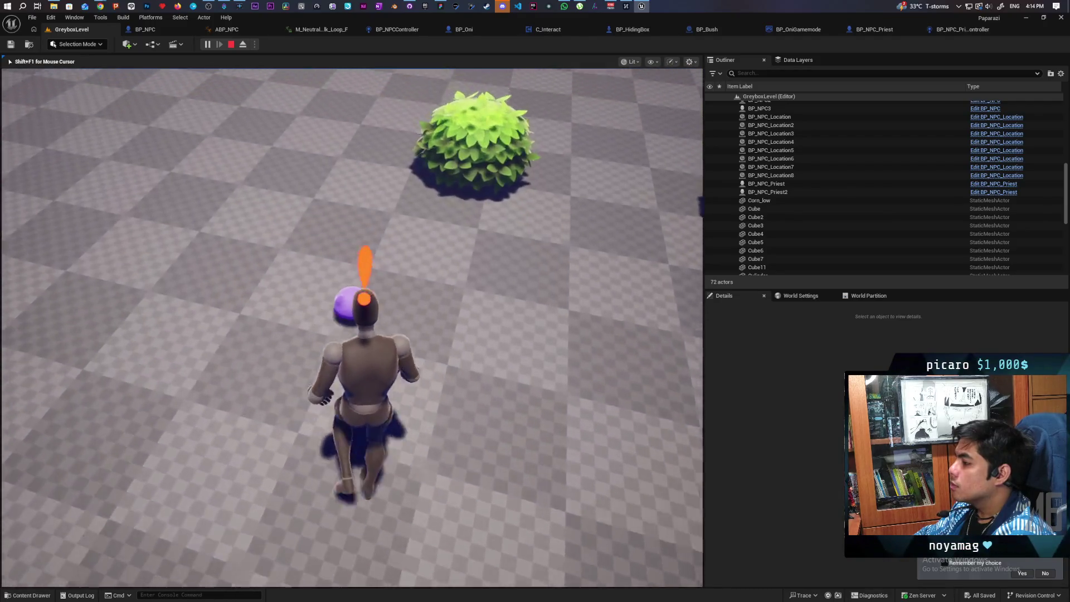
key("w")
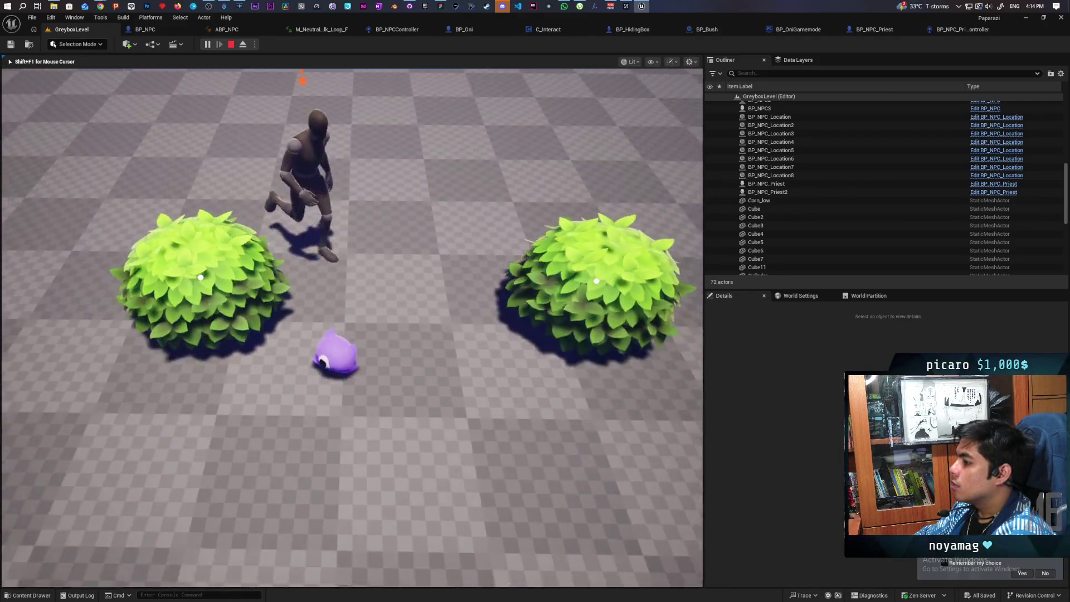
key("s")
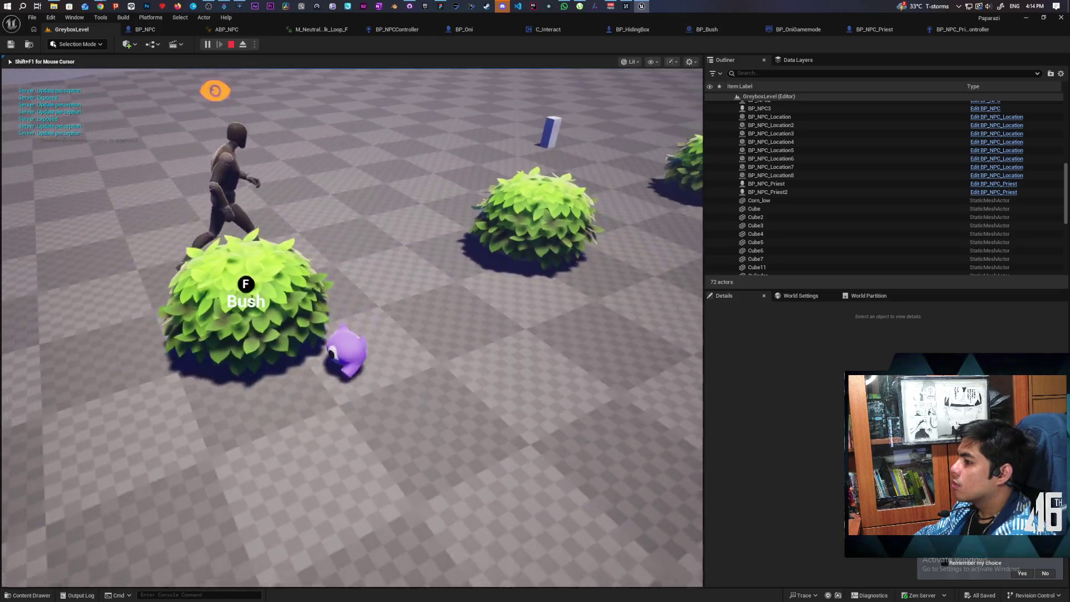
key("a")
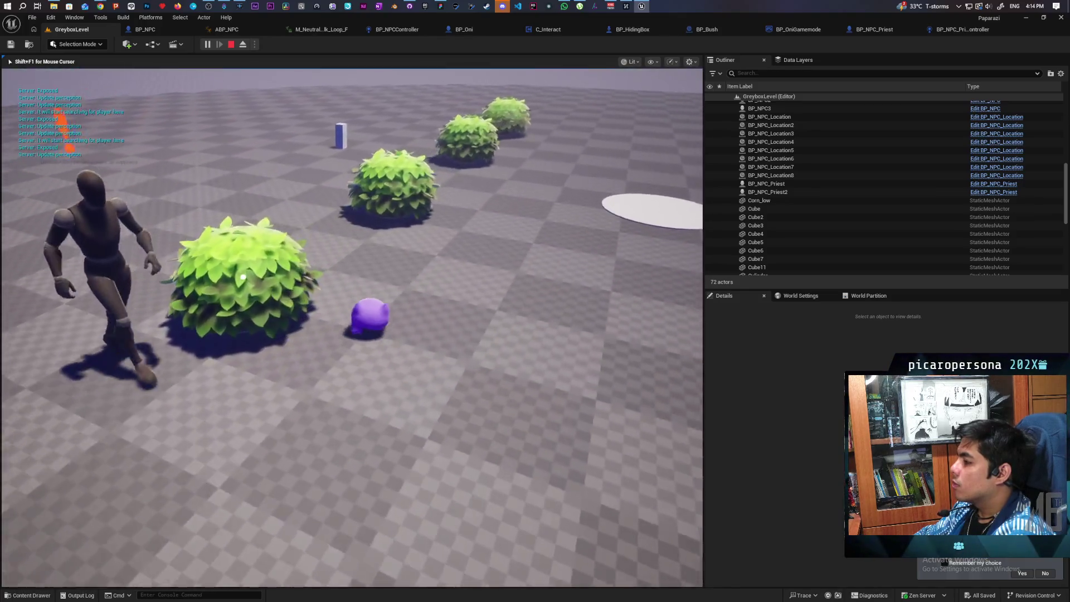
key("w")
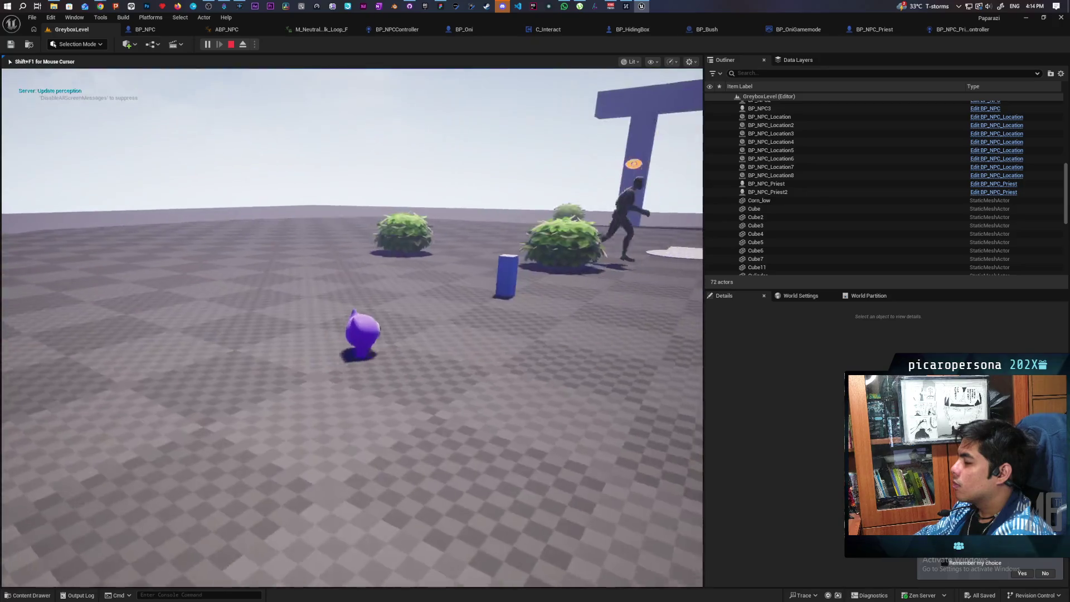
Step: Hide the player in further bushes, view from the purple player with F, then stop playing
key("a")
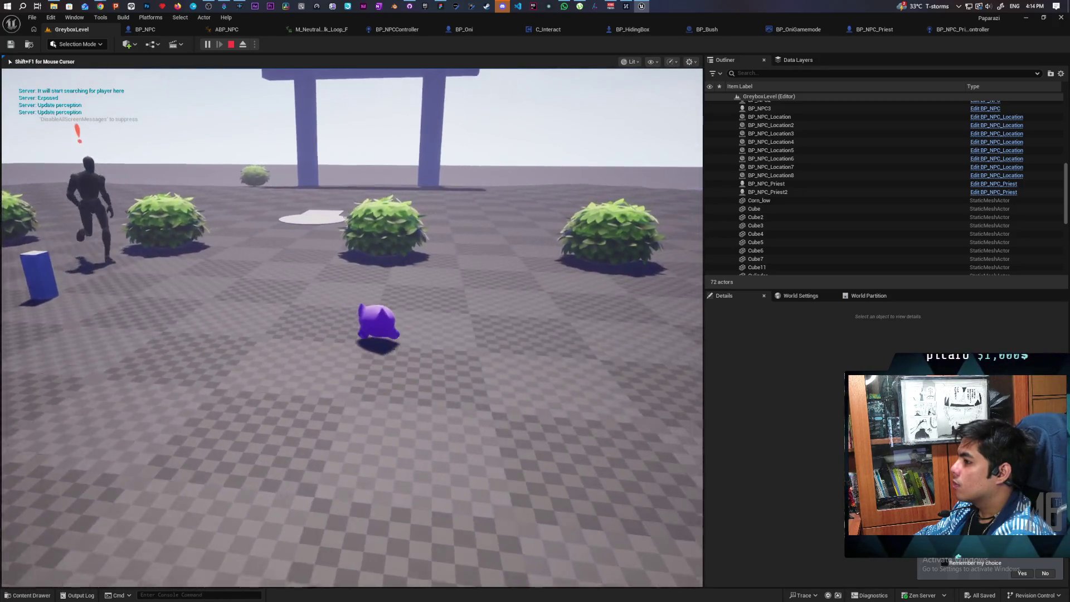
key("w")
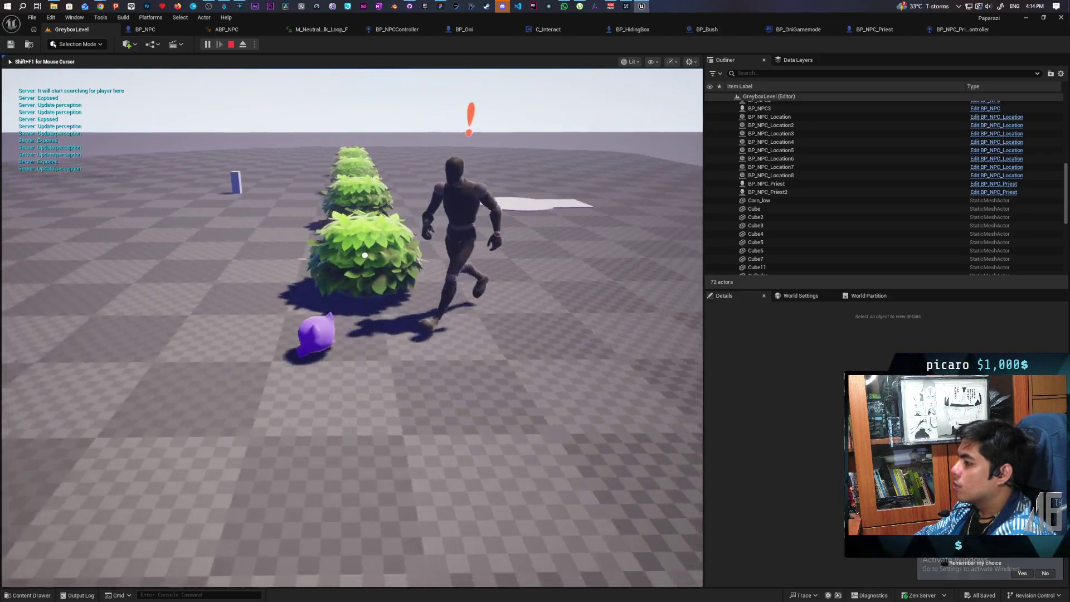
key("w")
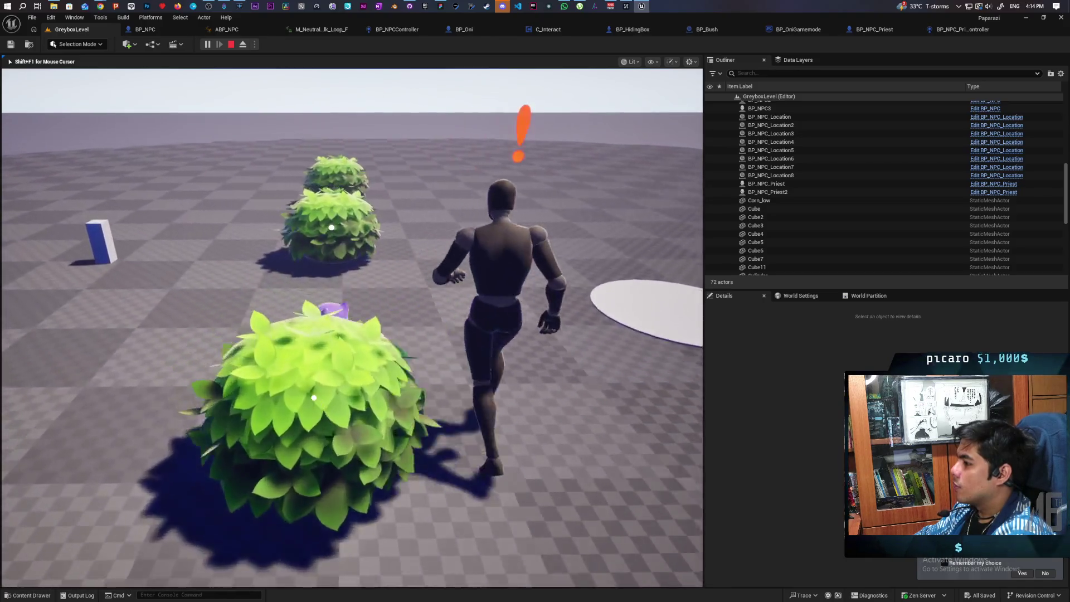
key("w")
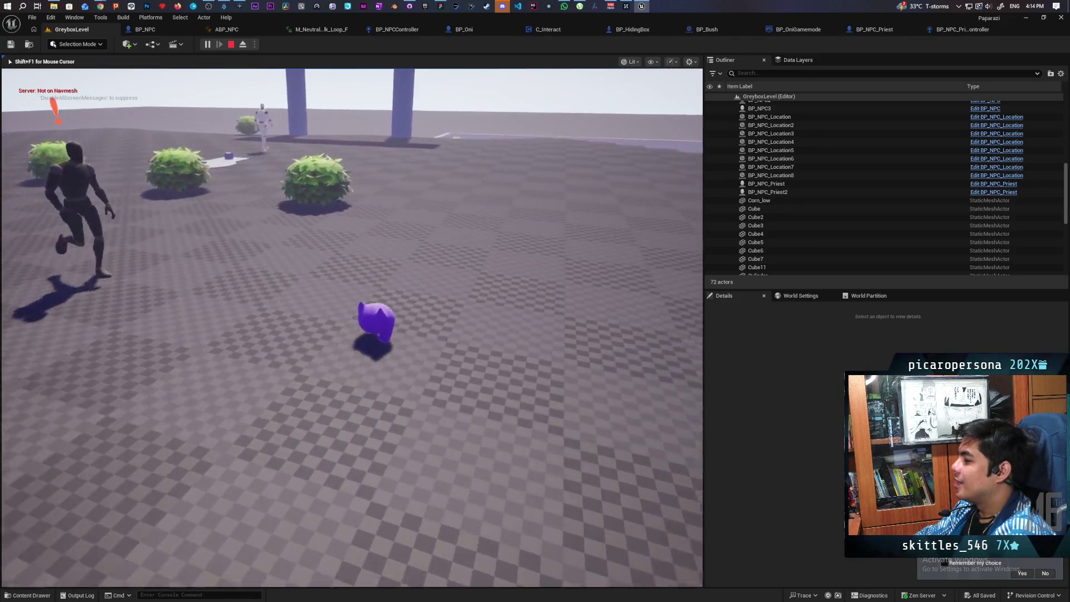
key("w")
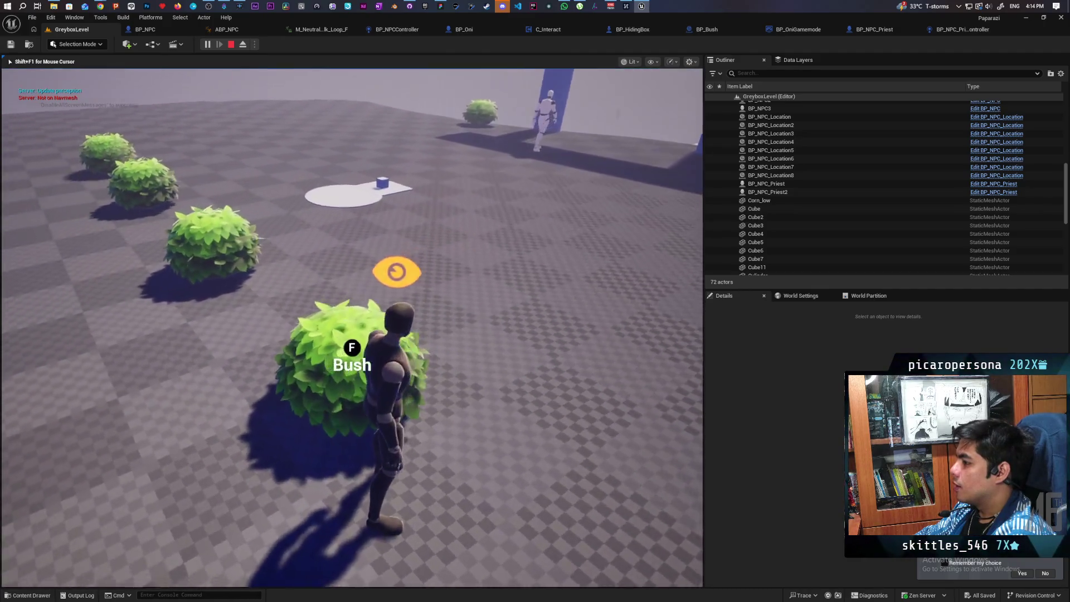
key("w")
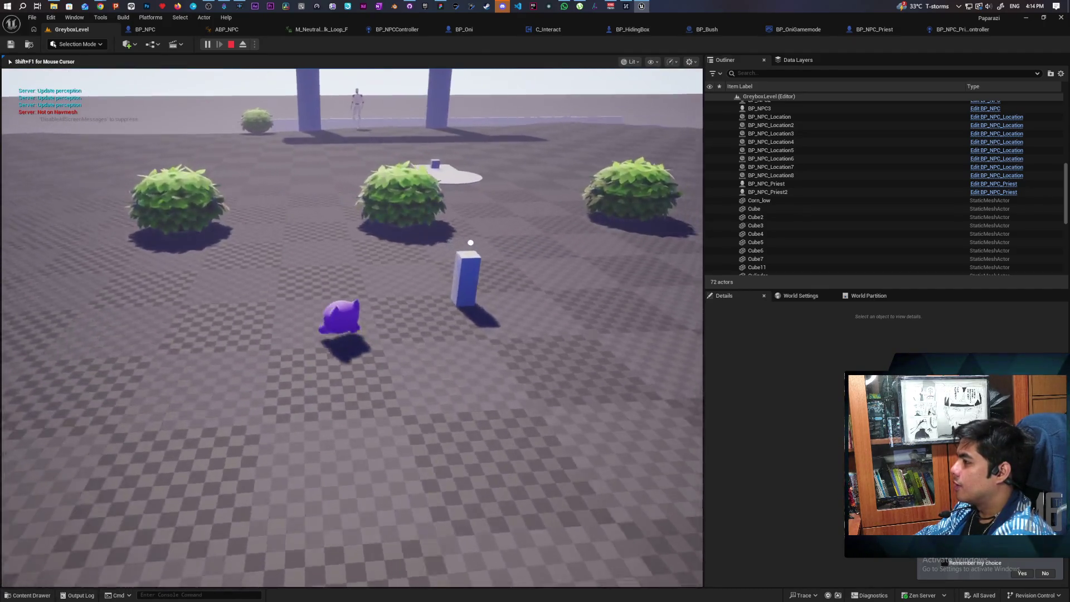
key("d")
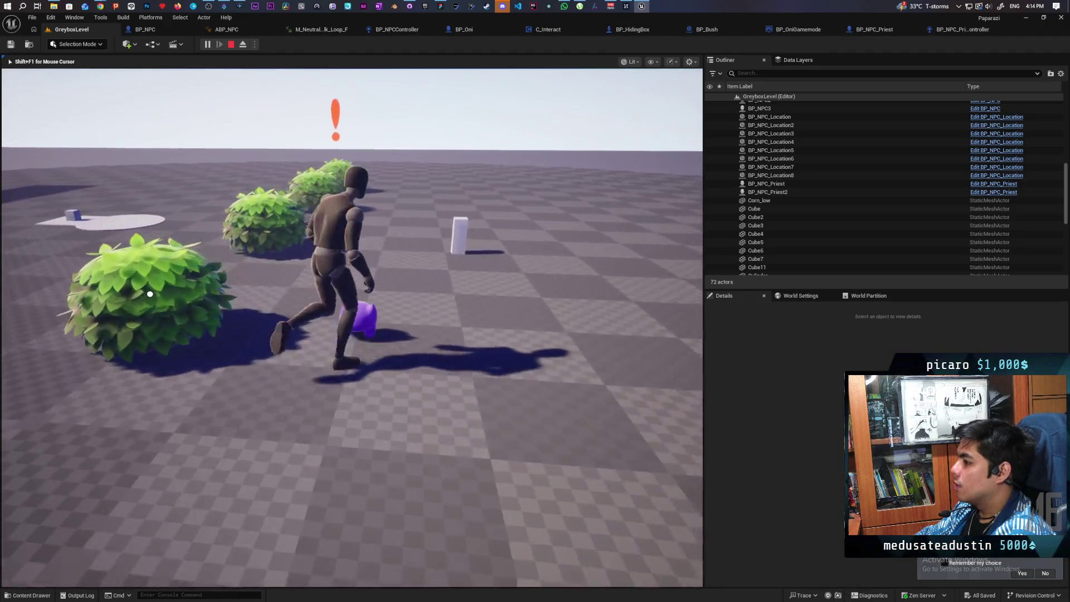
key("w")
key("f")
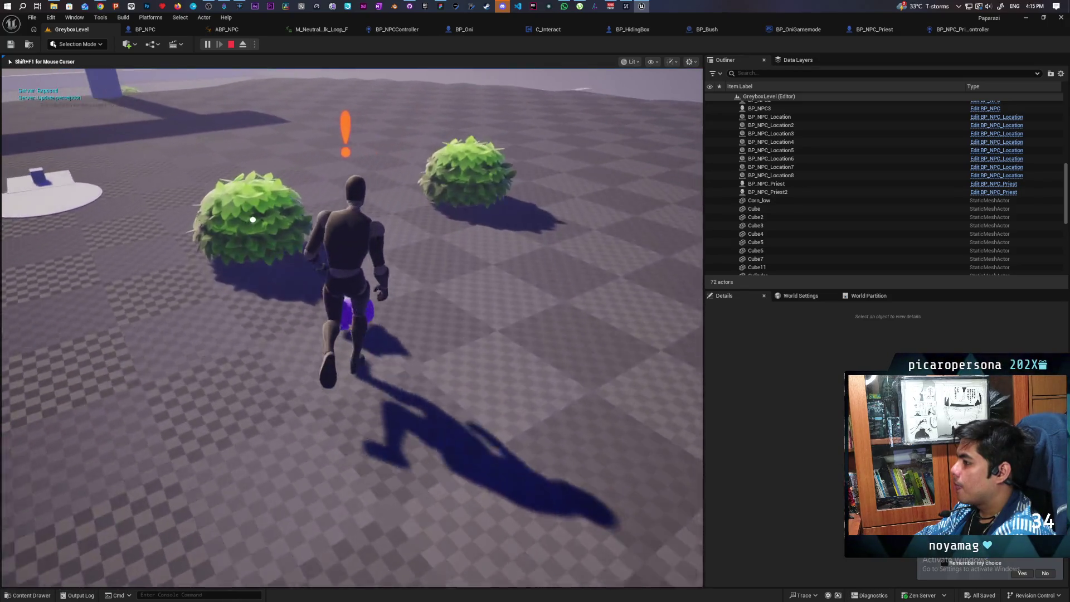
key("f")
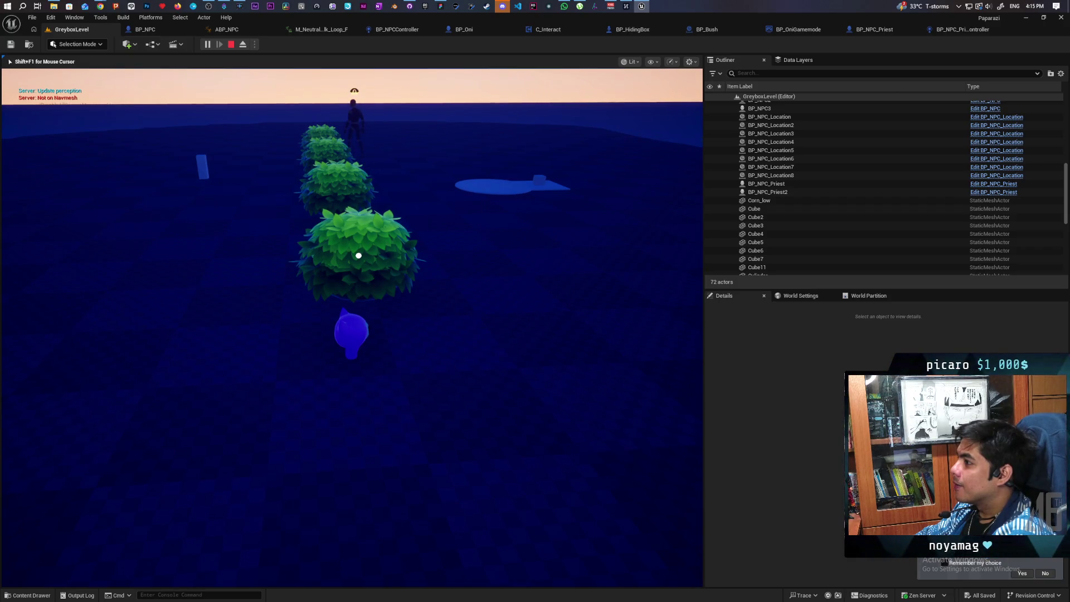
key("Escape")
Step: Set the Multi Capsule Trace For Objects Draw Debug Type to For Duration and replay GreyboxLevel
left_click(982, 28)
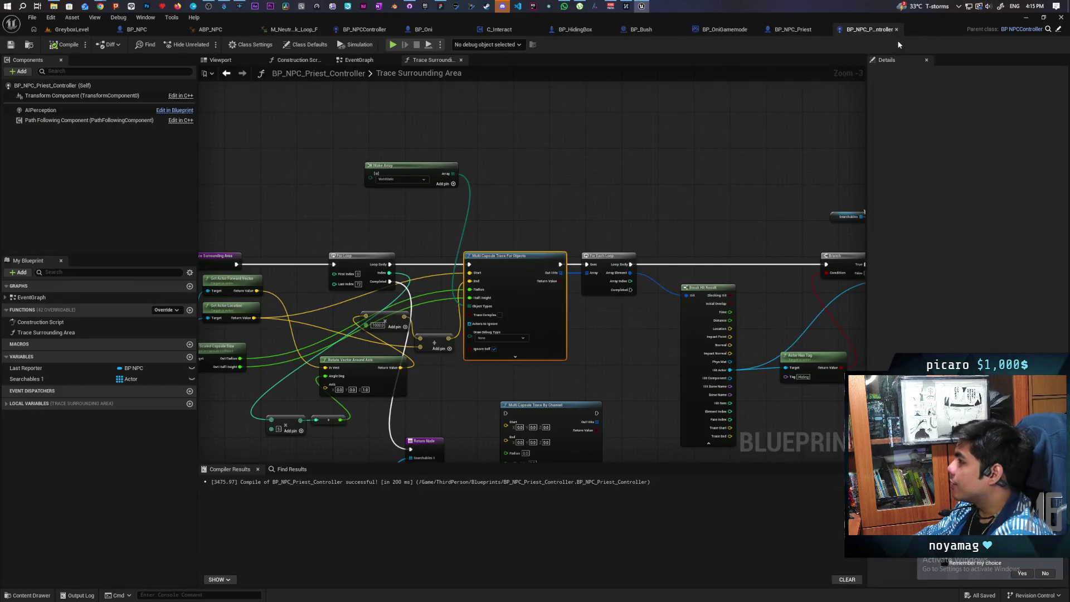
scroll(516, 337, "up", 3)
left_click(519, 337)
left_click(504, 364)
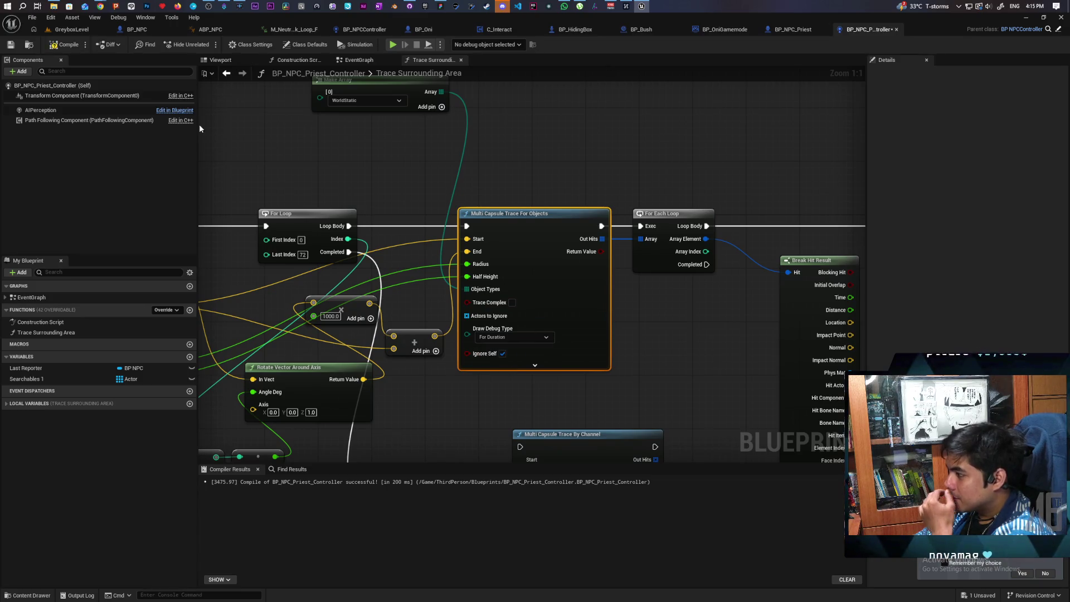
left_click(64, 45)
left_click(72, 29)
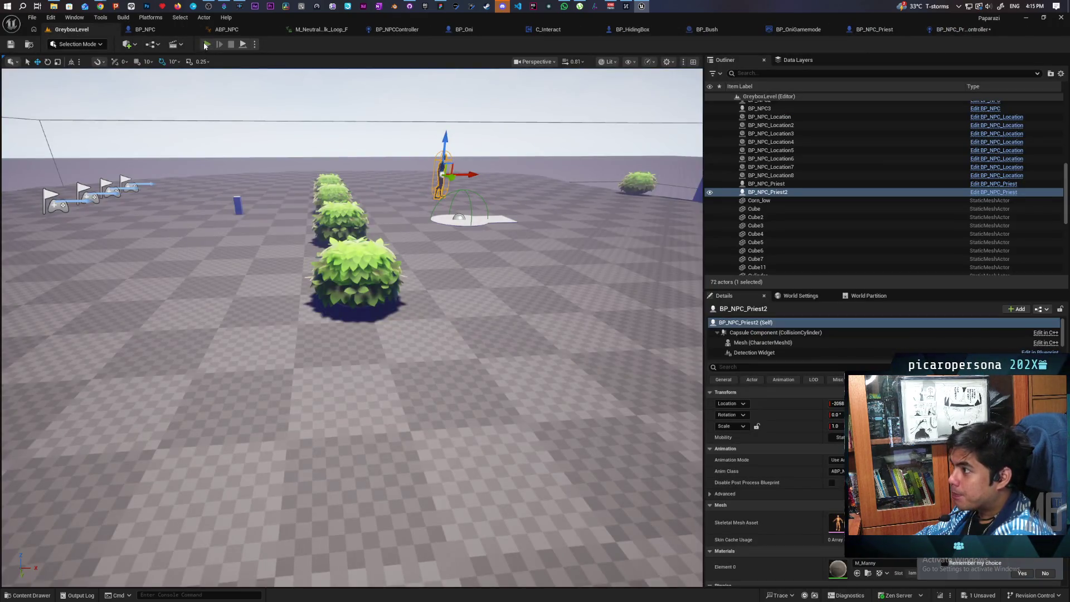
left_click(173, 44)
Step: Walk the player to a bush to watch the priest's red and green capsule debug traces, then stop
key("w")
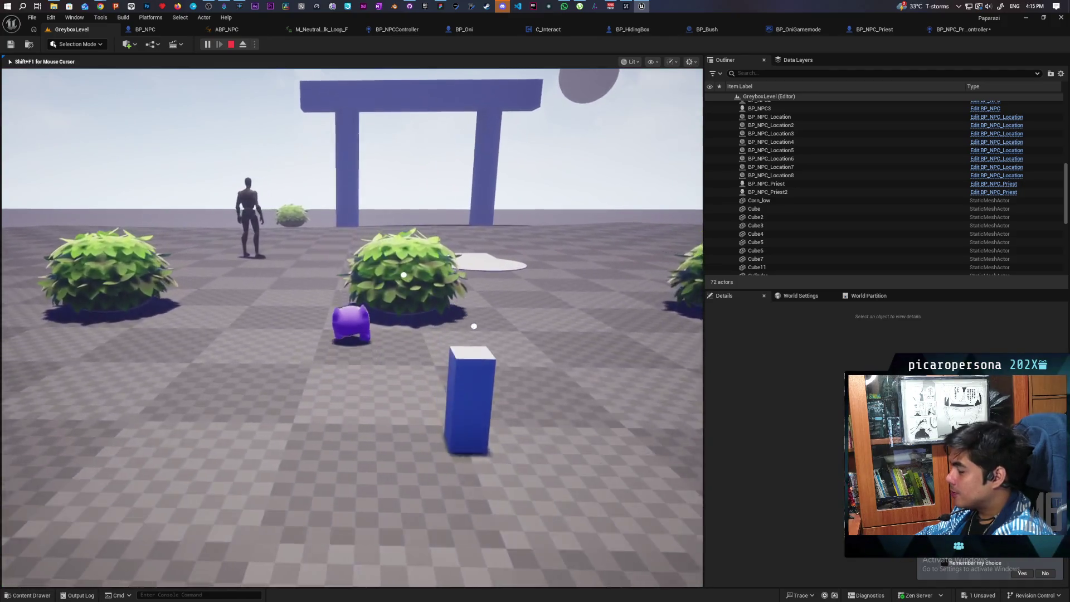
key("w")
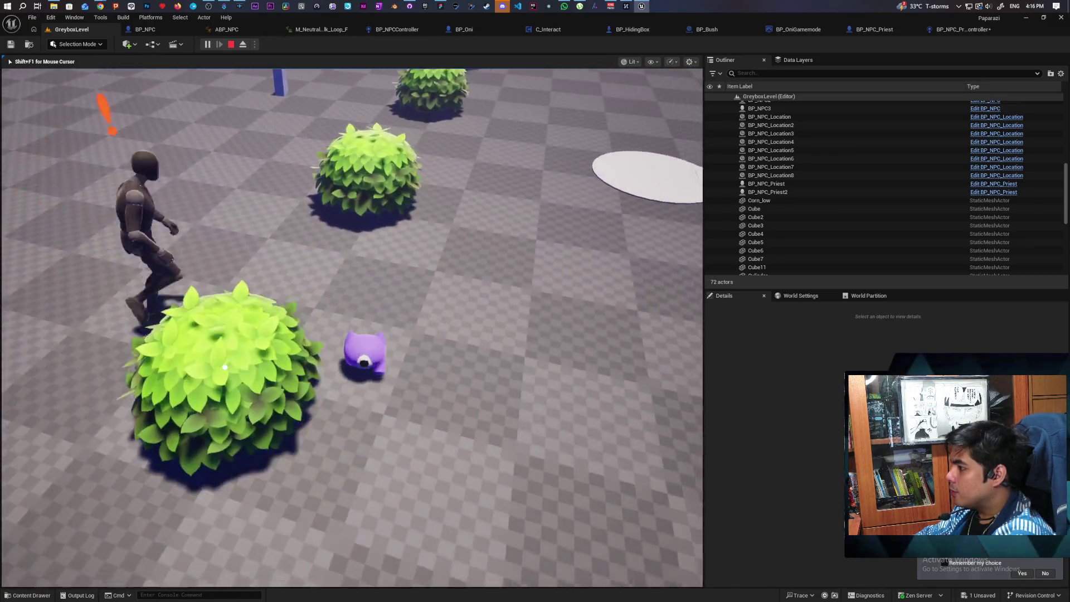
key("w")
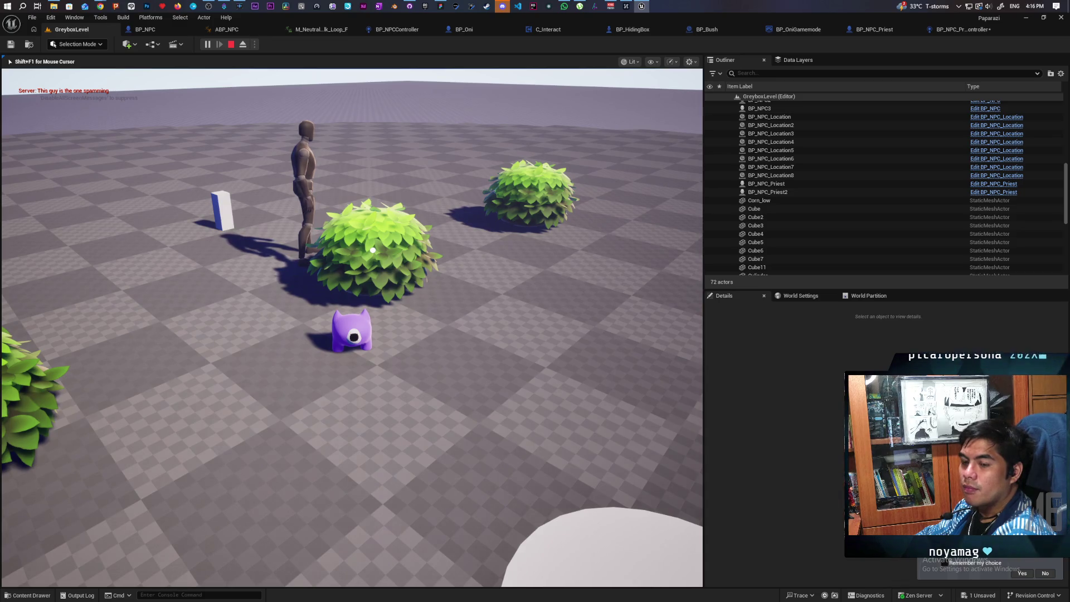
key("Escape")
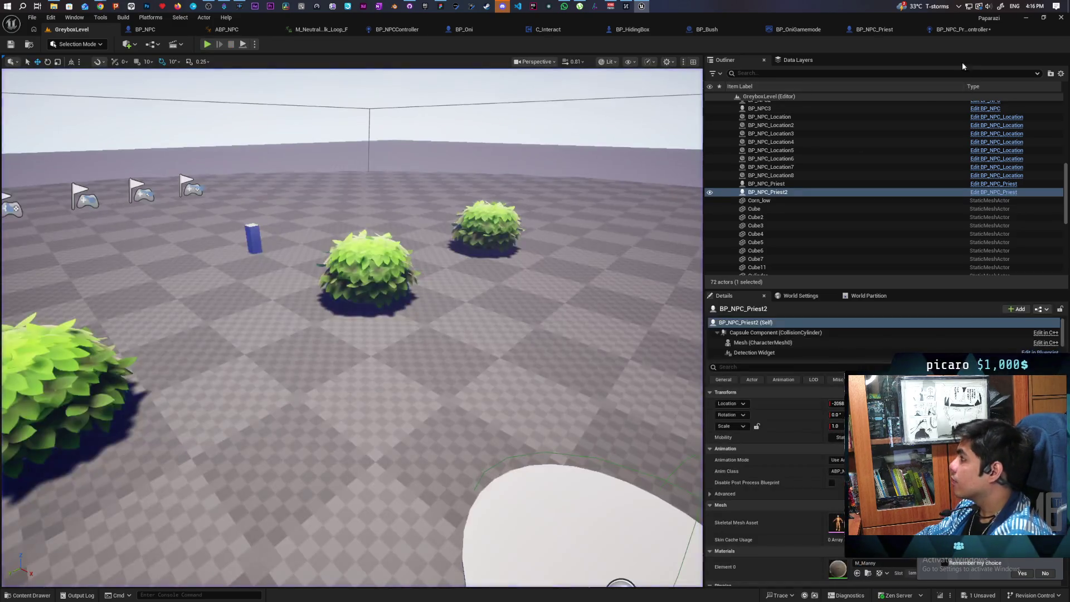
Step: Open the priest controller's EventGraph and pan across its right side
left_click(956, 31)
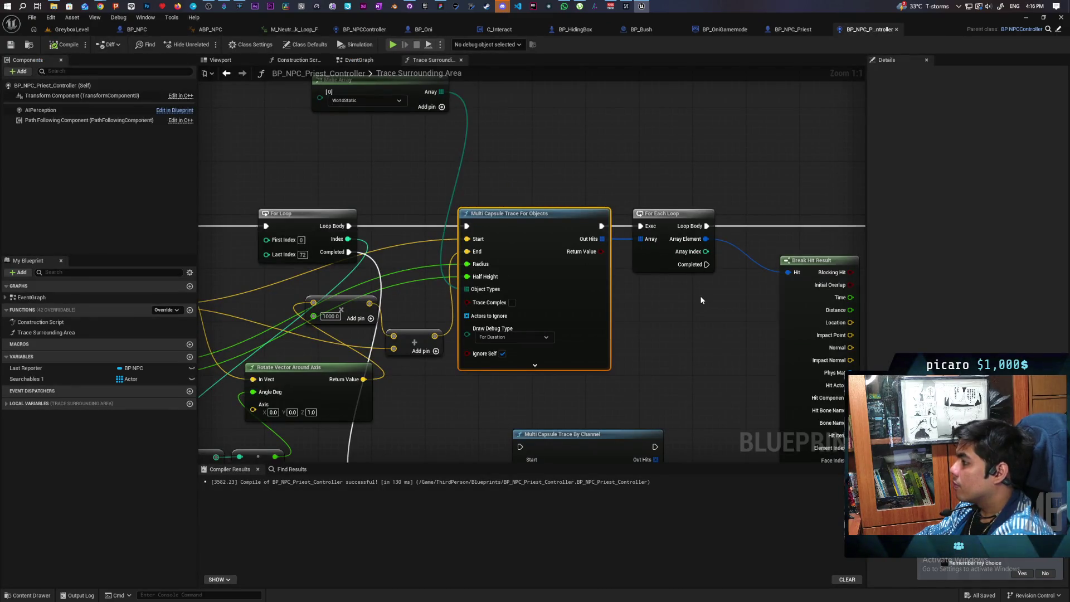
scroll(700, 296, "down", 6)
scroll(700, 295, "up", 3)
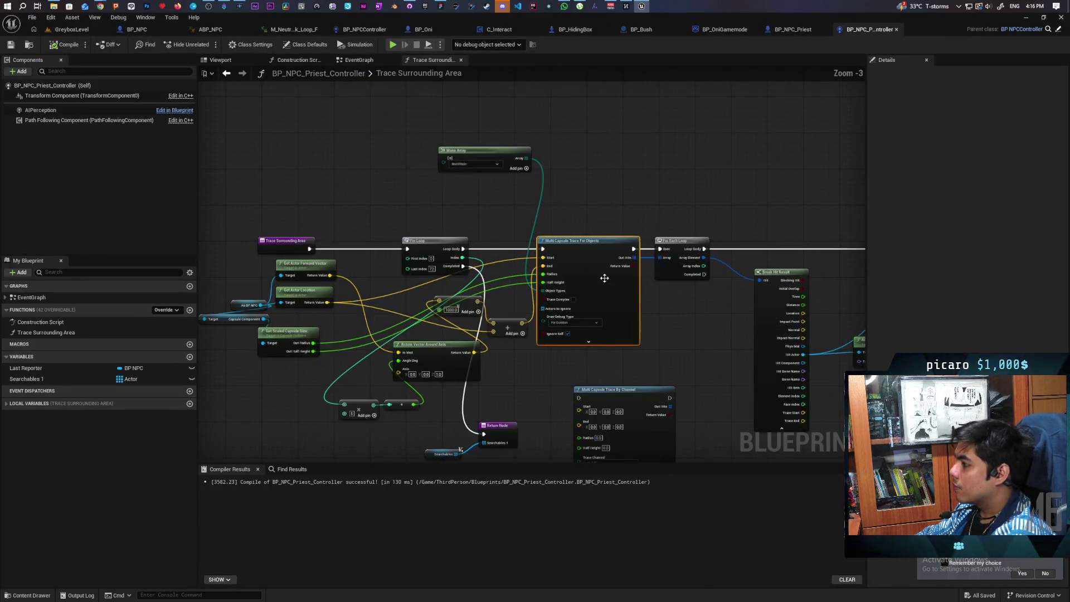
left_click(359, 61)
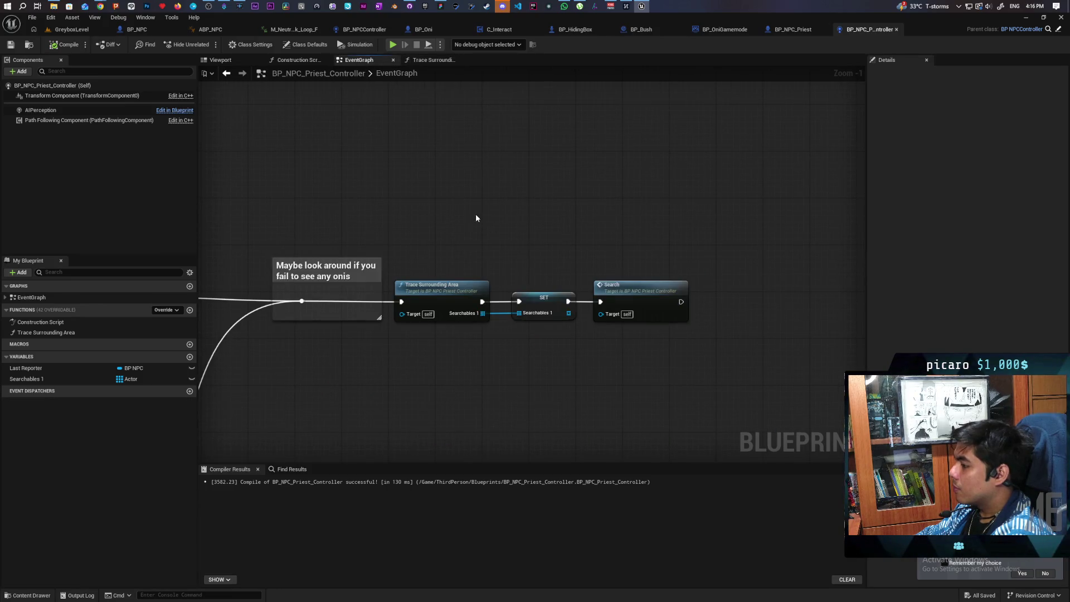
scroll(476, 213, "down", 2)
left_click_drag(552, 246, 645, 245)
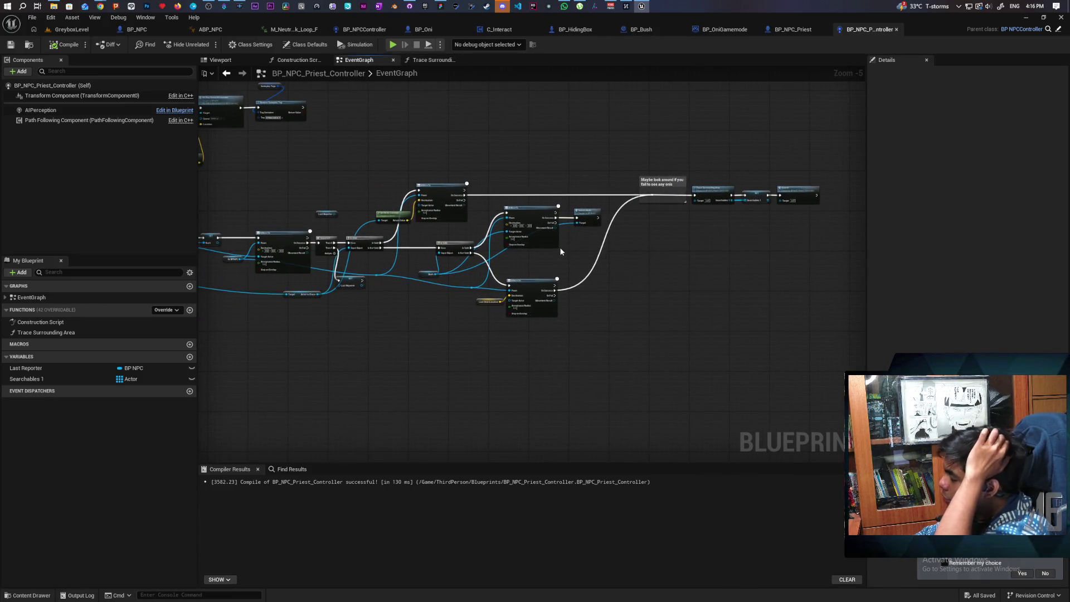
scroll(561, 250, "up", 3)
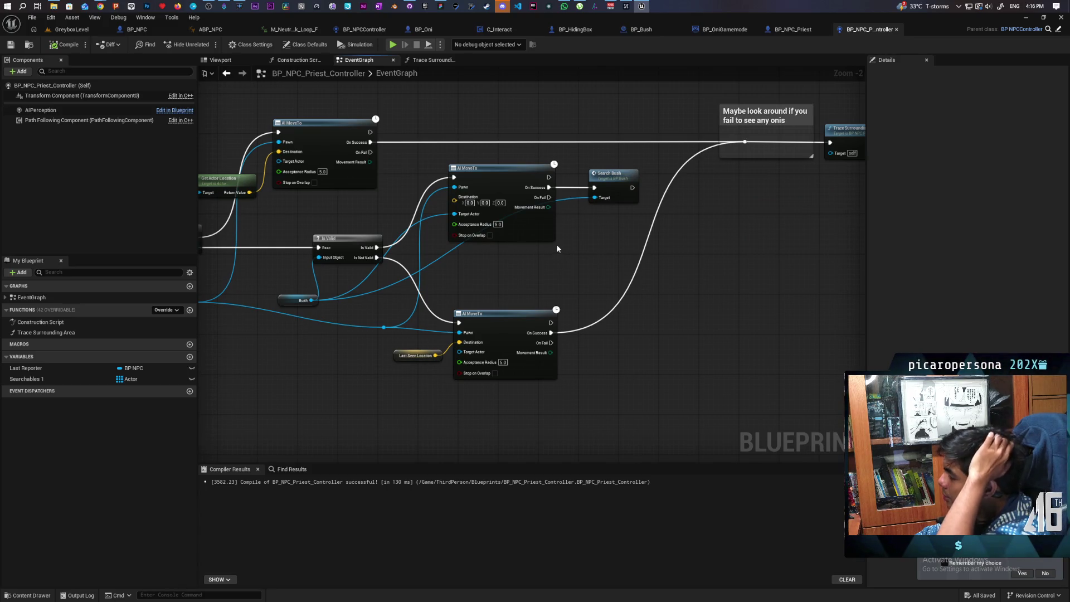
scroll(556, 242, "down", 3)
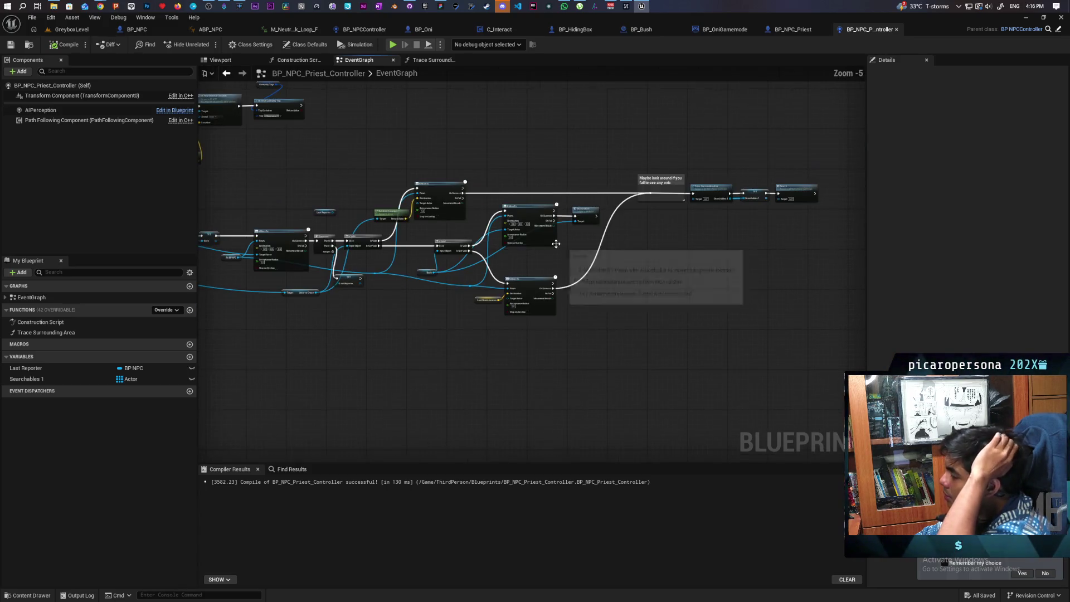
scroll(382, 287, "up", 1)
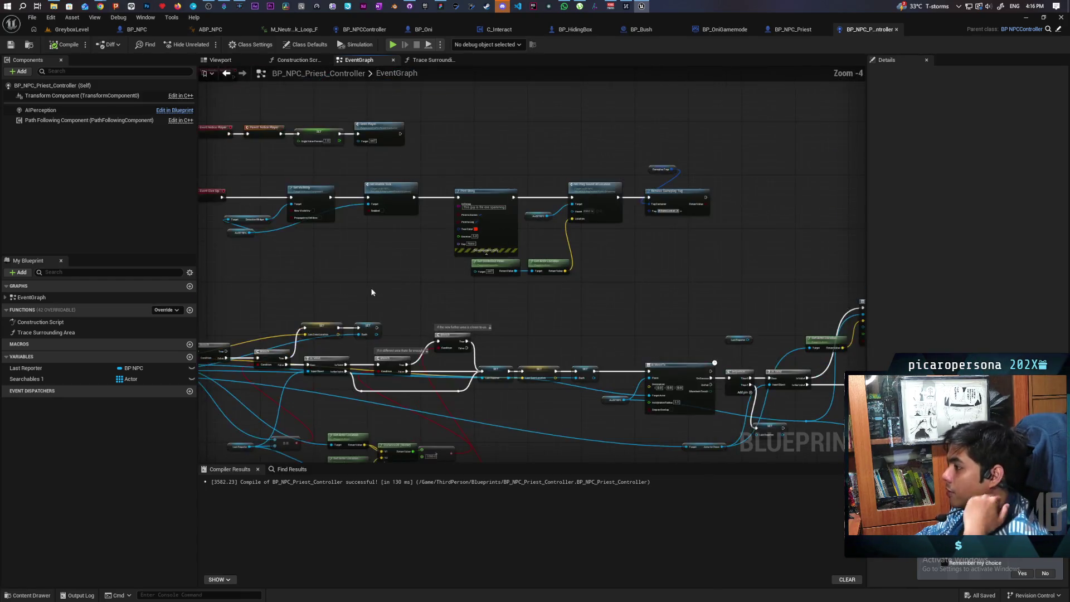
Step: Pan over to inspect the Event Give Up chain, then return to GreyboxLevel
left_click_drag(382, 286, 604, 302)
left_click_drag(564, 270, 460, 283)
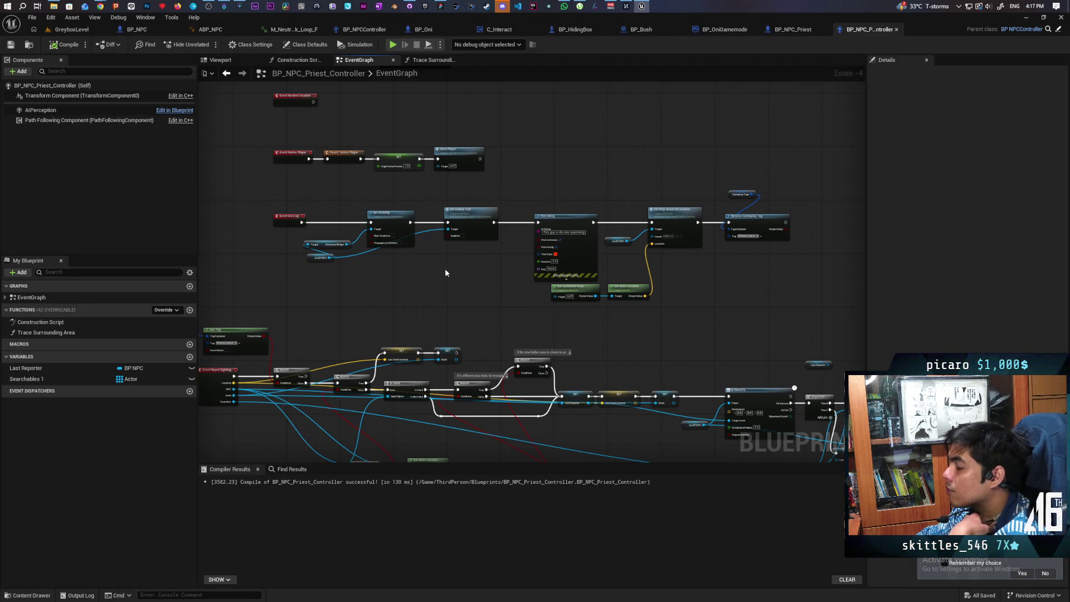
scroll(373, 272, "up", 1)
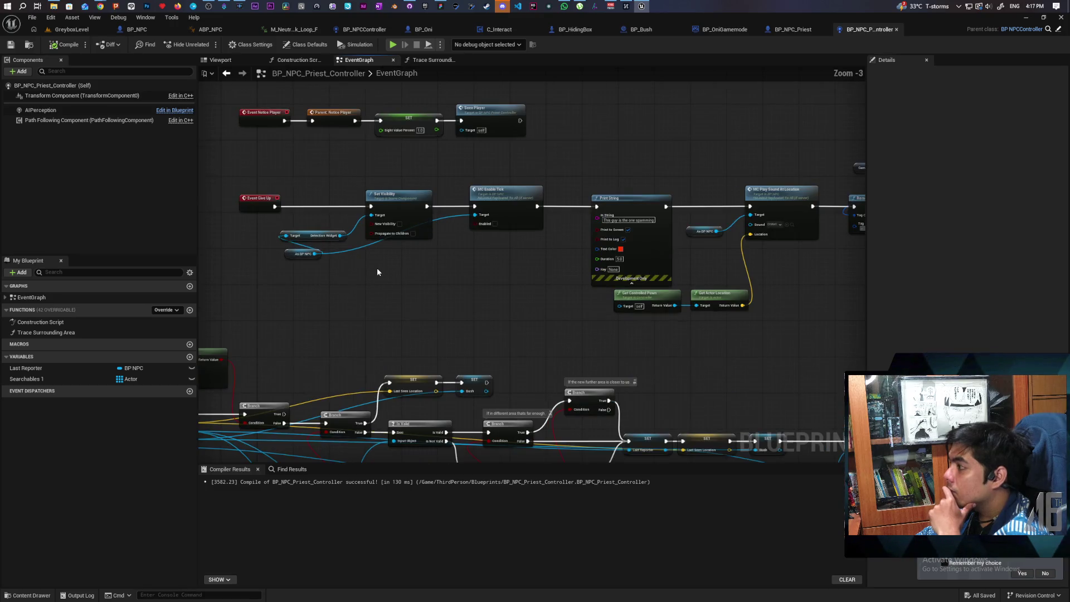
mouse_move(512, 276)
left_mouse_down()
mouse_move(373, 274)
mouse_move(550, 265)
left_mouse_up()
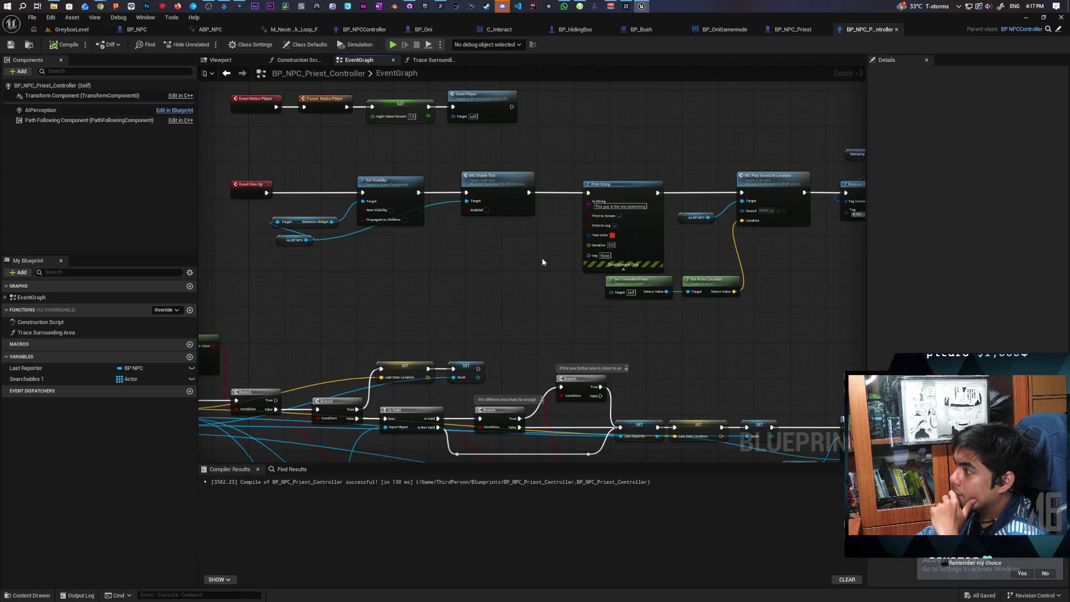
mouse_move(536, 248)
left_mouse_down()
mouse_move(532, 270)
mouse_move(452, 270)
mouse_move(514, 268)
mouse_move(467, 266)
left_mouse_up()
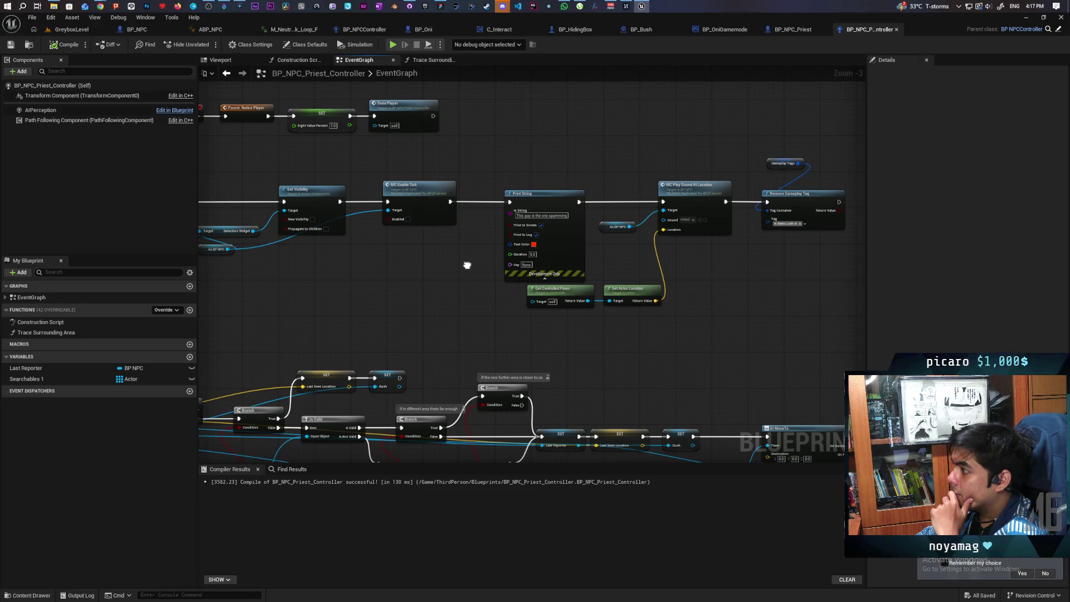
scroll(467, 265, "down", 3)
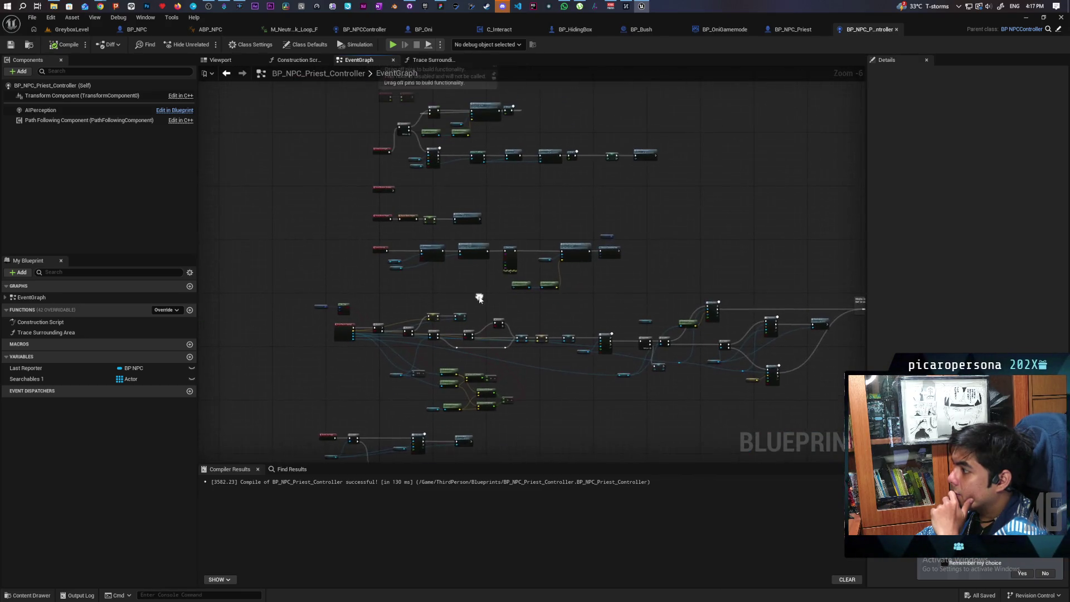
scroll(444, 287, "up", 4)
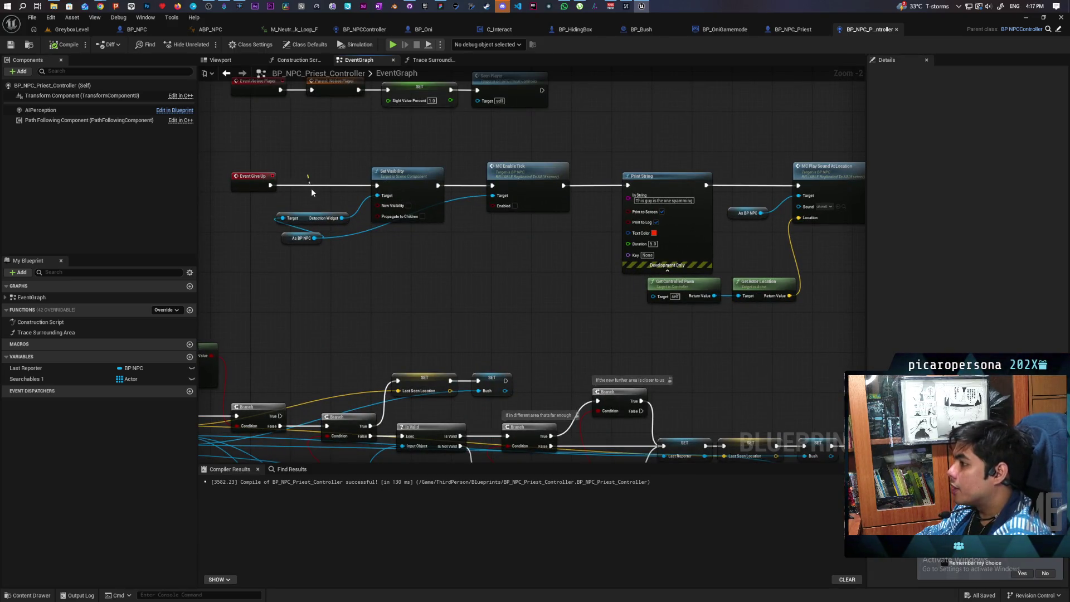
left_click(78, 29)
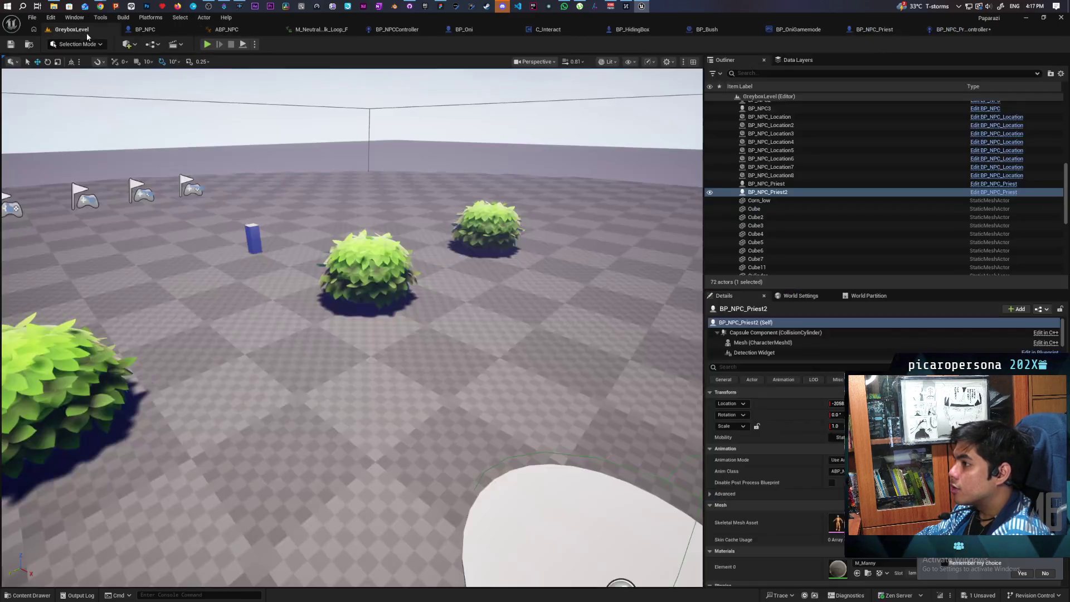
Step: Play-test the priest chasing the player, slipping behind a bush out of sight, then stop
left_click(207, 44)
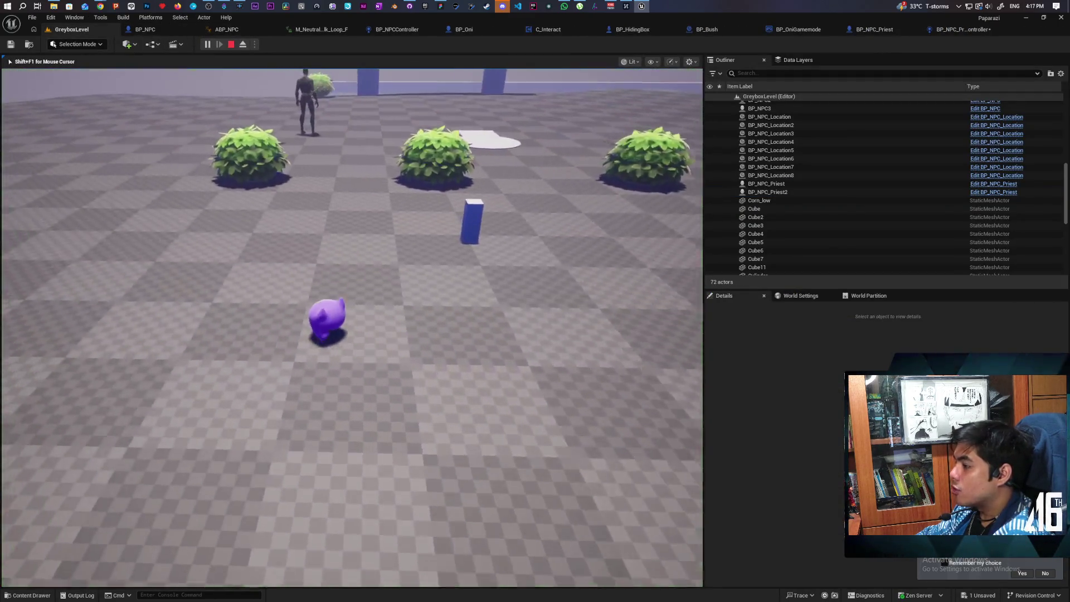
key("w")
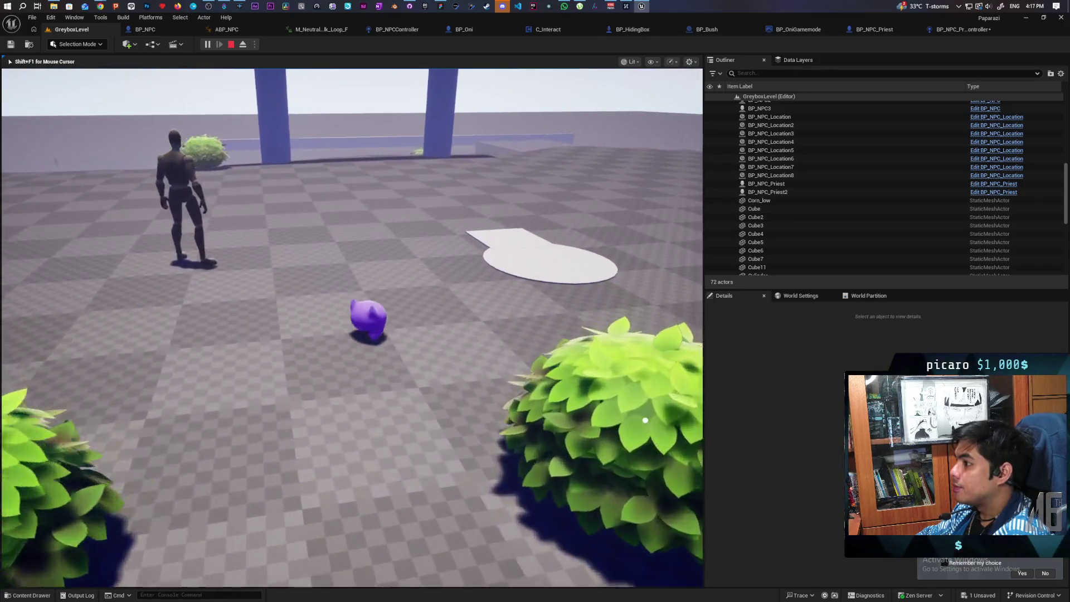
key("s")
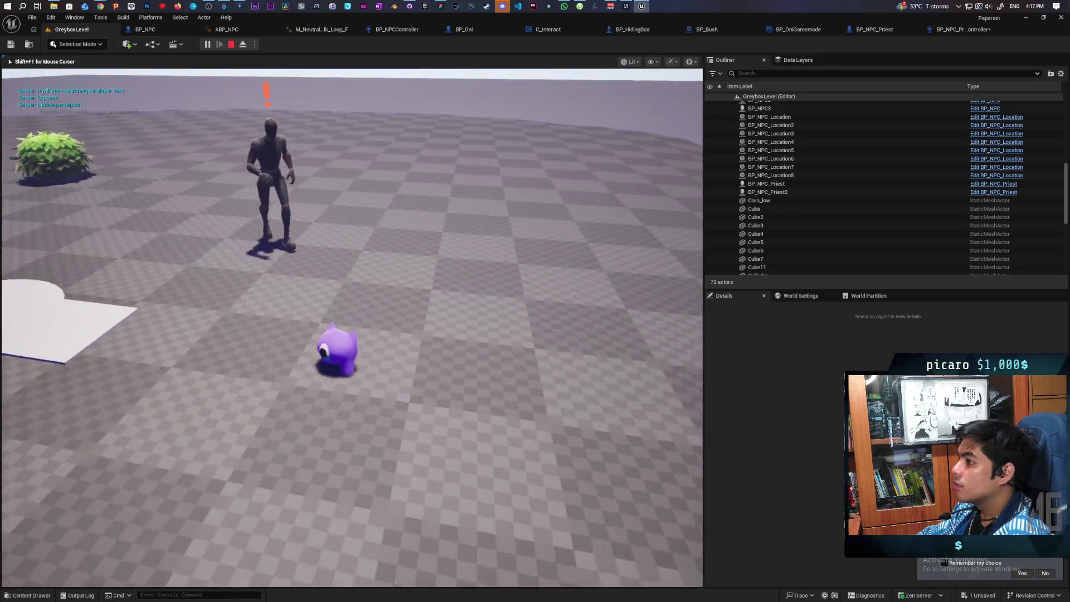
key("w")
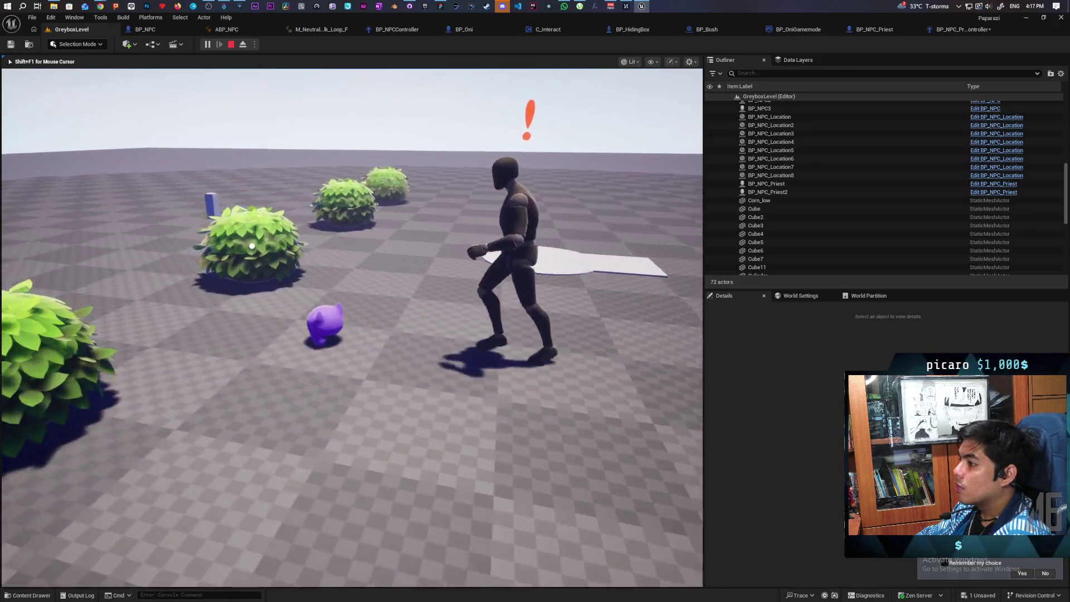
key("w")
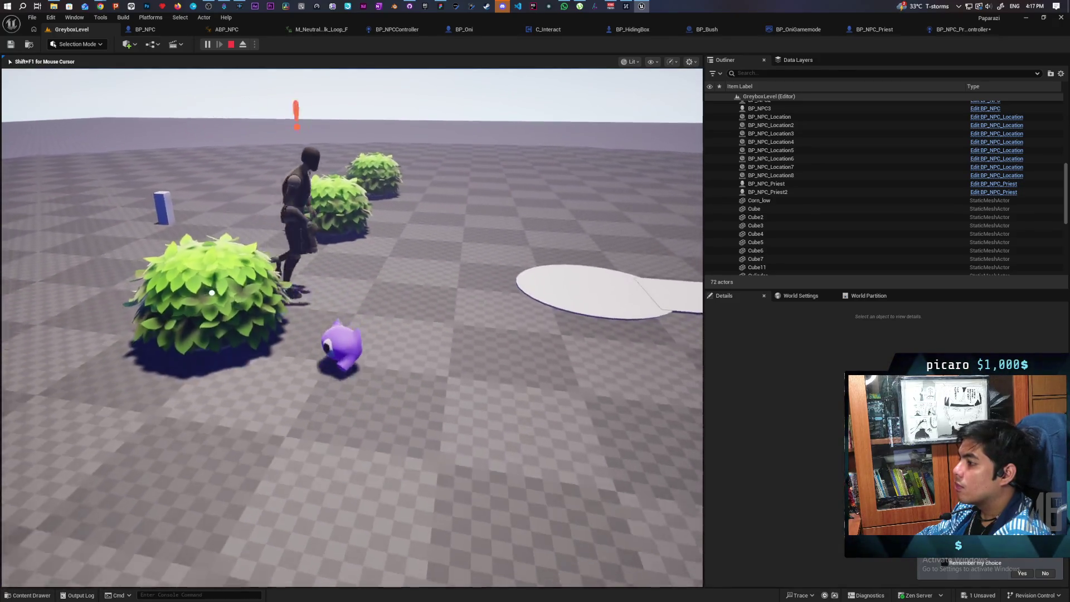
key("w")
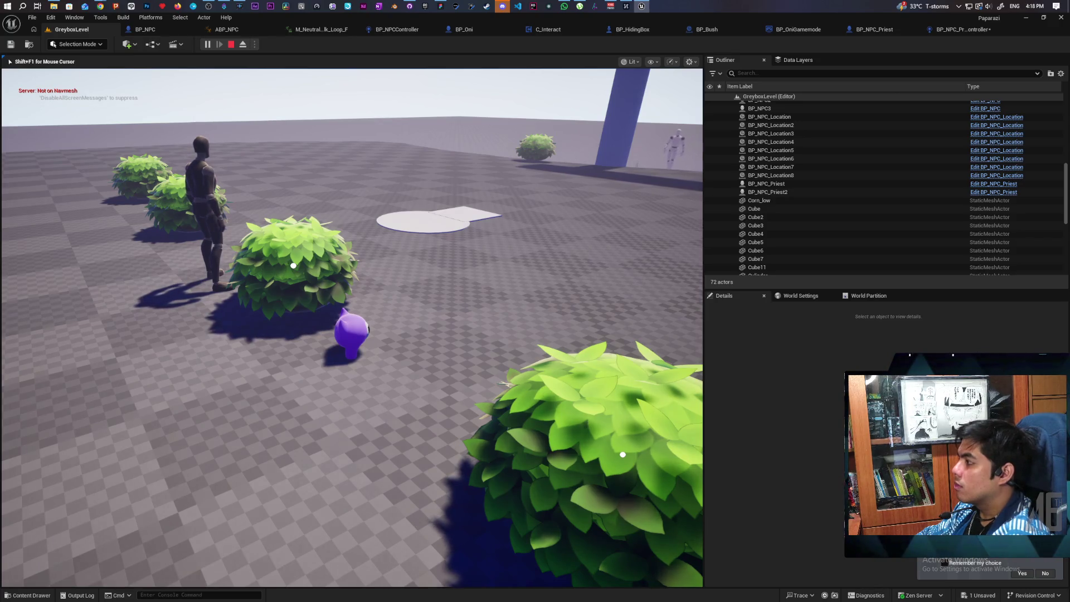
key("Escape")
Step: Connect Event Give Up's execution pin to Set Visibility and start a new play session with Alt+P
left_click(965, 29)
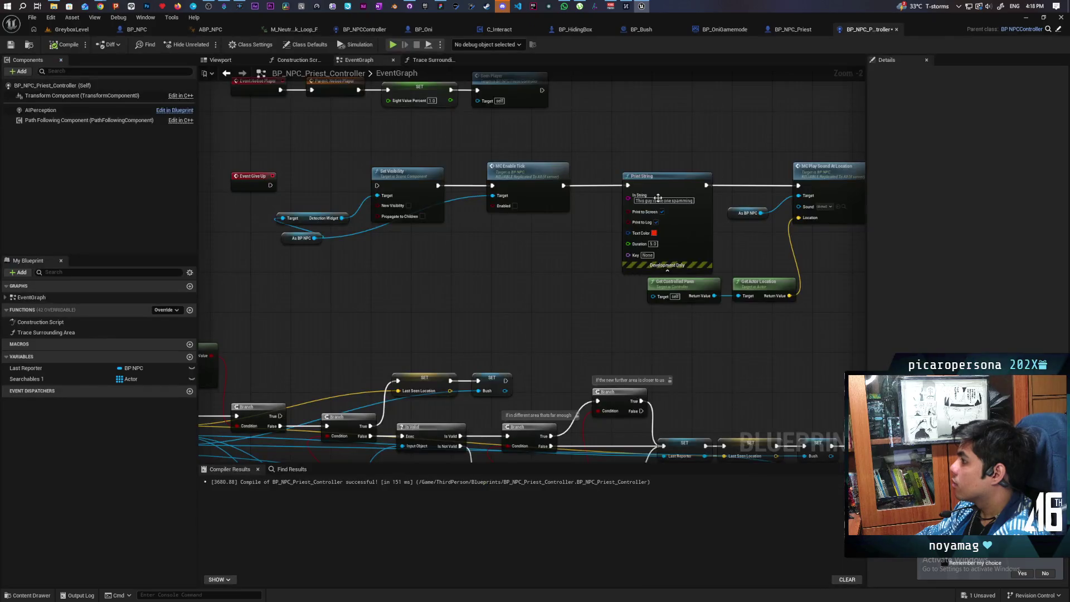
left_click_drag(271, 186, 383, 187)
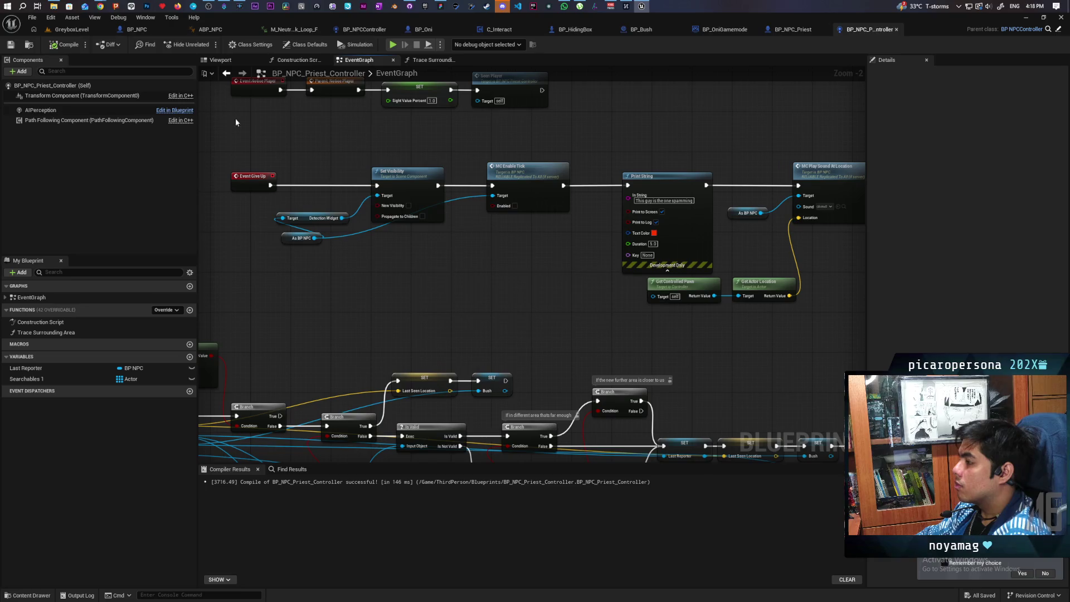
key("alt+p")
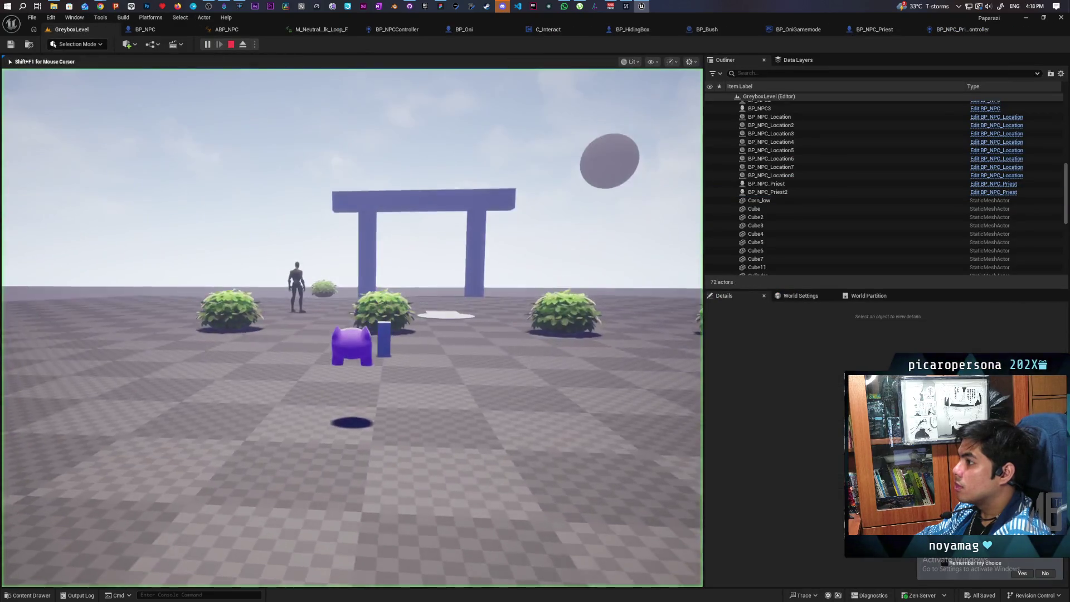
Step: Move the player around the bushes and gate while the priest chases
key("w")
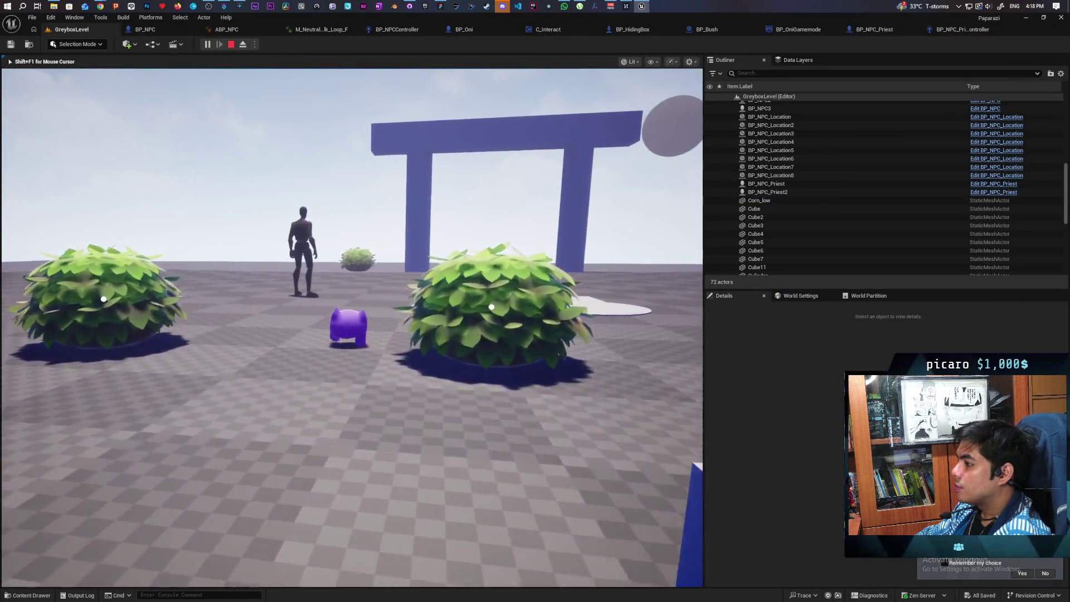
key("s")
key("w")
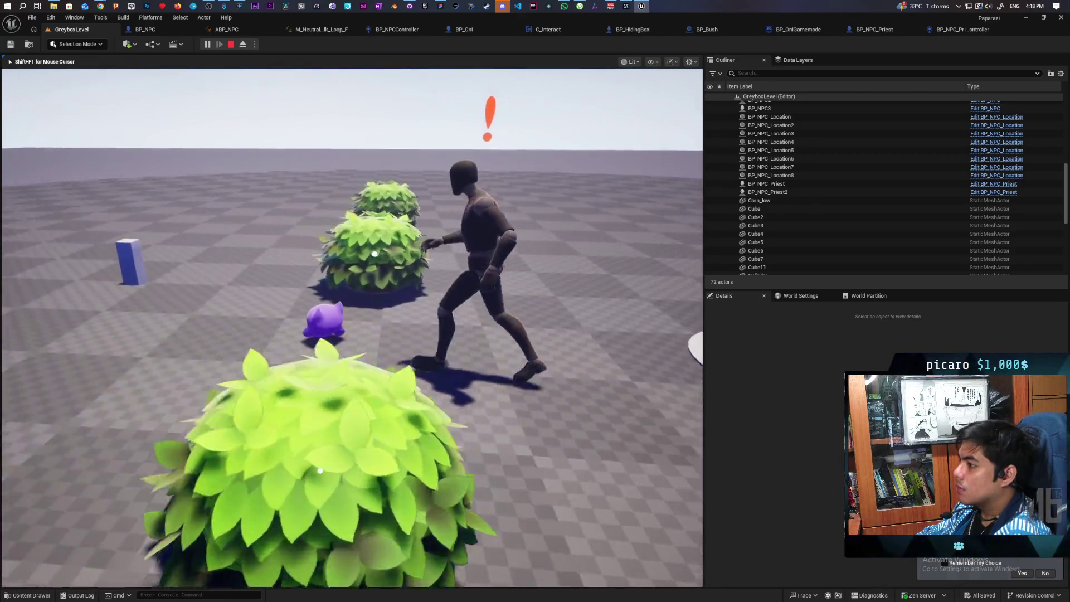
key("s")
key("w")
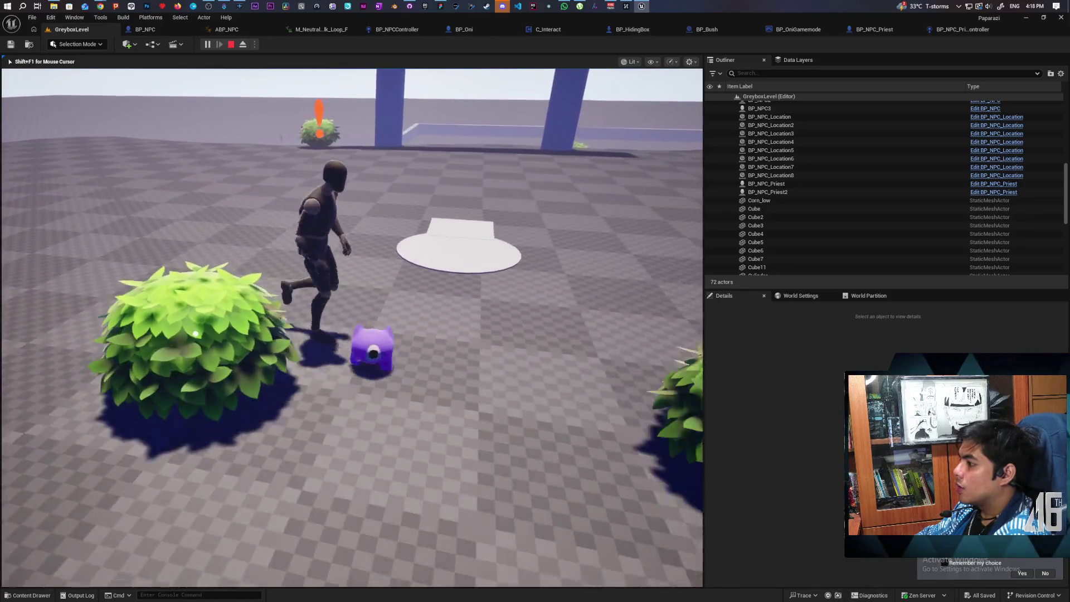
key("w")
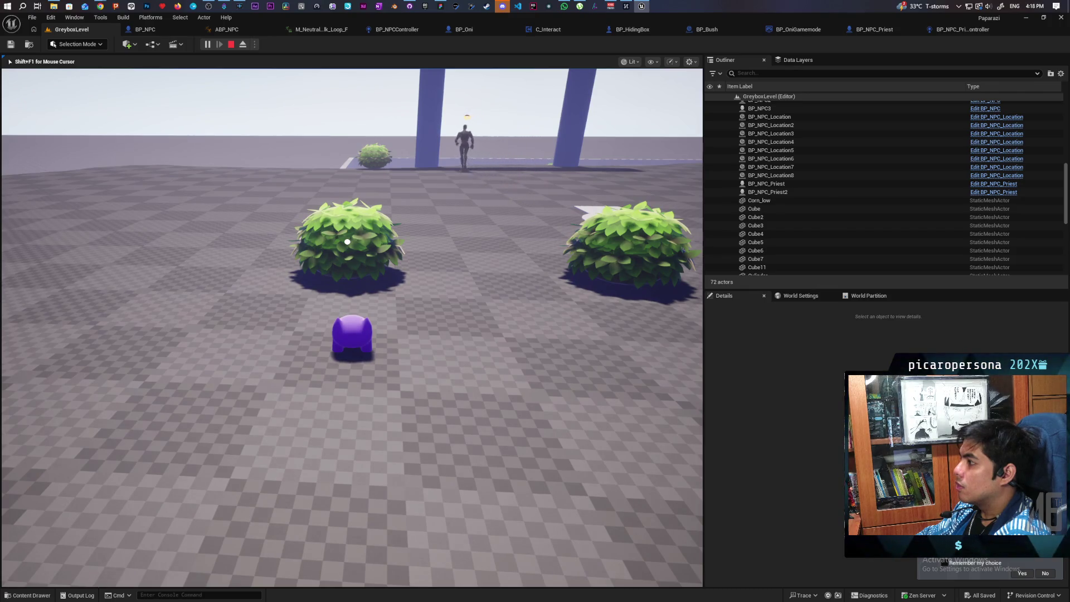
key("d")
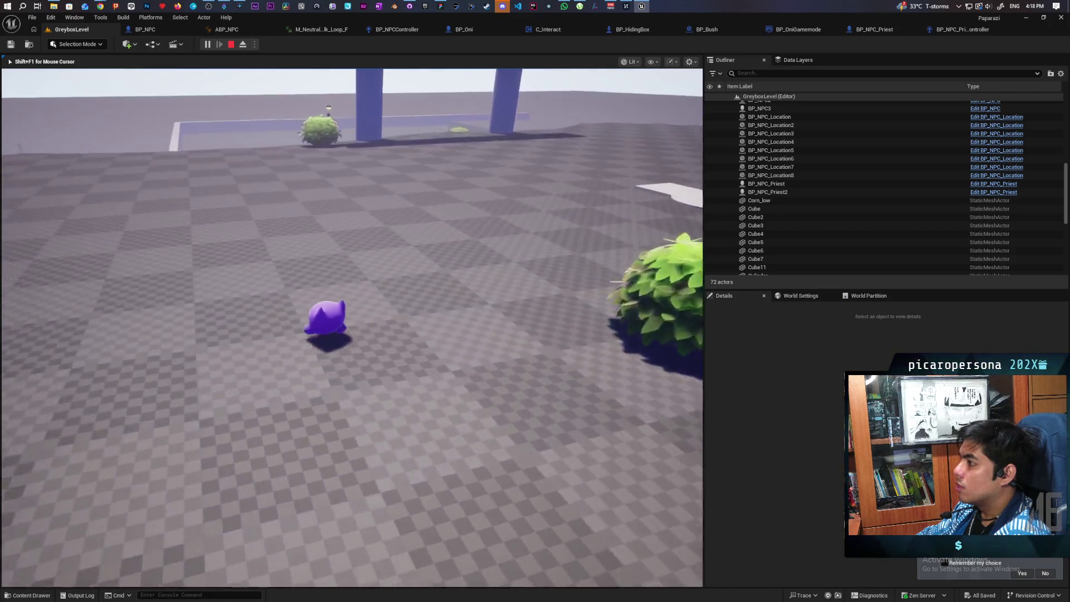
key("w")
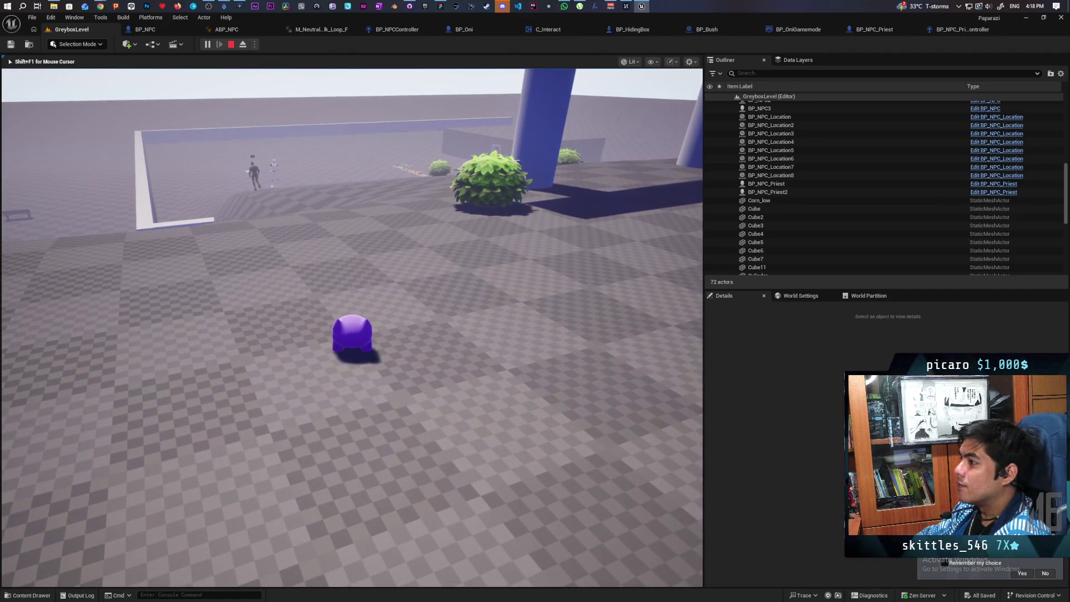
key("a")
Step: Approach and back away from the priest, hide in a bush with F, then stop playing
key("d")
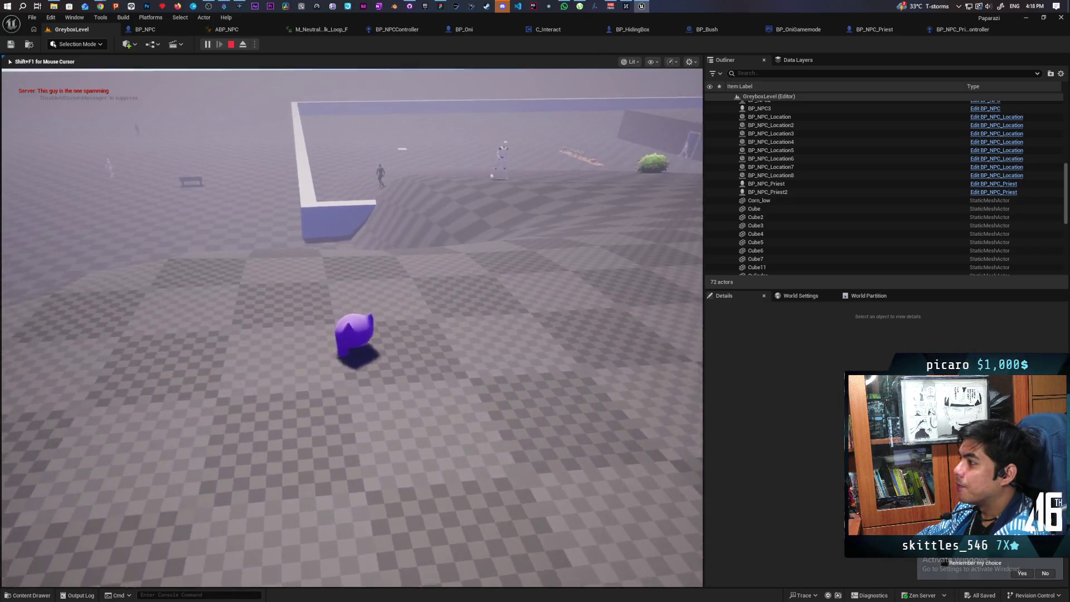
key("d")
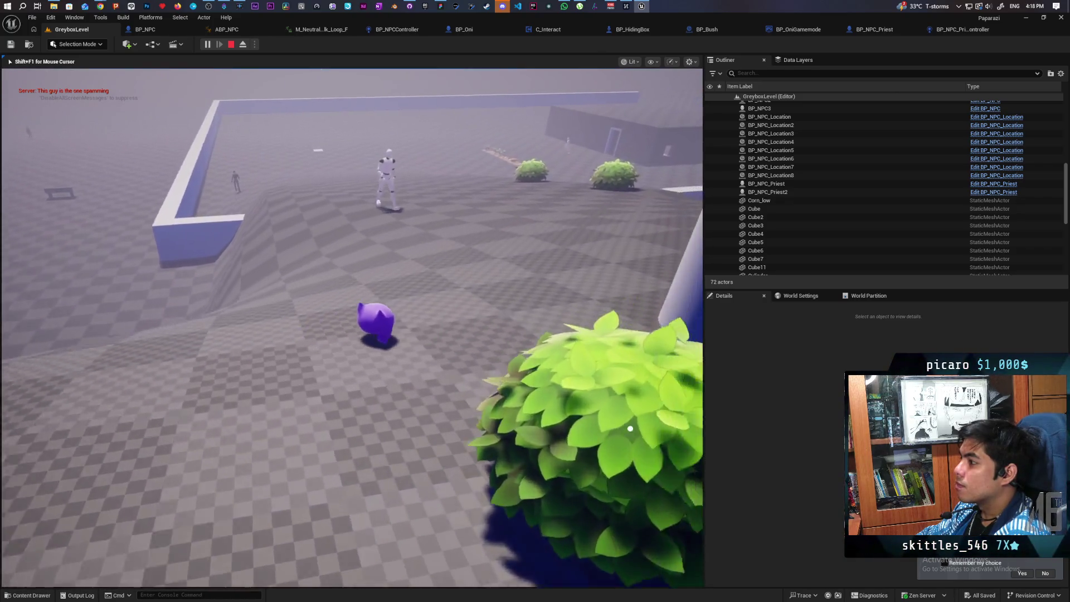
key("w")
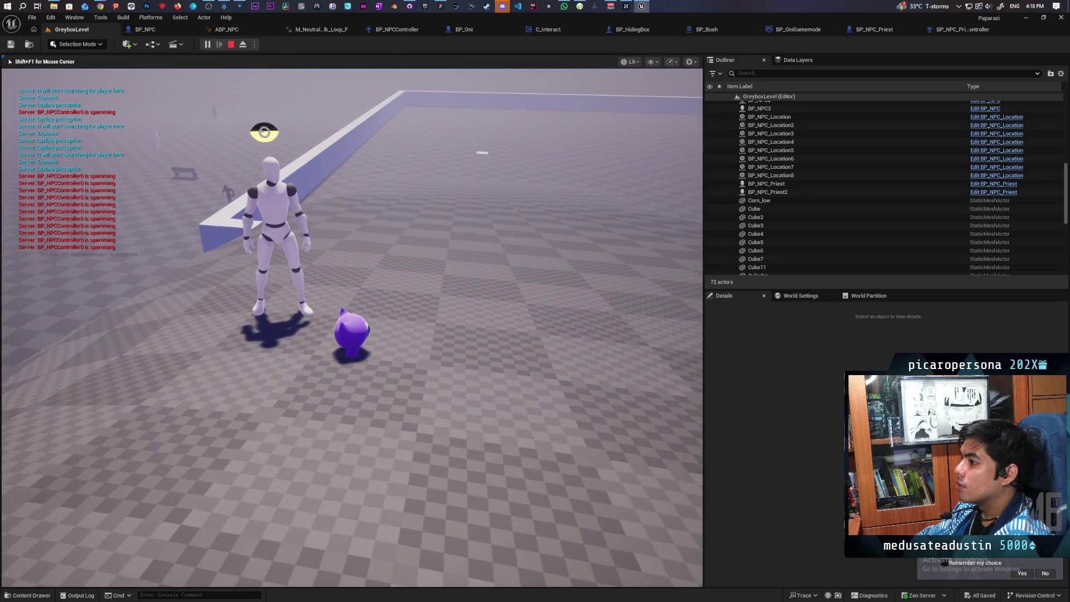
key("s")
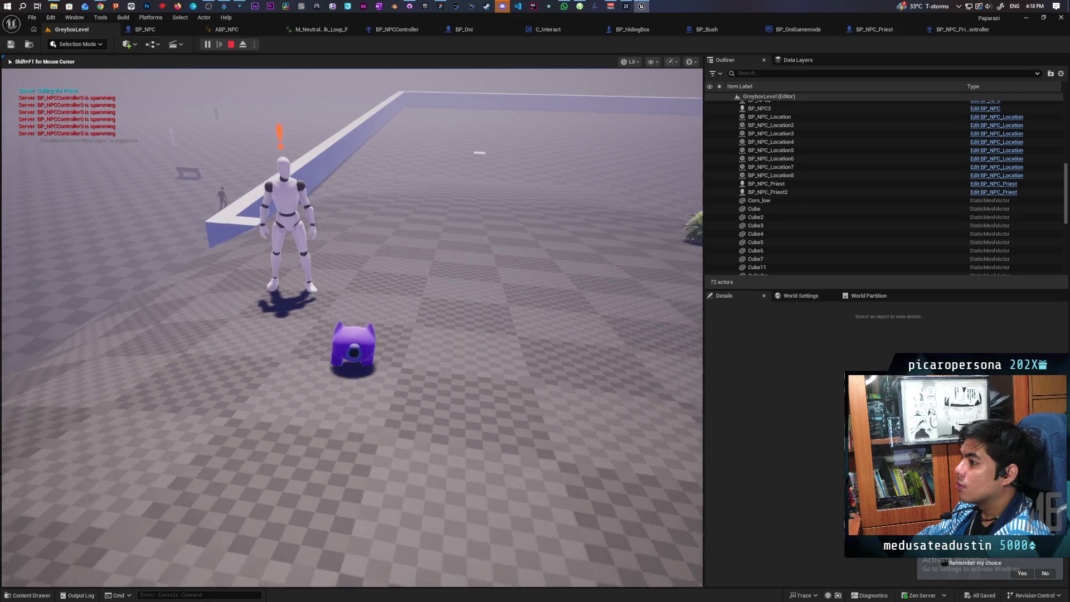
key("a")
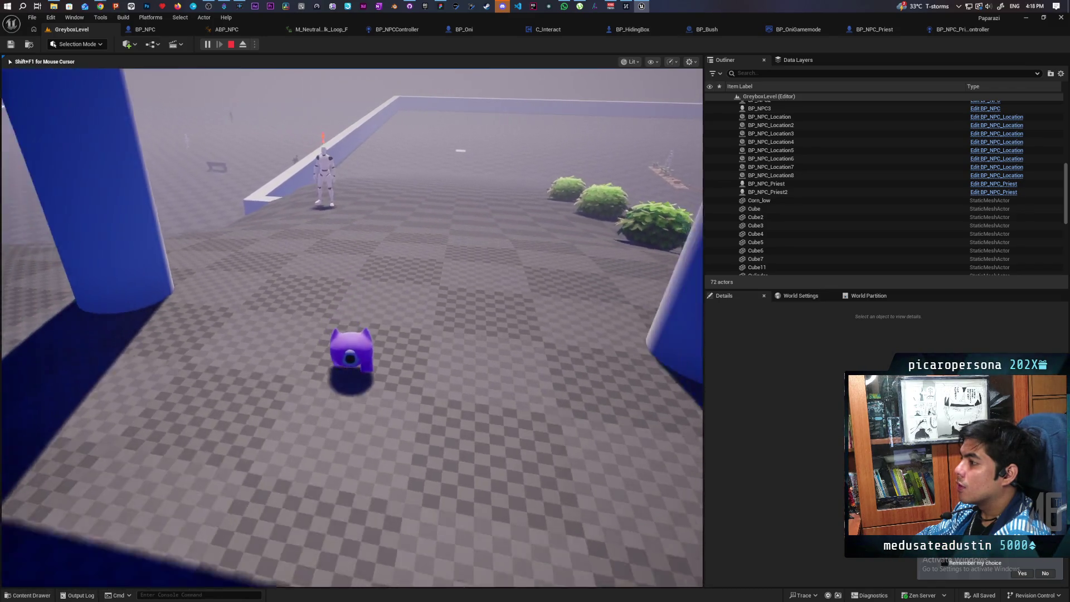
key("w")
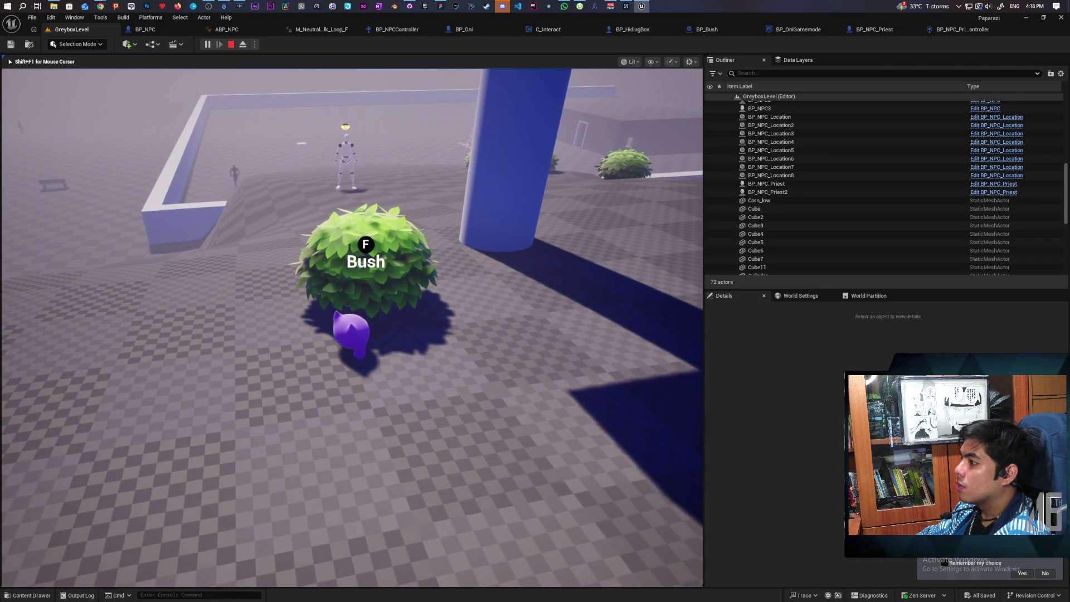
key("f")
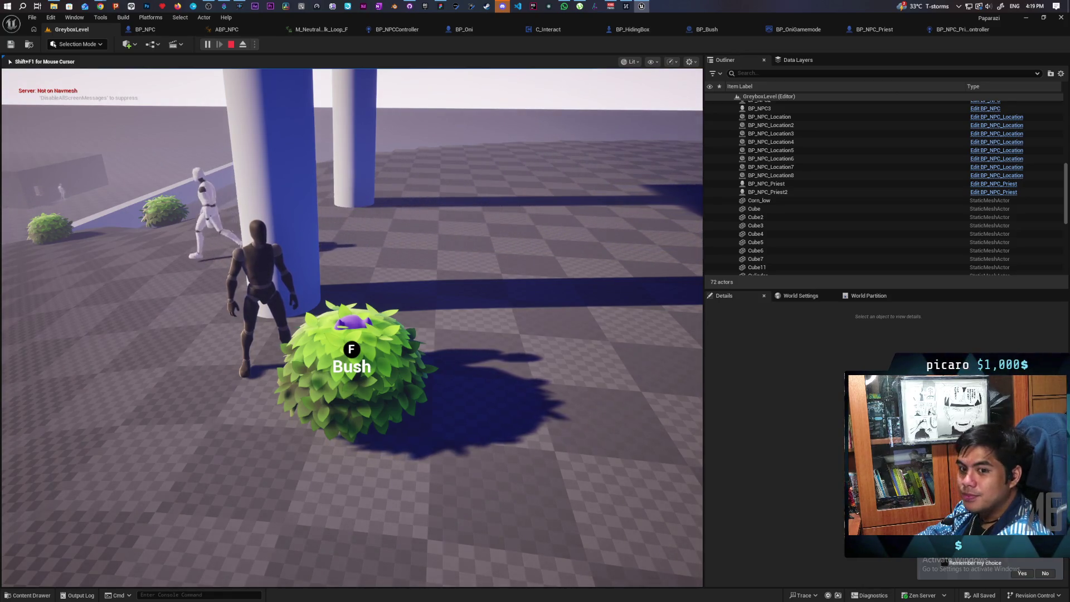
key("Escape")
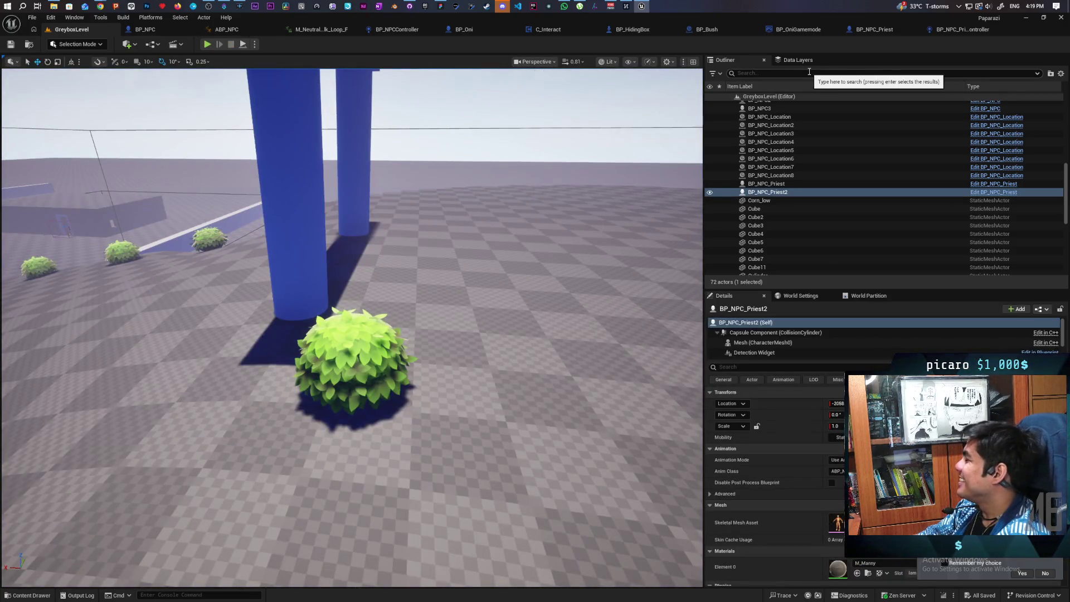
Step: Go to the Search custom event in BP_NPC_Priest_Controller's event graph
left_click(956, 30)
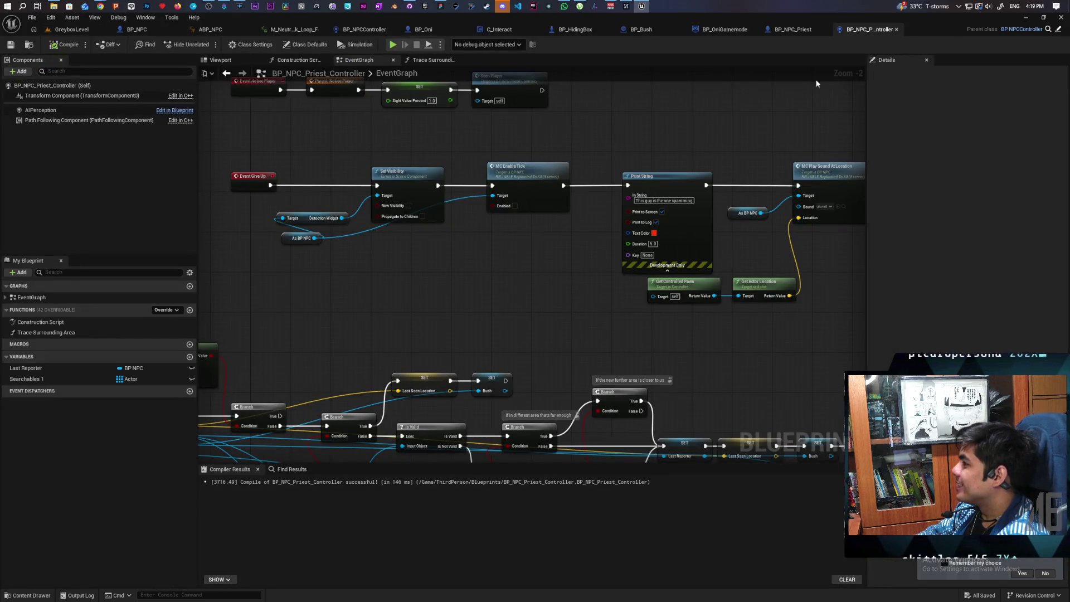
scroll(641, 125, "down", 7)
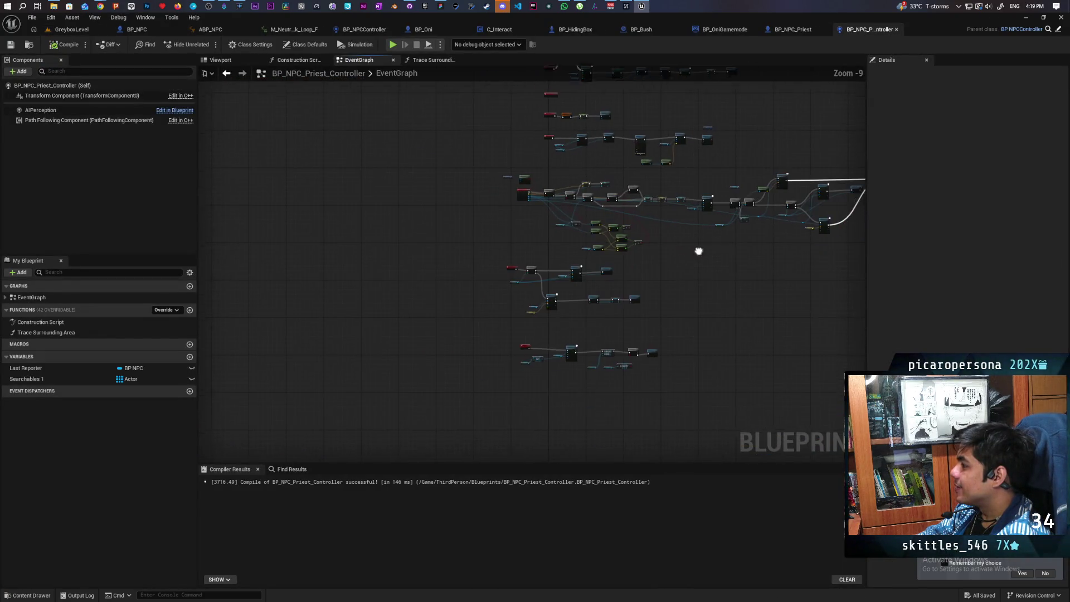
scroll(470, 336, "up", 6)
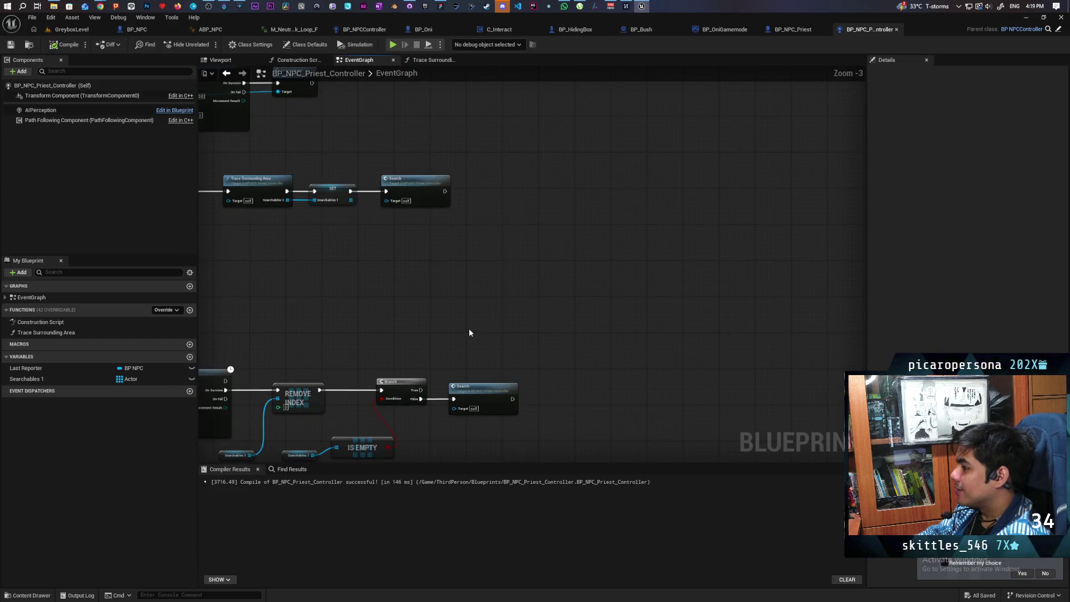
double_click(426, 189)
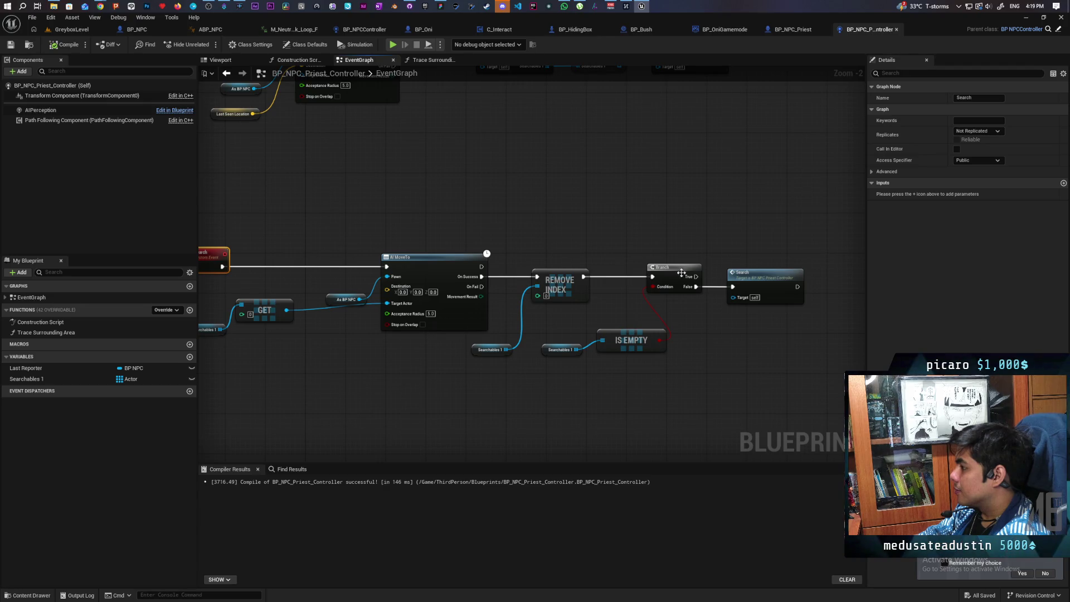
Step: Move the Remove Index, Branch and Search nodes right to leave room after AI MoveTo
mouse_move(812, 246)
left_mouse_down()
mouse_move(533, 387)
mouse_move(505, 388)
left_mouse_up()
left_click_drag(569, 295, 733, 290)
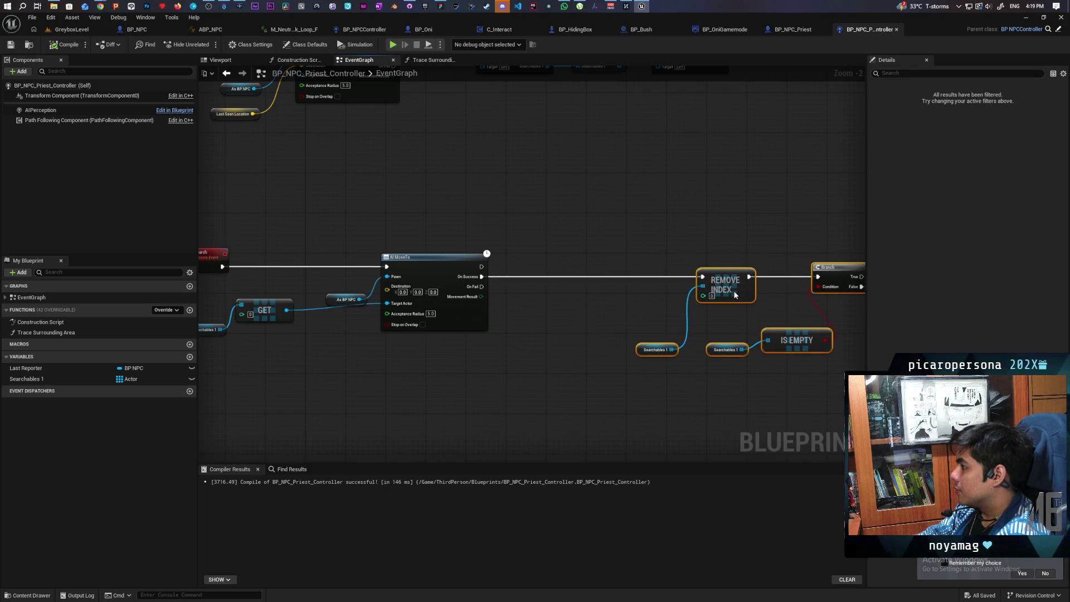
scroll(574, 267, "down", 3)
left_click_drag(573, 266, 433, 324)
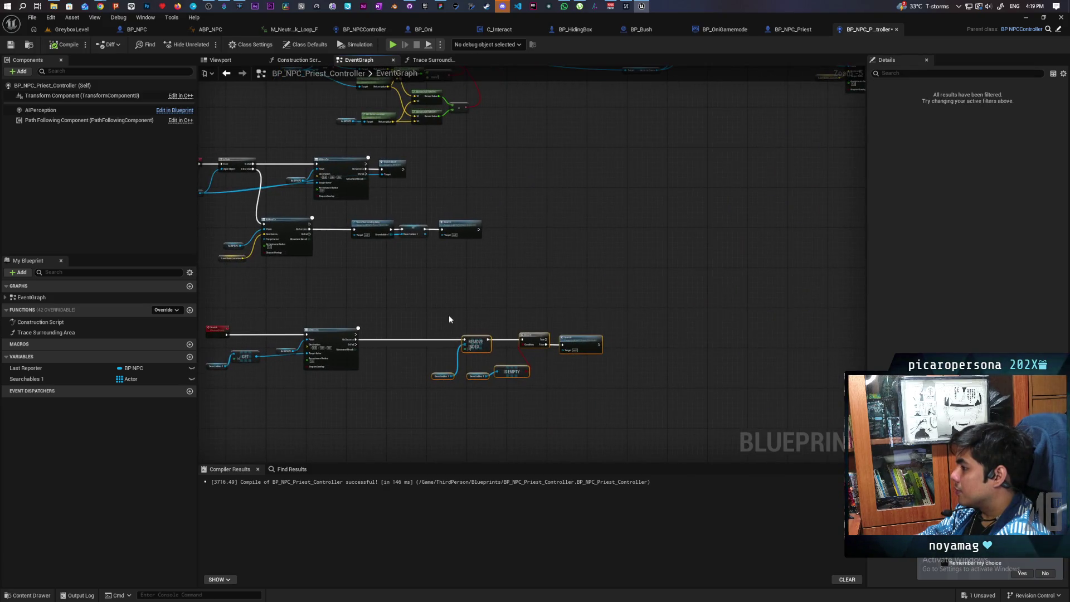
scroll(501, 313, "down", 2)
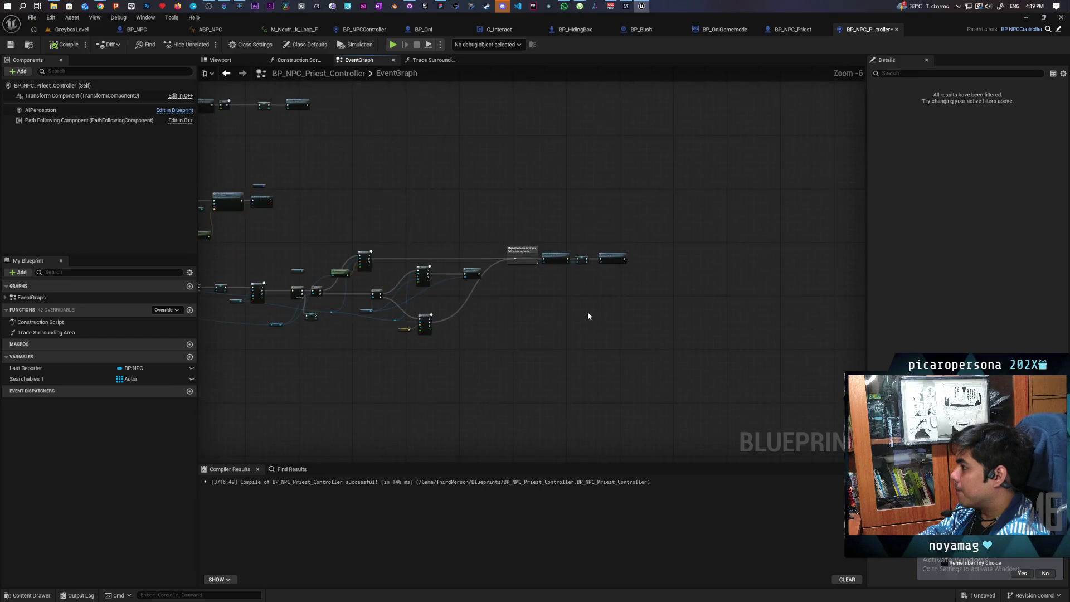
scroll(587, 315, "up", 3)
left_click_drag(525, 318, 764, 309)
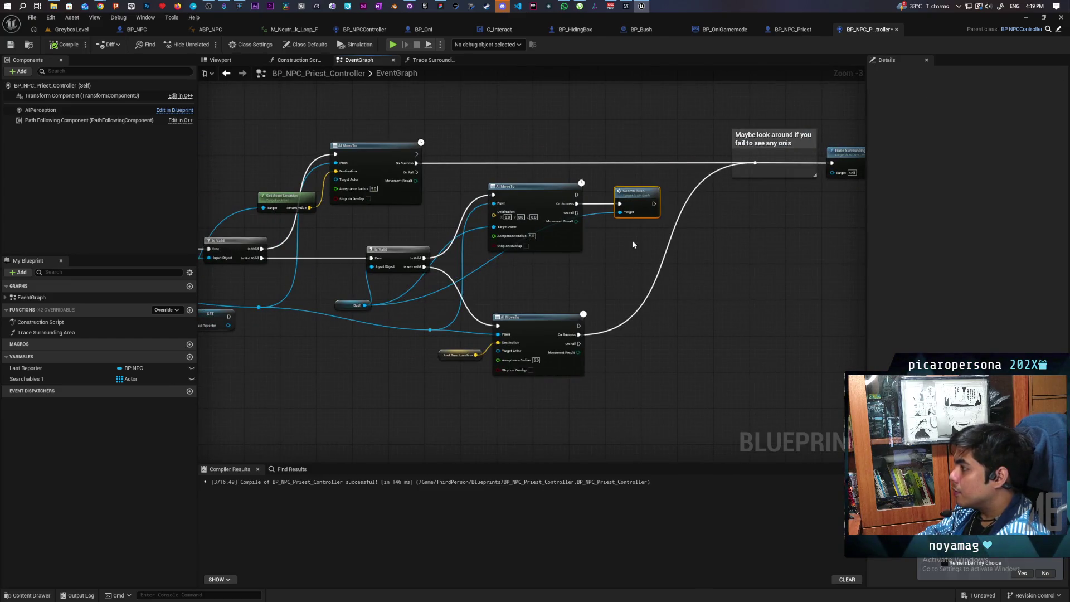
mouse_move(620, 263)
left_mouse_down()
mouse_move(487, 338)
mouse_move(391, 290)
mouse_move(529, 248)
left_mouse_up()
mouse_move(538, 303)
left_mouse_down()
mouse_move(399, 333)
mouse_move(490, 351)
mouse_move(473, 344)
left_mouse_up()
Step: Add a Cast To BP_Bush wired On Success → Cast → Search Bush → Remove Index
type("cast t")
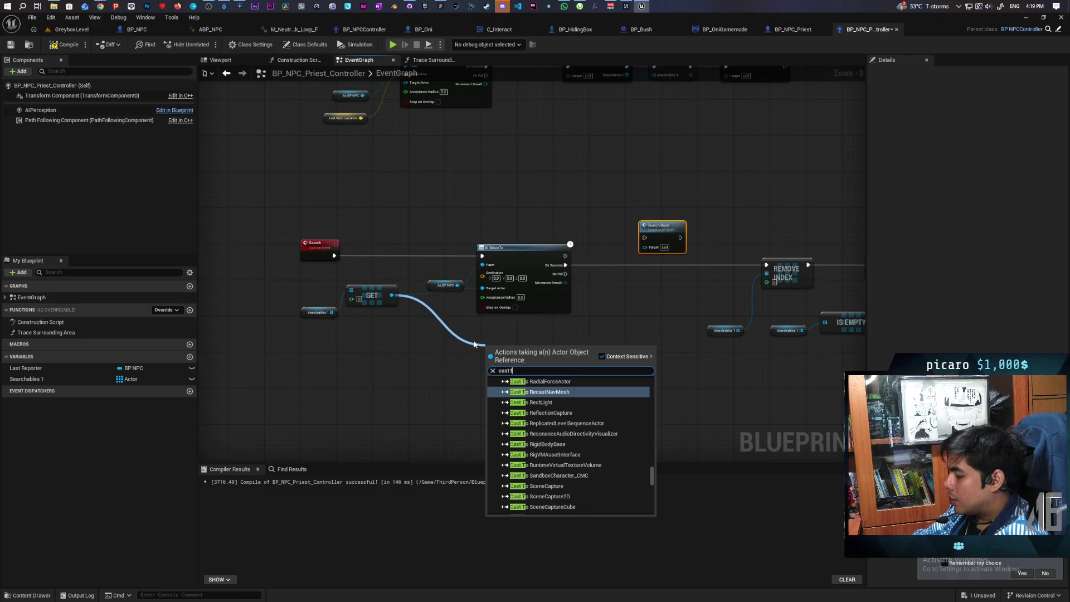
type("o")
type(" bp_bush")
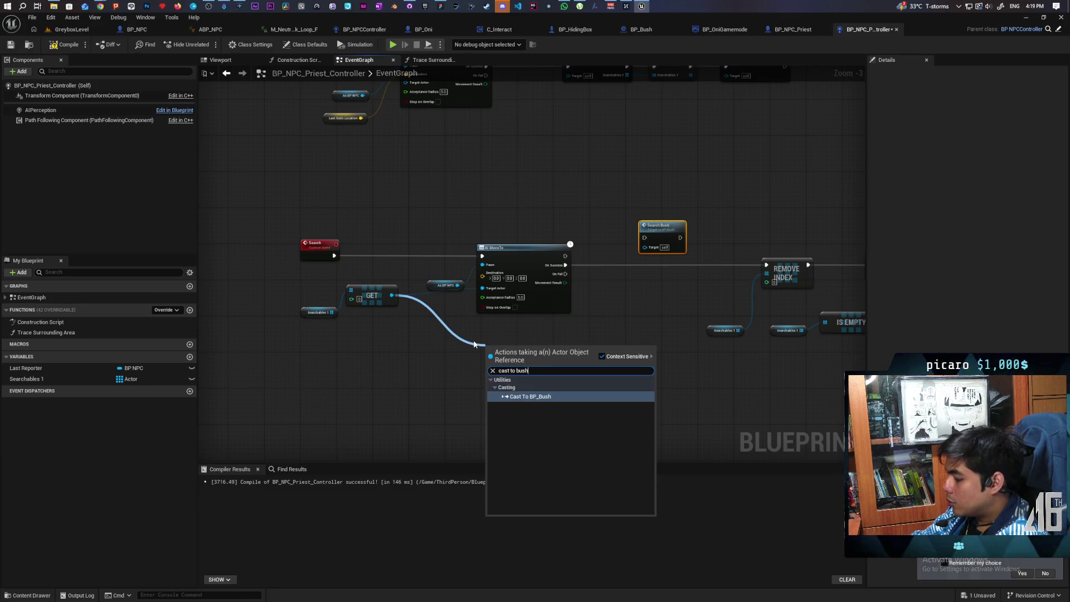
key("Return")
scroll(529, 331, "up", 2)
left_click_drag(515, 358, 643, 281)
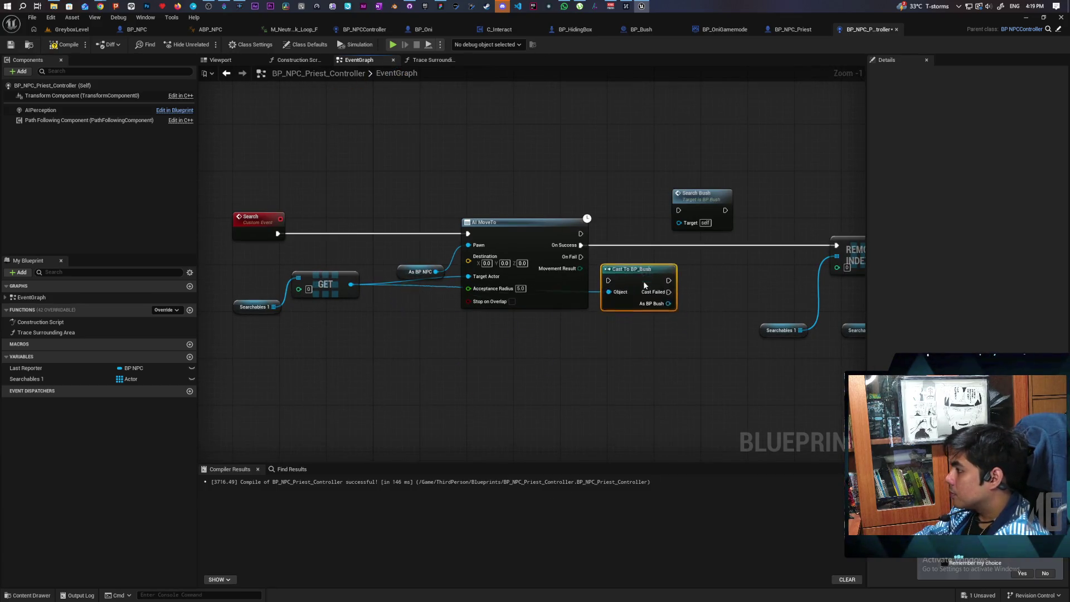
mouse_move(441, 382)
left_mouse_down()
mouse_move(456, 357)
mouse_move(438, 336)
mouse_move(432, 360)
left_mouse_up()
left_click_drag(544, 322, 440, 320)
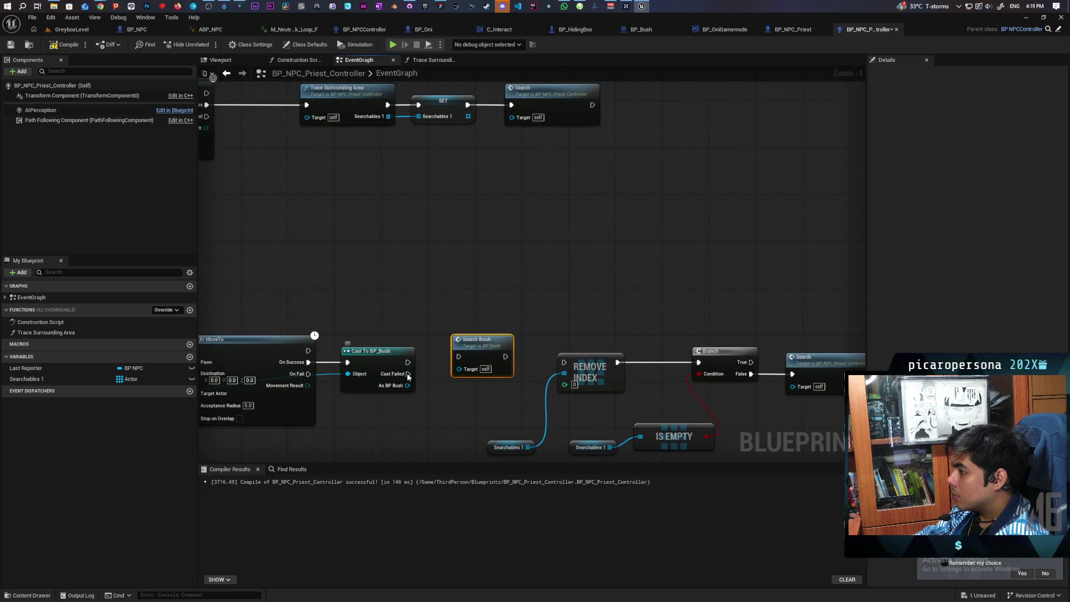
left_click_drag(407, 362, 466, 358)
left_click_drag(408, 385, 492, 378)
left_click_drag(567, 365, 566, 363)
Step: Connect As BP Bush to Search Bush's Target and recompile the controller cleanly
scroll(557, 346, "down", 2)
left_click_drag(537, 326, 797, 448)
mouse_move(595, 352)
left_mouse_down()
mouse_move(594, 363)
mouse_move(609, 362)
left_mouse_up()
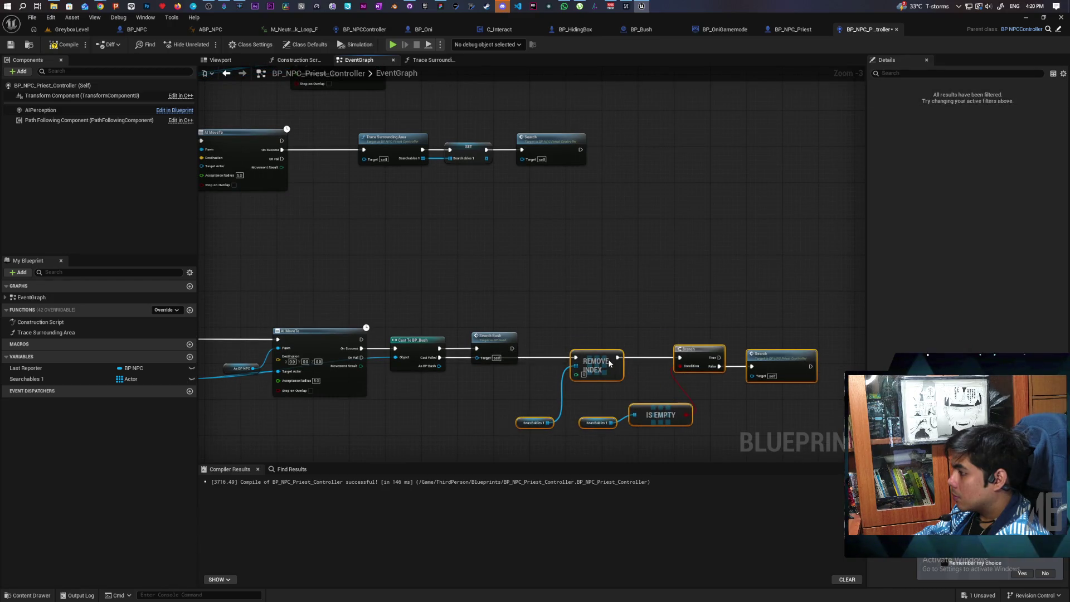
key("F7")
scroll(384, 288, "up", 1)
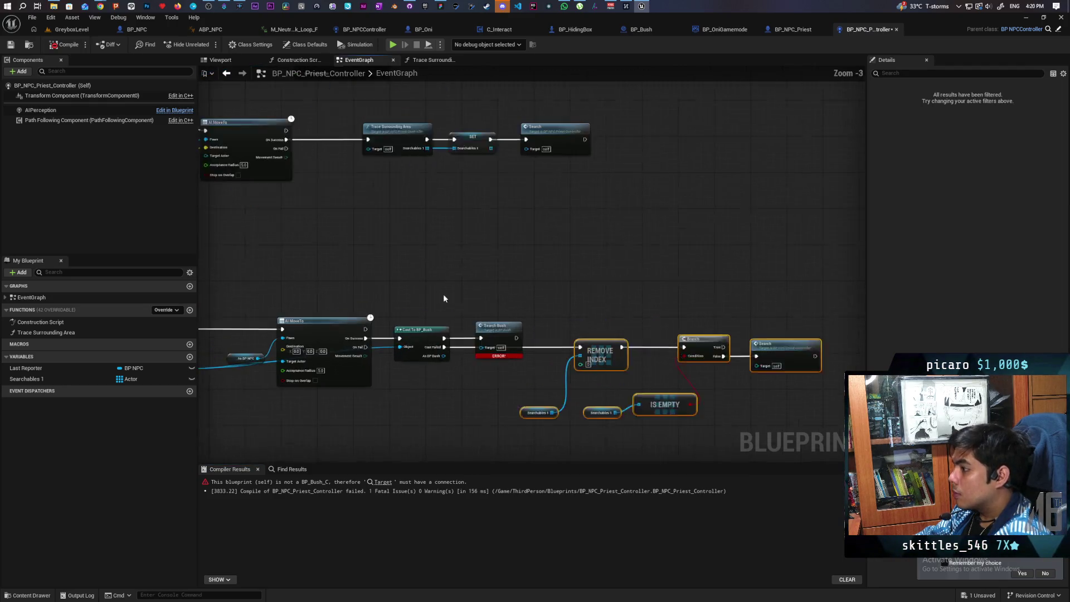
left_click_drag(444, 363, 485, 353)
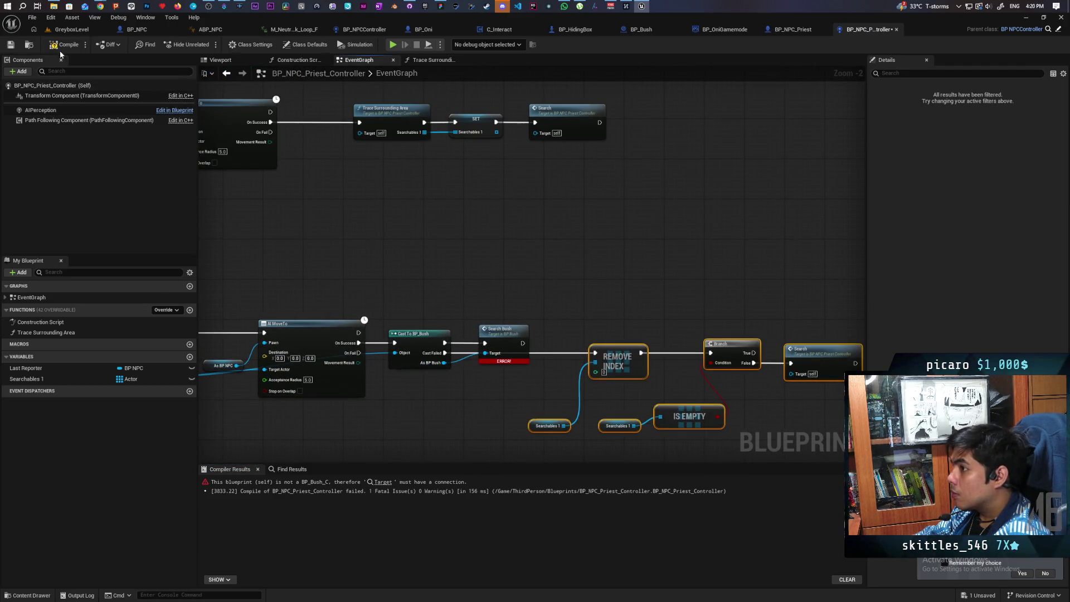
key("F7")
scroll(406, 236, "up", 2)
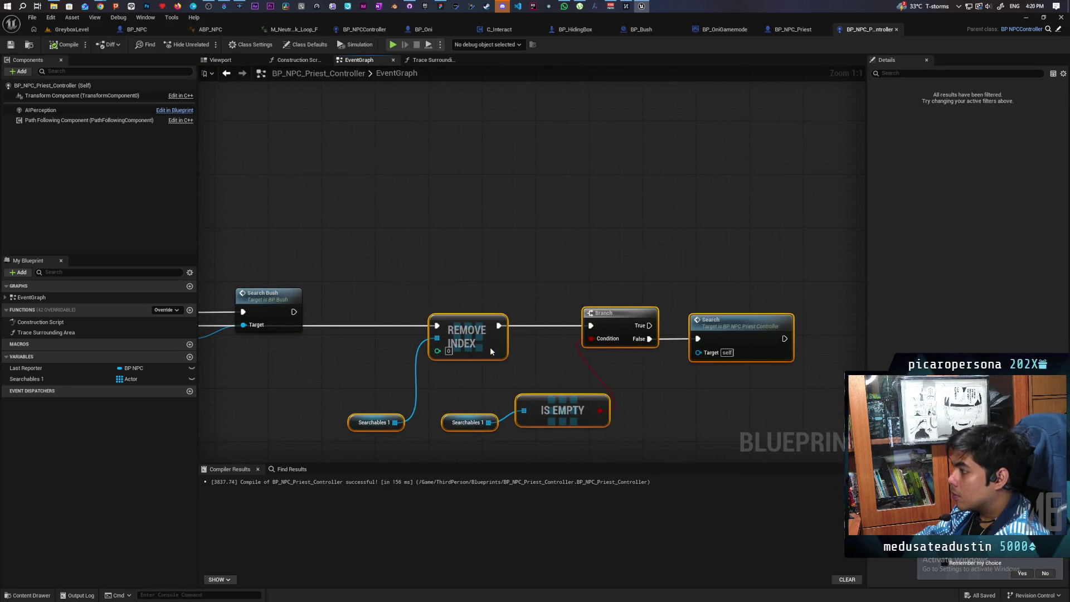
double_click(278, 301)
Step: Collapse BP_Bush's Search Bush event nodes into a new Search Bush1 function
left_click_drag(547, 323, 329, 303)
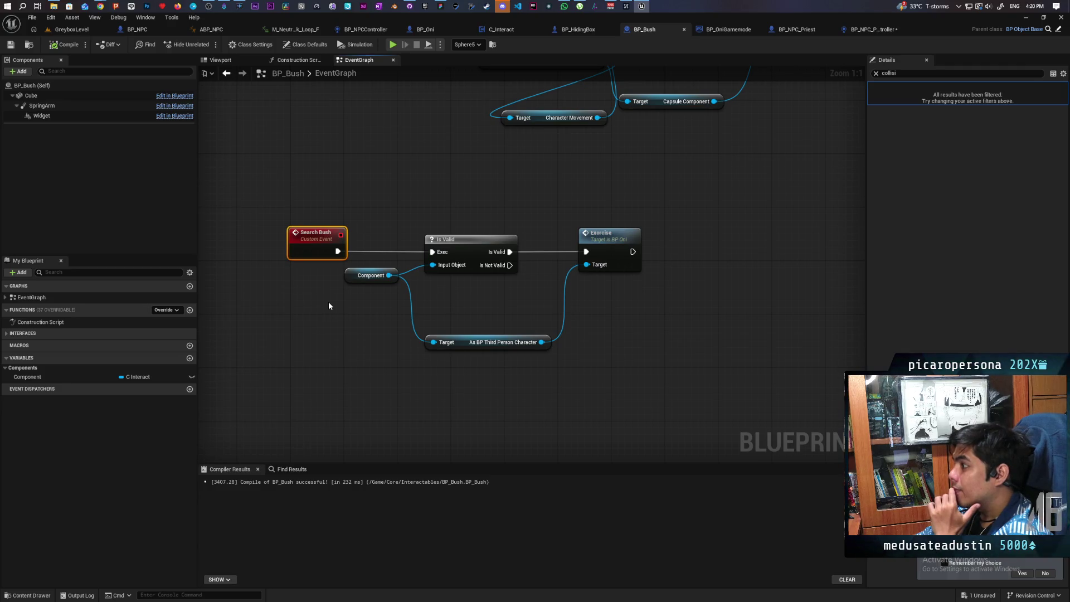
left_click(329, 306)
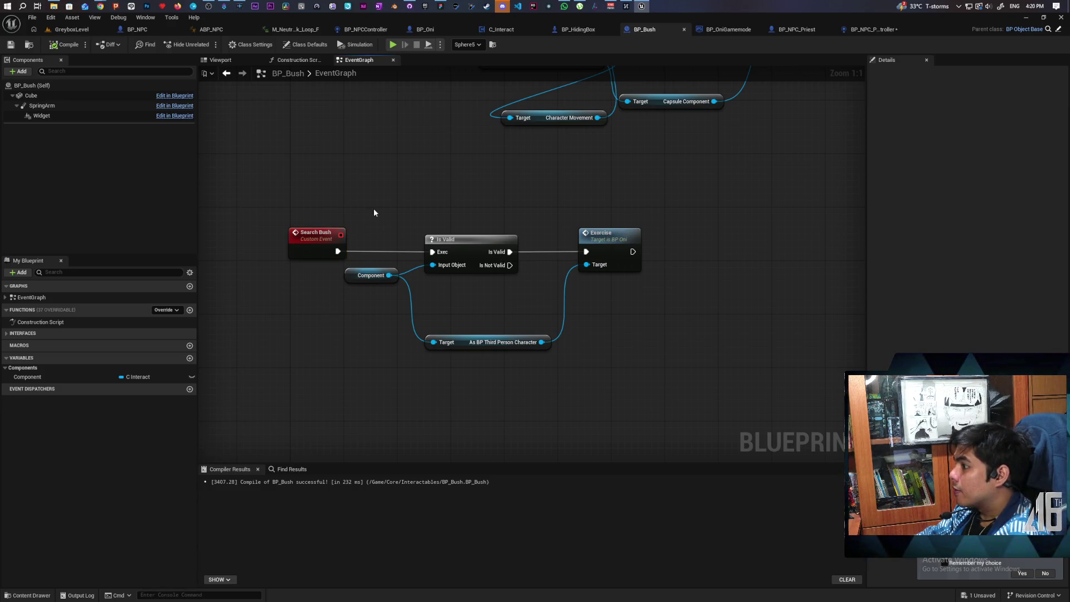
left_click_drag(658, 363, 302, 253)
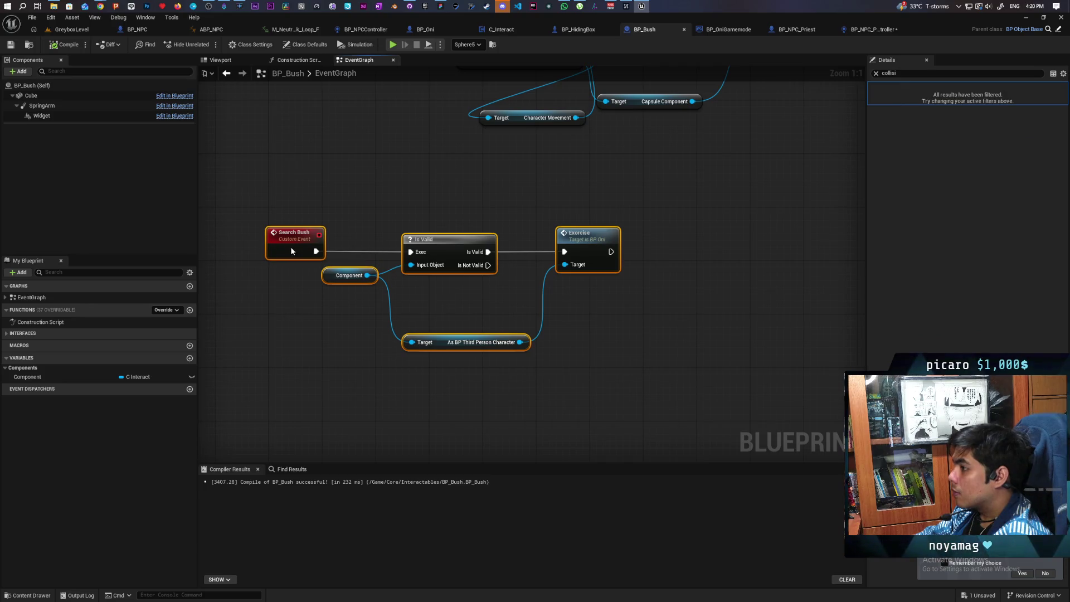
right_click(291, 248)
left_click(343, 391)
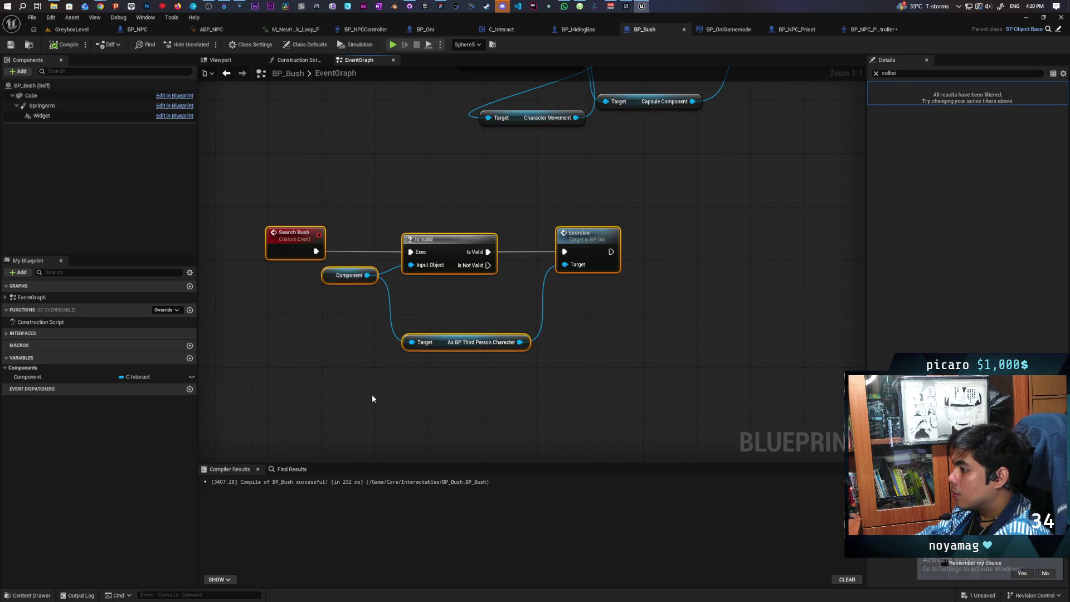
double_click(457, 275)
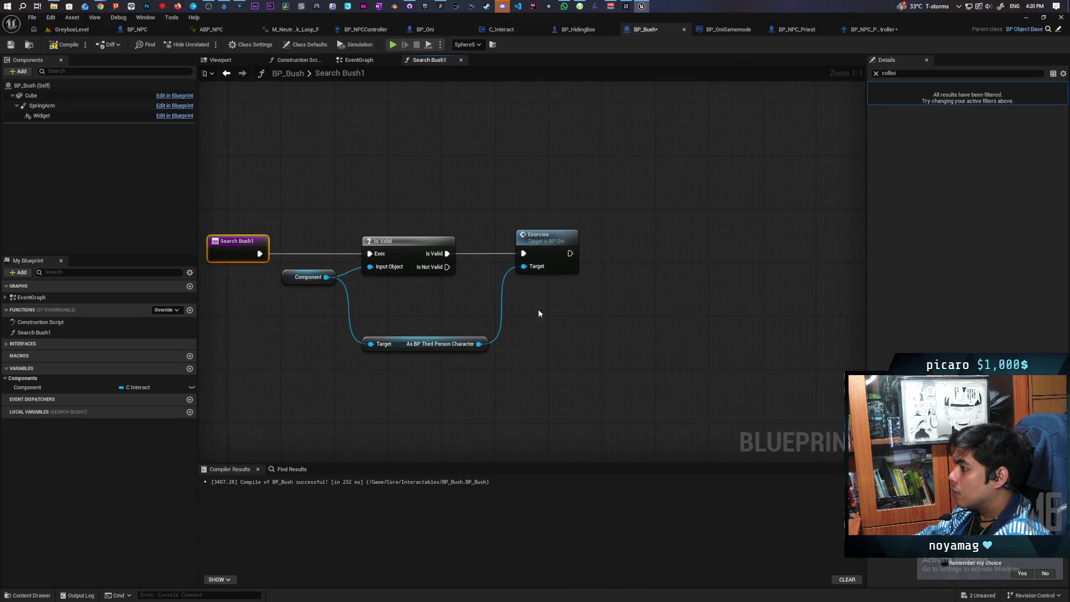
Step: Add a Return Node to Search Bush1, wired after the Exorcise node
right_click(634, 279)
type("return")
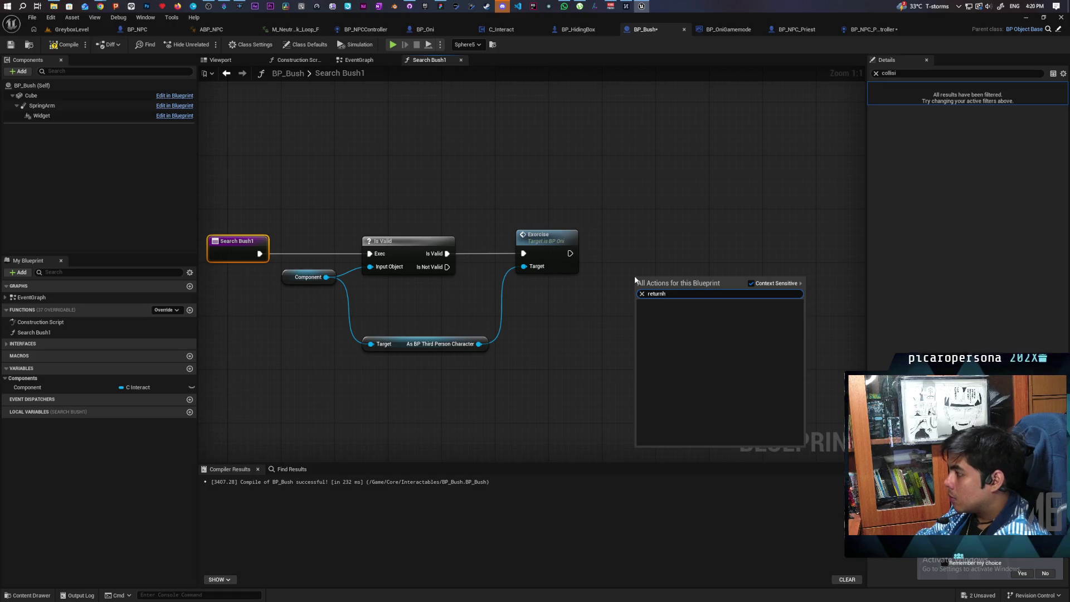
key("Return")
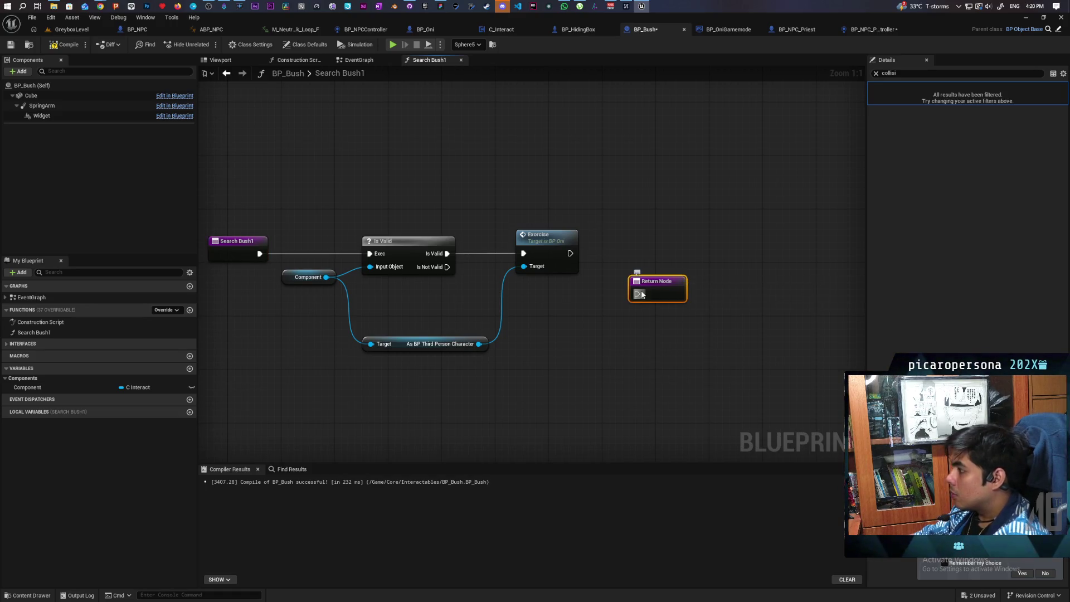
left_click(778, 121)
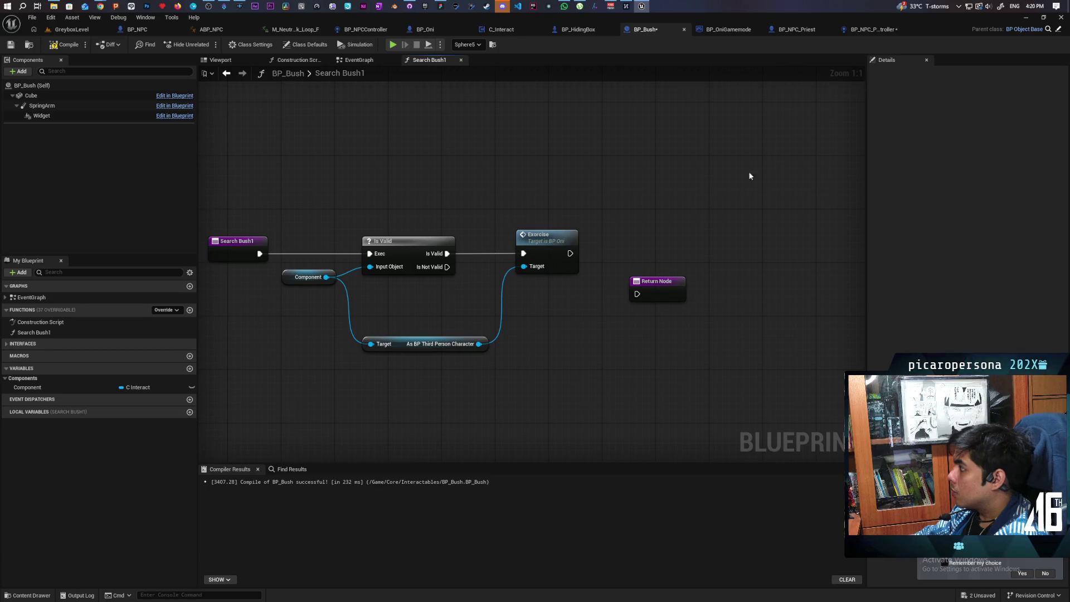
left_click(671, 297)
left_click(875, 74)
left_click(634, 232)
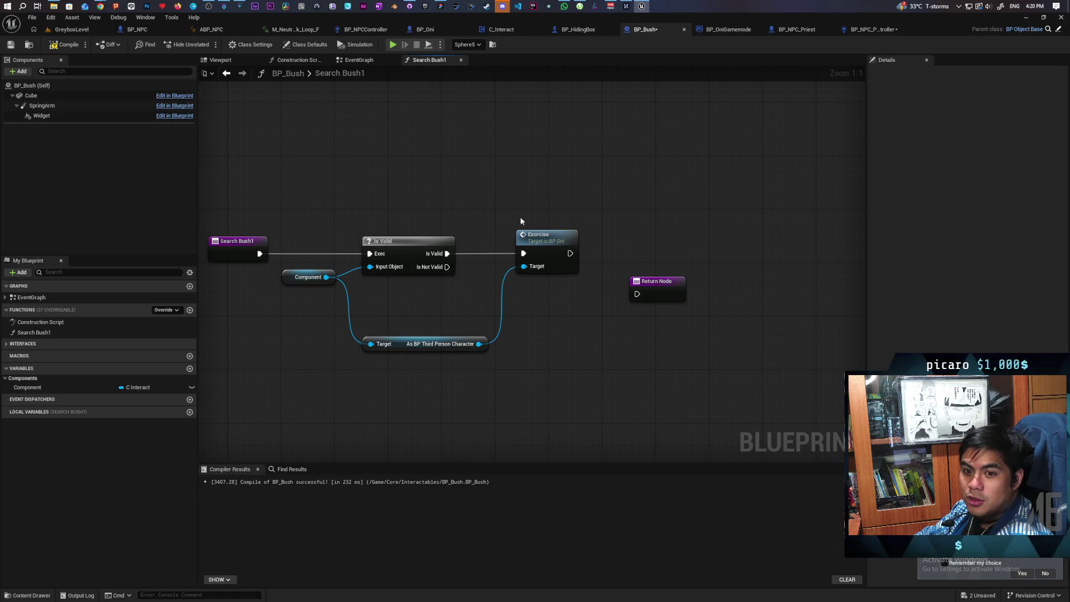
left_click_drag(659, 293, 672, 226)
mouse_move(568, 253)
left_mouse_down()
mouse_move(651, 227)
mouse_move(671, 249)
left_mouse_up()
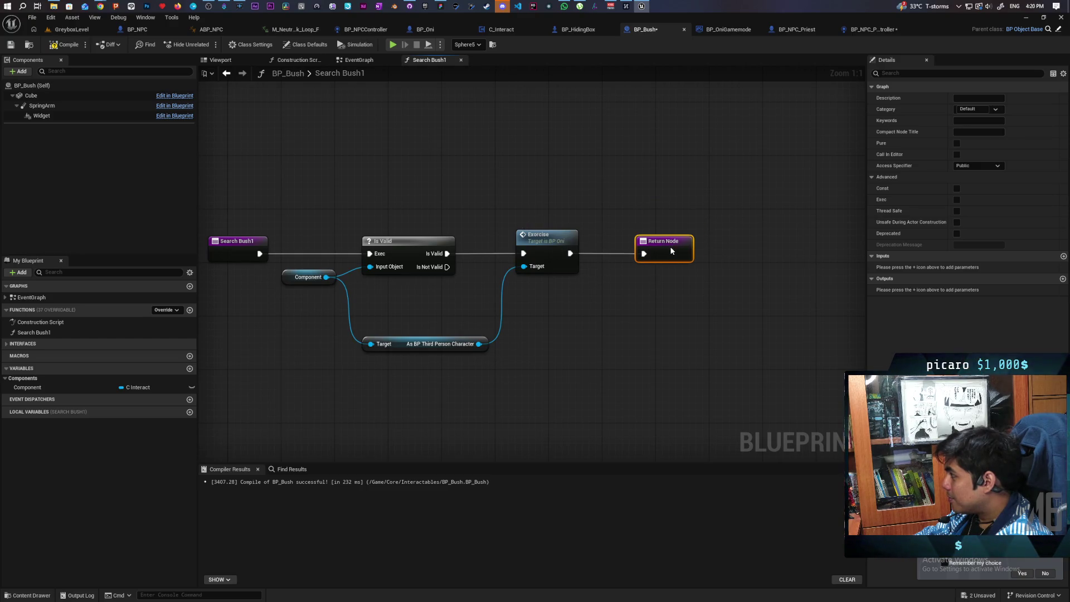
Step: Give the function a Boolean output named 'Success' and save BP_Bush
left_click(1063, 279)
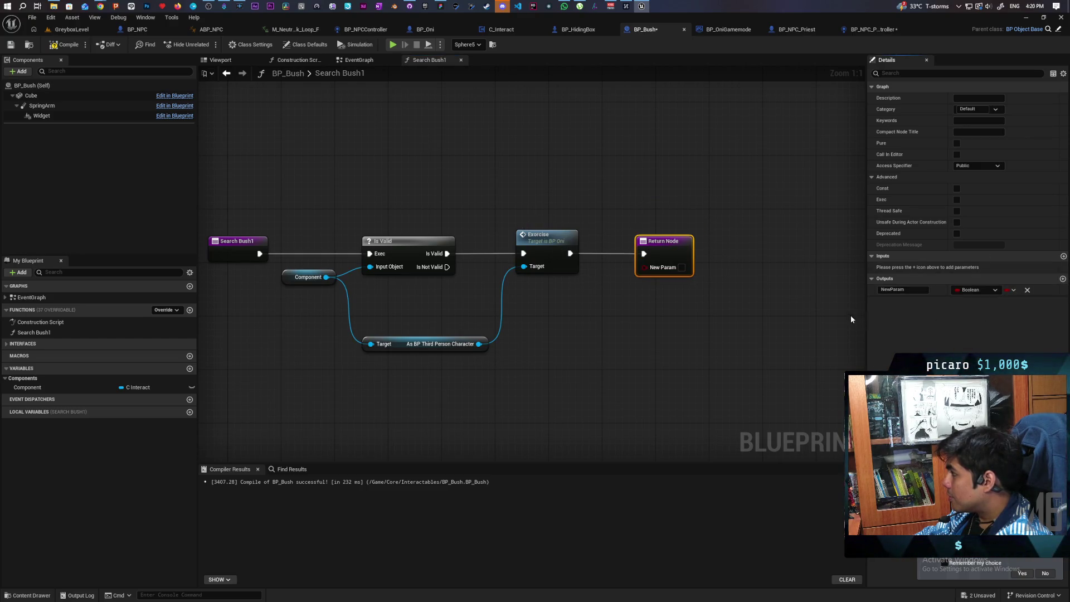
left_click(911, 291)
type("Suc")
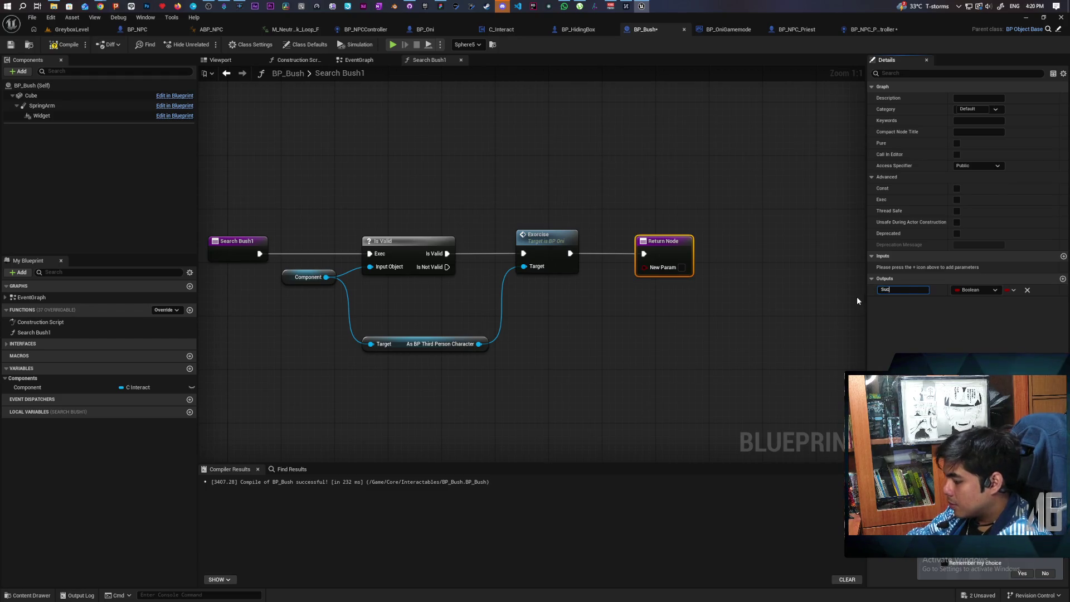
type("cess")
left_click(764, 295)
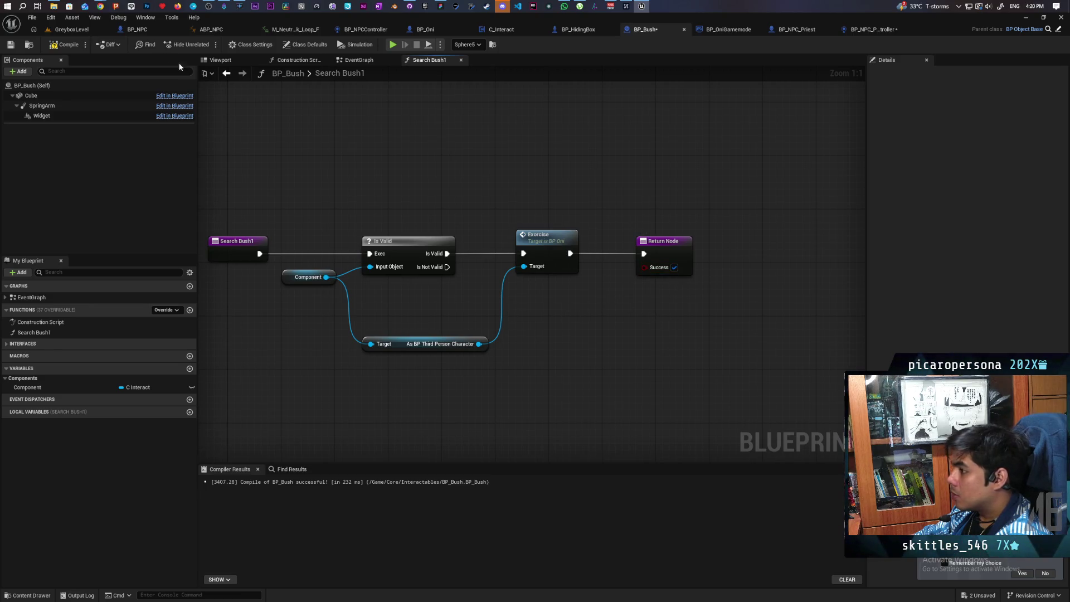
key("ctrl+s")
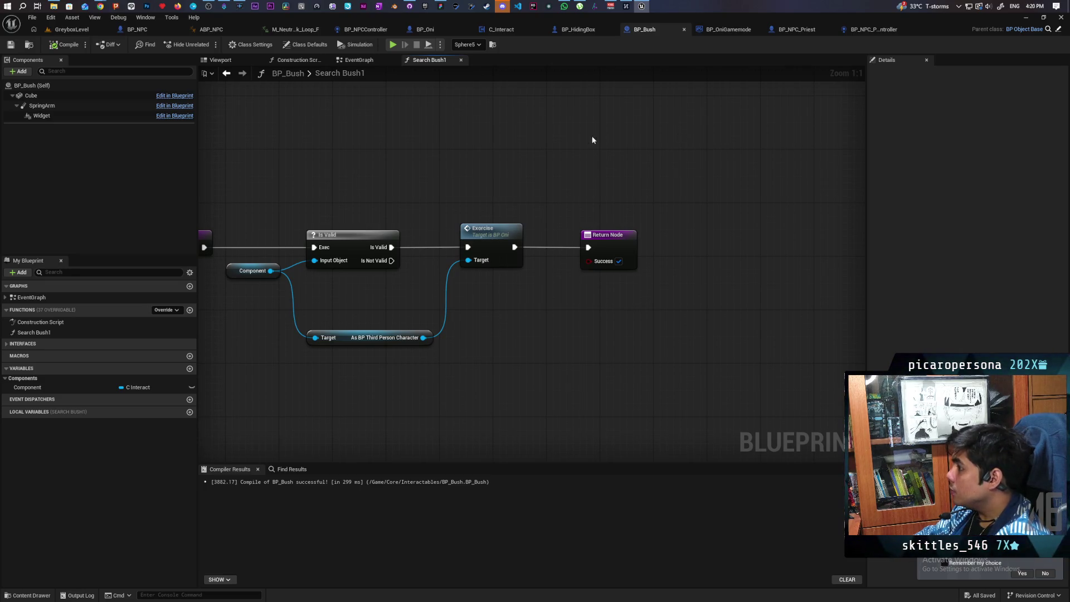
Step: Replace the broken Search Bush call after the BP_Bush cast with Search Bush 1
left_click(872, 30)
mouse_move(402, 257)
left_mouse_down()
mouse_move(664, 186)
mouse_move(624, 202)
left_mouse_up()
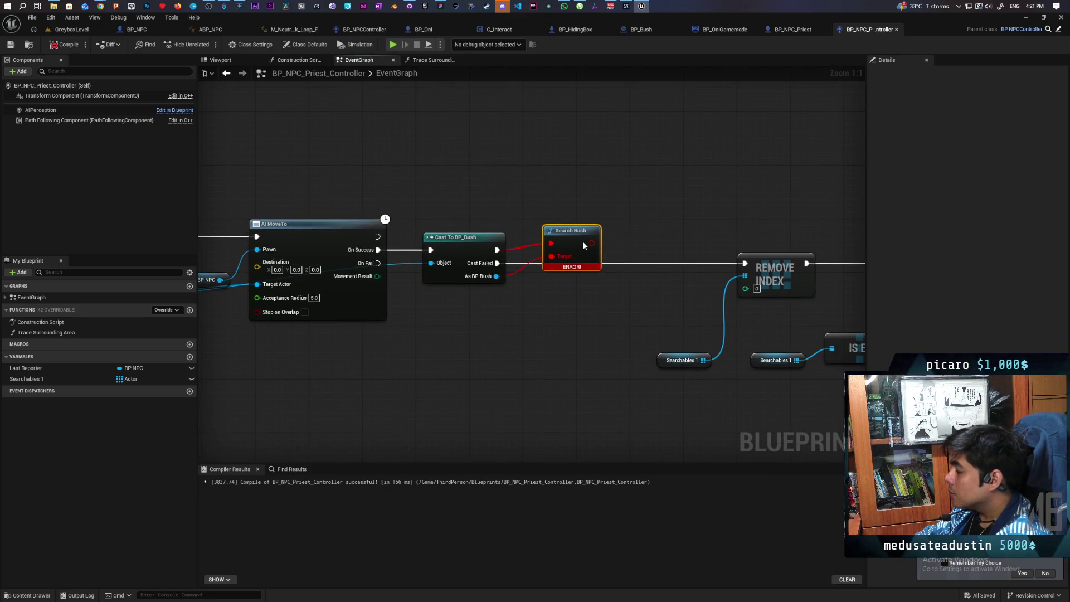
left_click(65, 44)
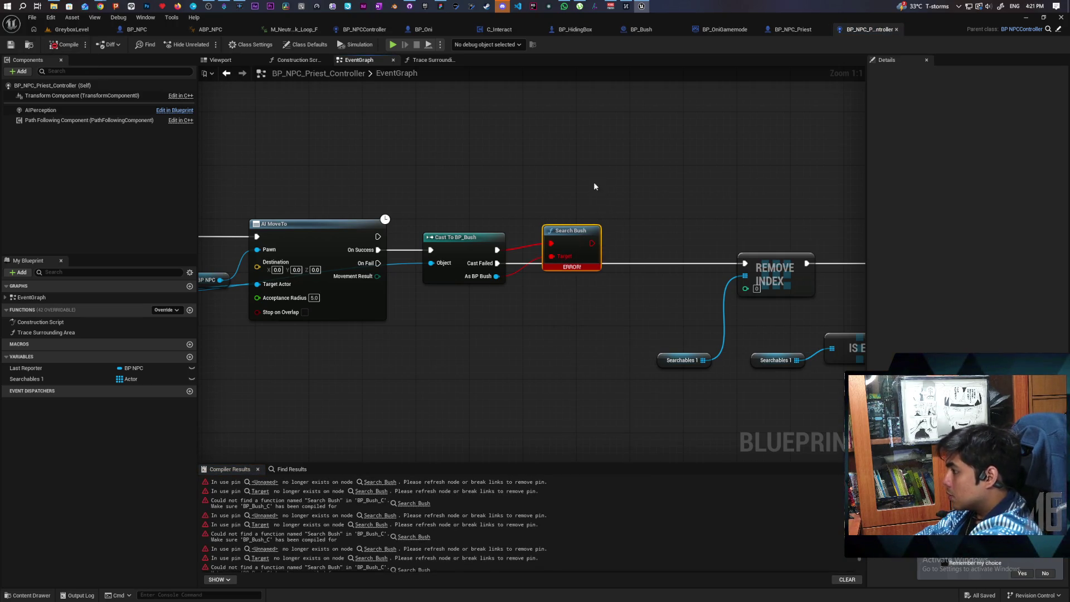
key("Delete")
left_click_drag(496, 276, 536, 250)
type("search bush")
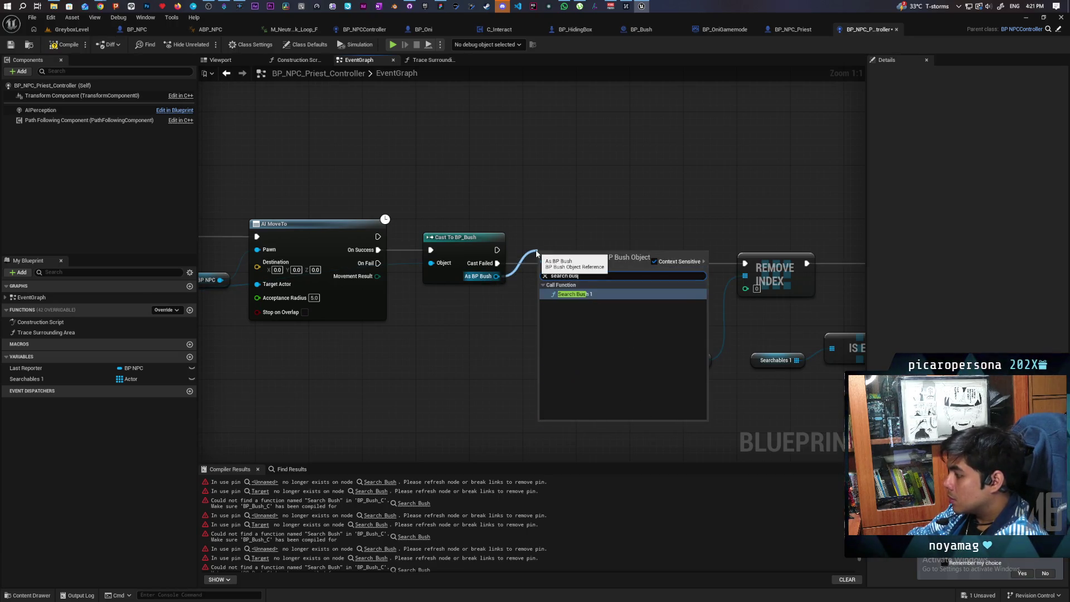
key("Return")
left_click_drag(555, 263, 569, 244)
left_click(66, 45)
Step: Add a Search Bush 1 call on the Bush reference run from On Success, deleting the old node
scroll(674, 161, "down", 4)
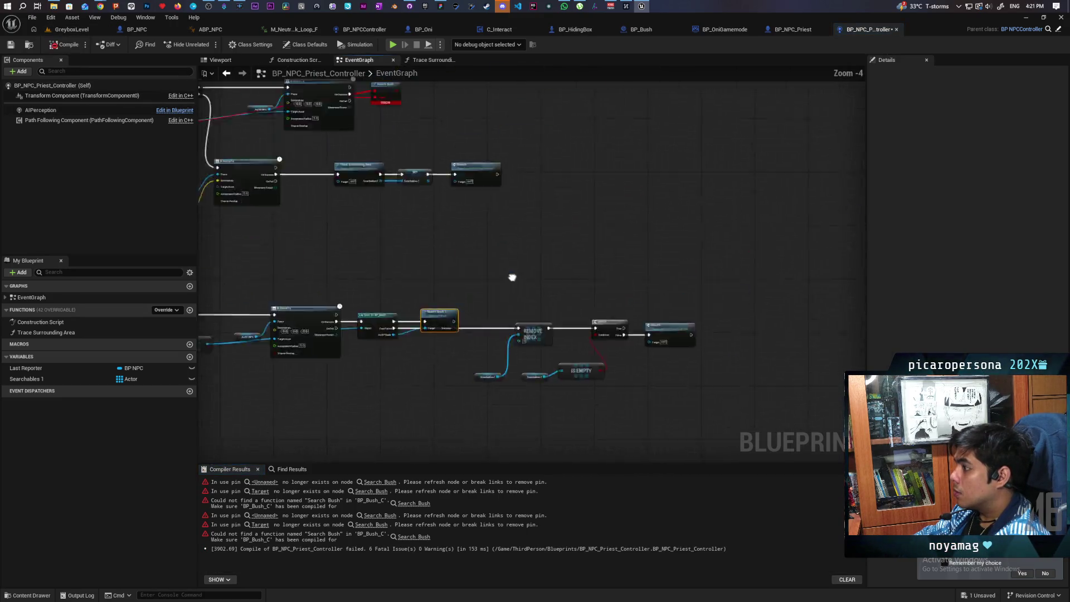
scroll(614, 330, "up", 3)
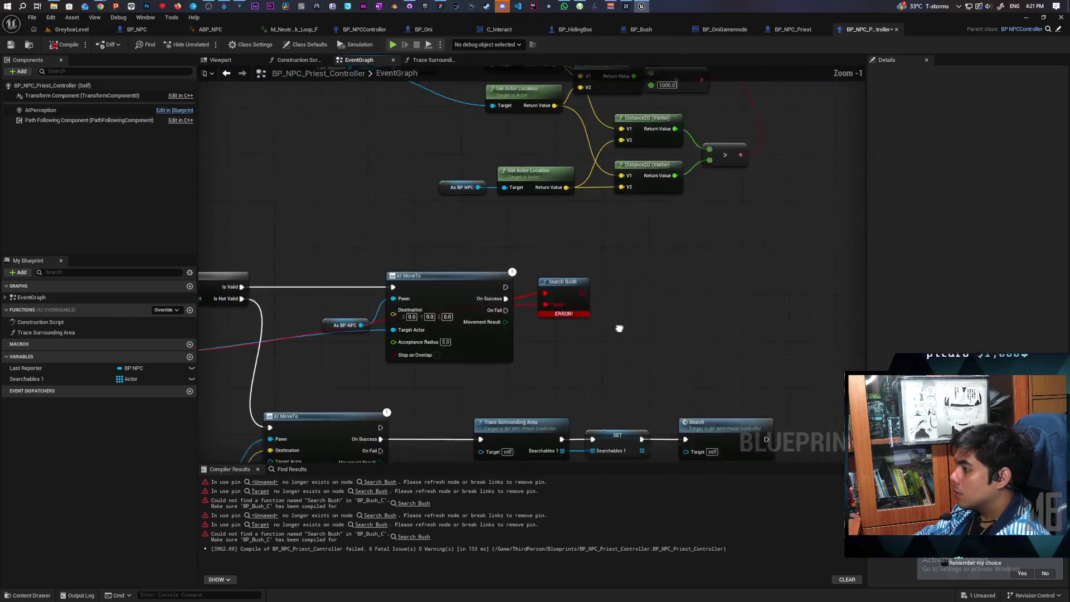
left_click_drag(265, 318, 721, 318)
type("search")
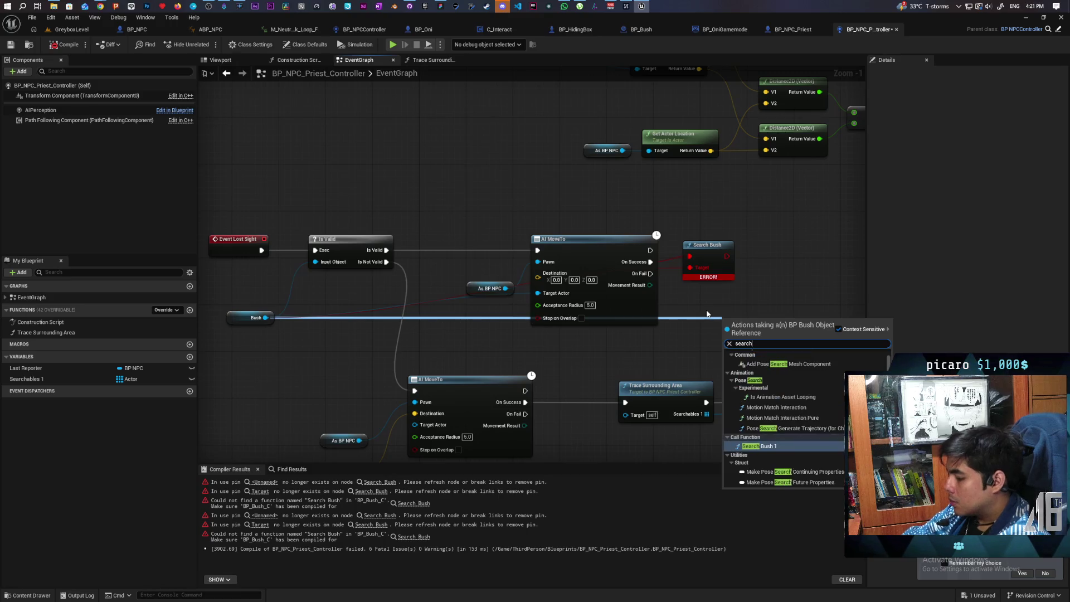
type(" bus")
key("Return")
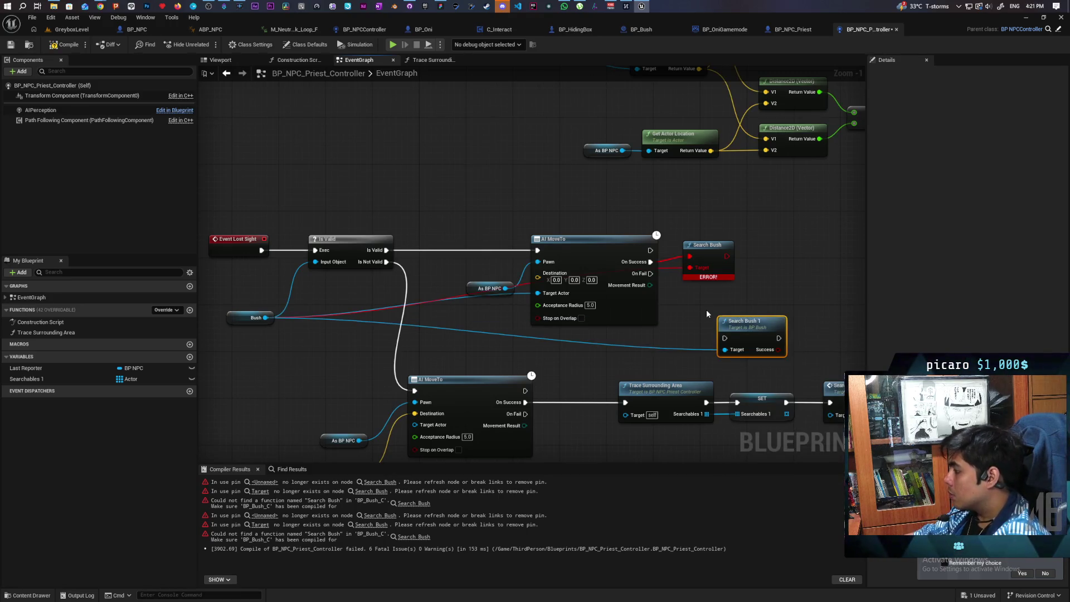
left_click_drag(650, 262, 724, 337)
key("Delete")
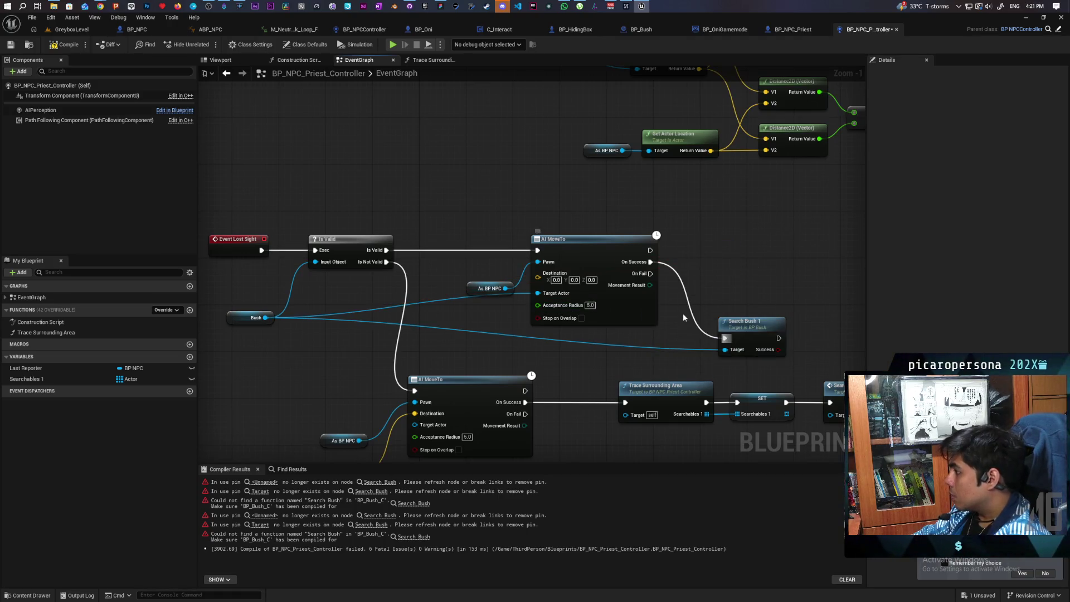
scroll(736, 326, "down", 2)
Step: Replace the last erroring Search Bush with a Search Bush 1 call on Bush after the move succeeds
scroll(703, 325, "up", 1)
left_click_drag(703, 325, 459, 332)
left_click_drag(348, 322, 617, 268)
type("search")
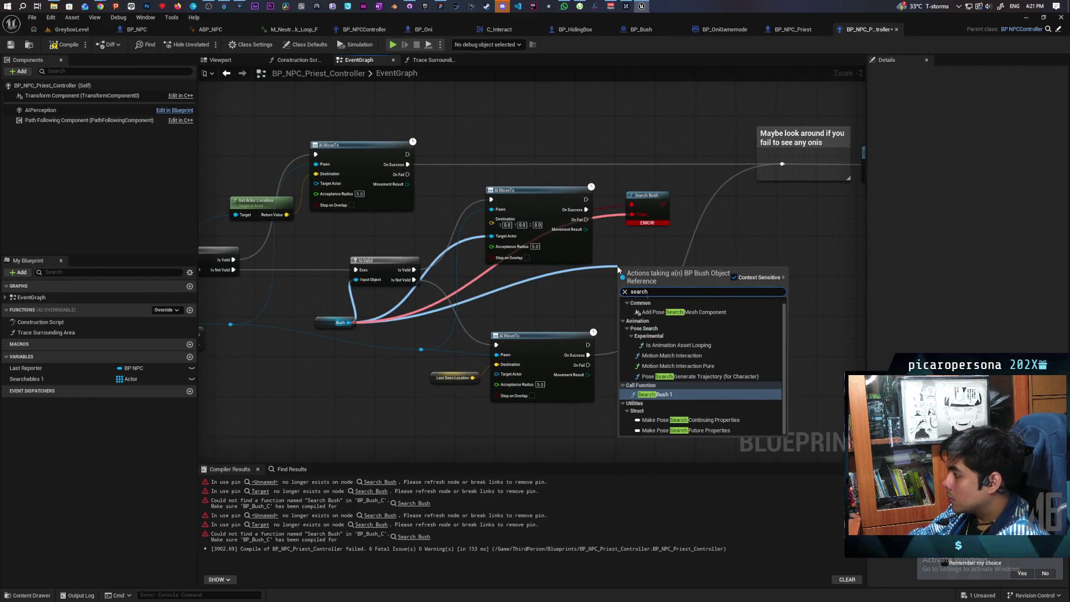
key("Return")
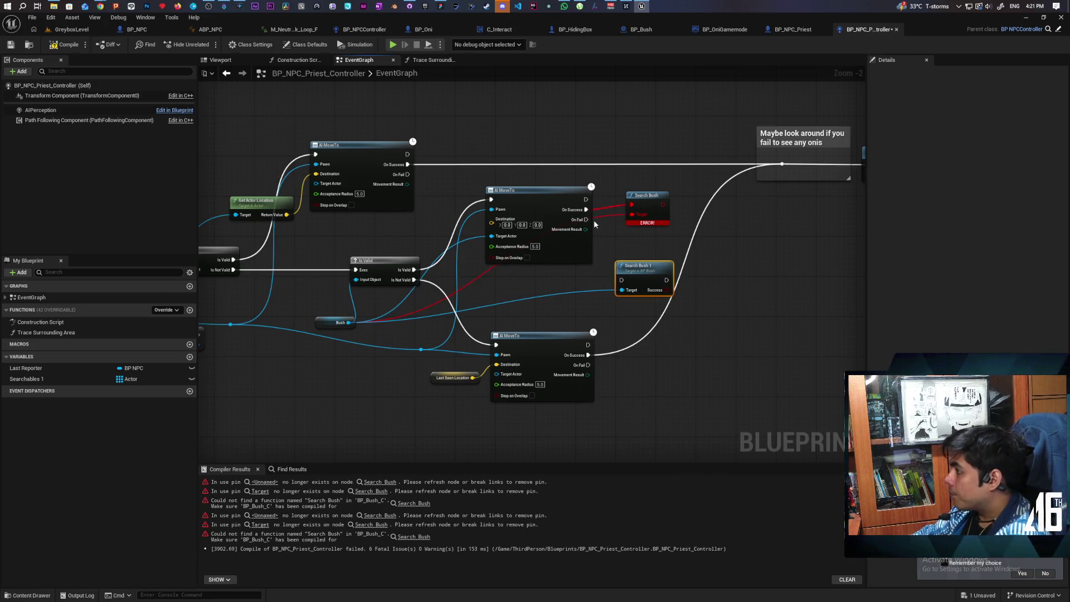
left_click_drag(586, 211, 622, 280)
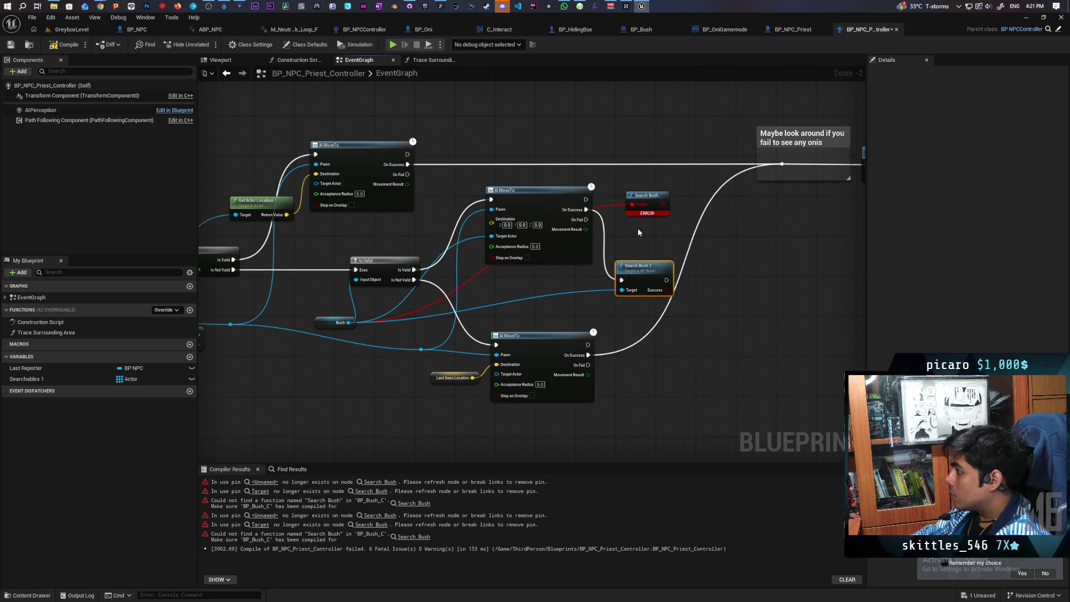
left_click(641, 196)
key("Delete")
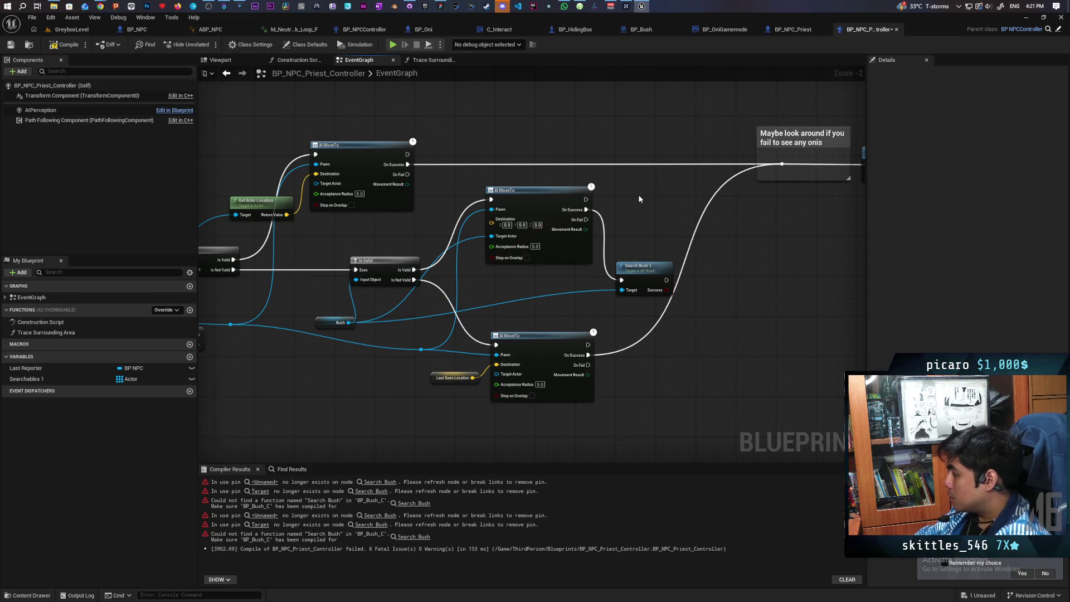
left_click_drag(641, 265, 630, 205)
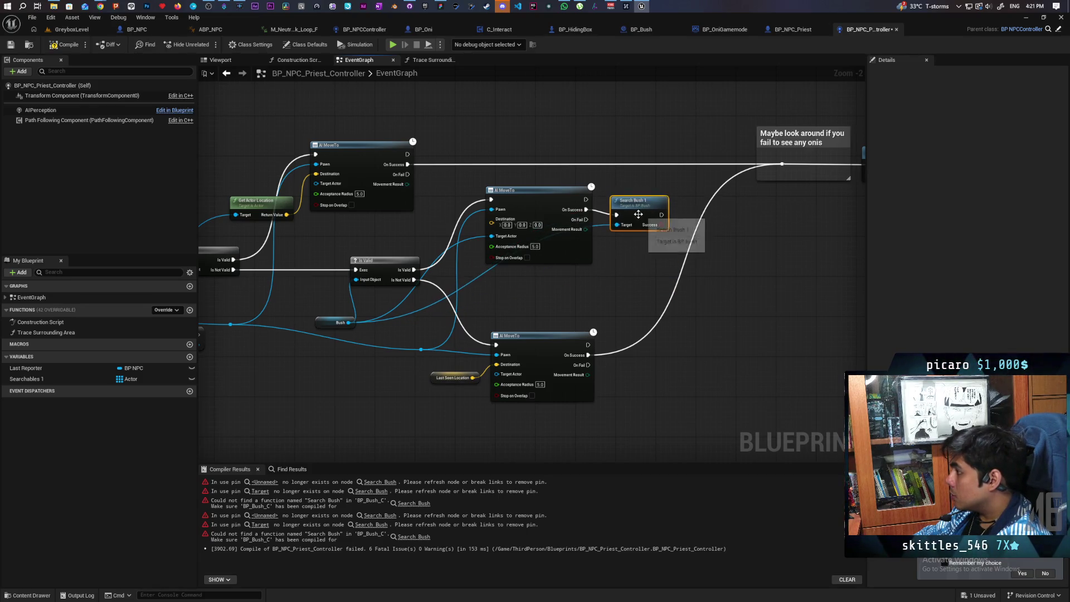
Step: Add a Branch on Search Bush 1's Success leading to Remove Index, and compile
scroll(659, 276, "down", 4)
scroll(573, 222, "up", 4)
left_click_drag(573, 222, 339, 331)
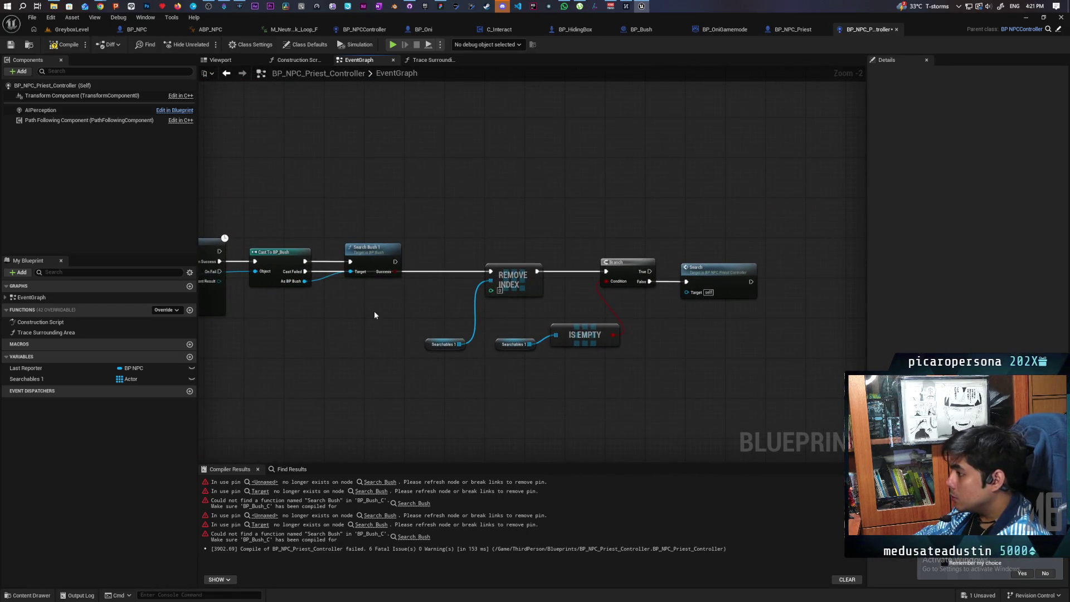
scroll(373, 310, "up", 1)
left_click(433, 248)
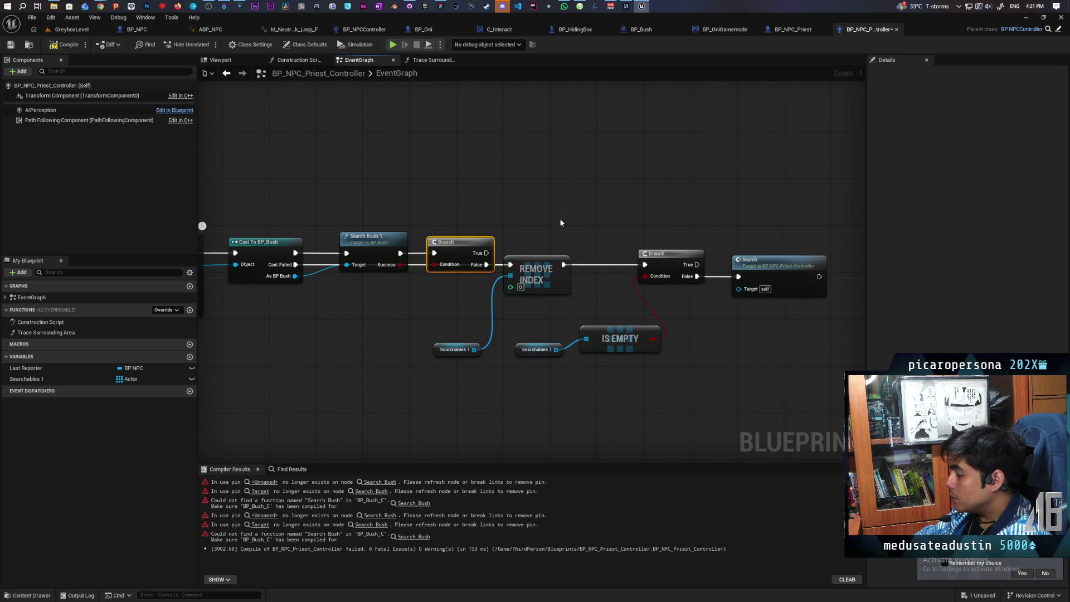
left_click_drag(365, 238, 353, 203)
left_click(61, 45)
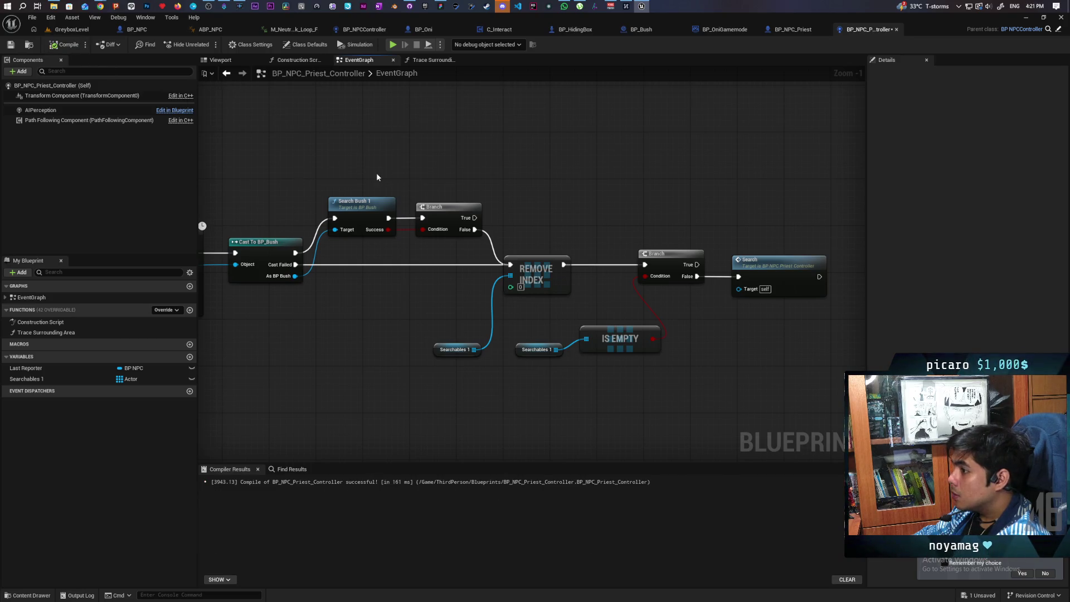
Step: Rename BP_Bush's Search Bush1 function to 'Search Bush'
left_click(789, 31)
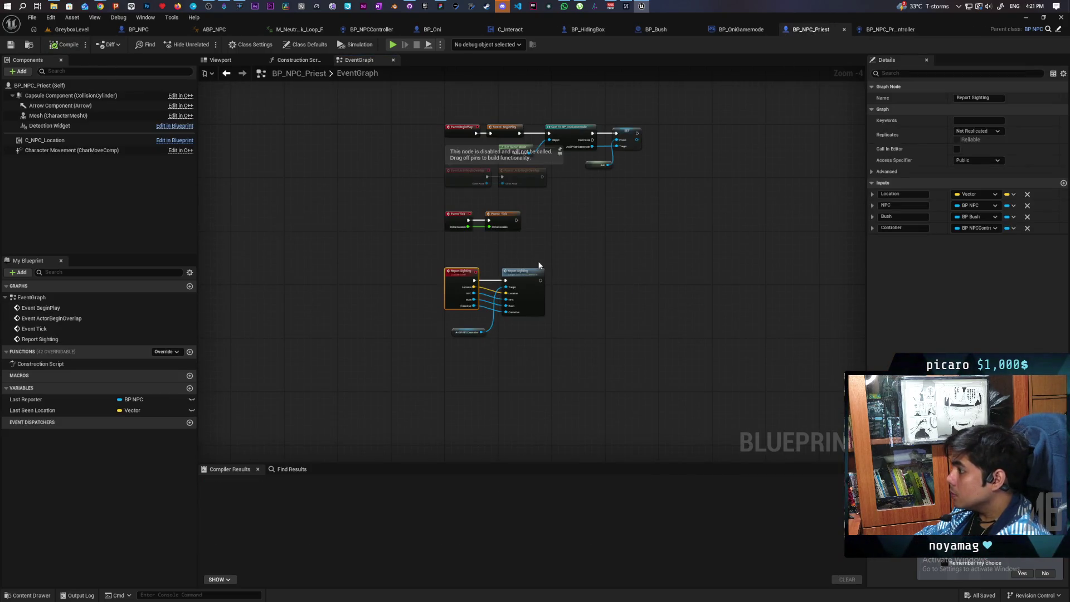
left_click(382, 299)
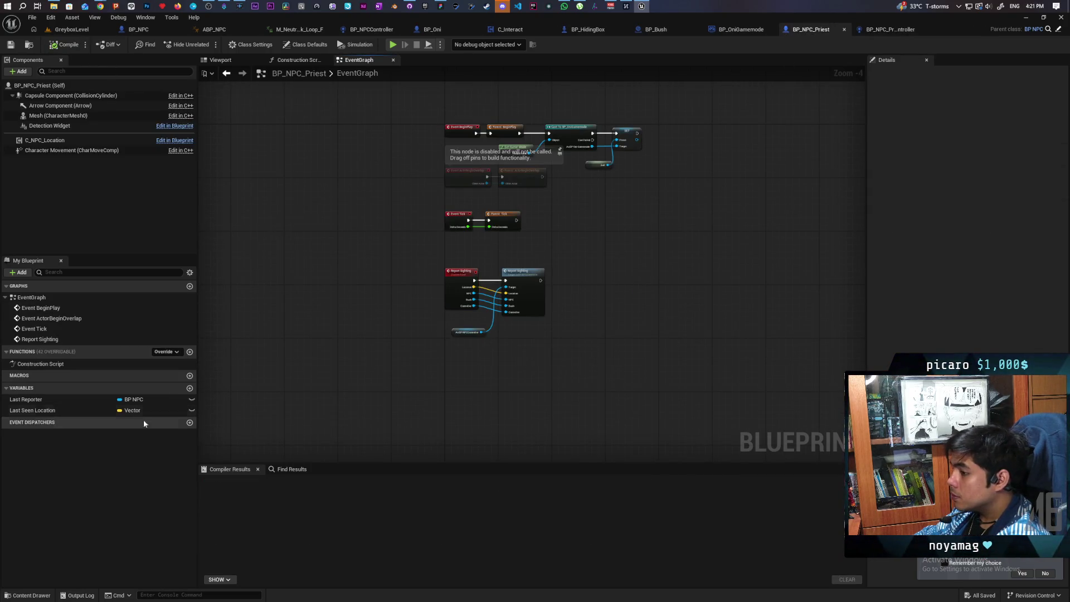
left_click(881, 28)
left_click(642, 32)
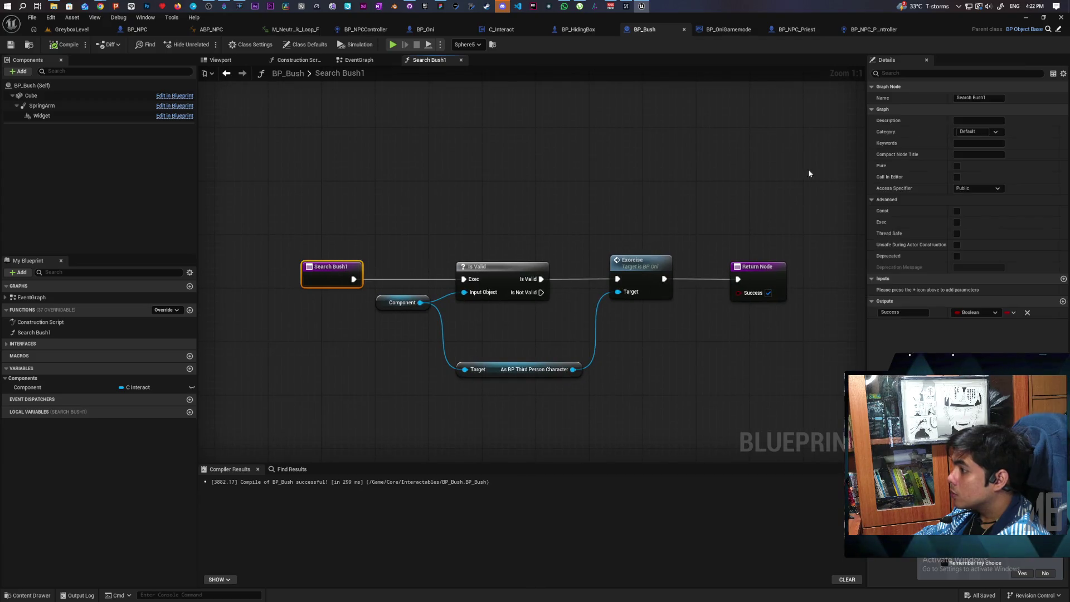
key("BackSpace")
key("Return")
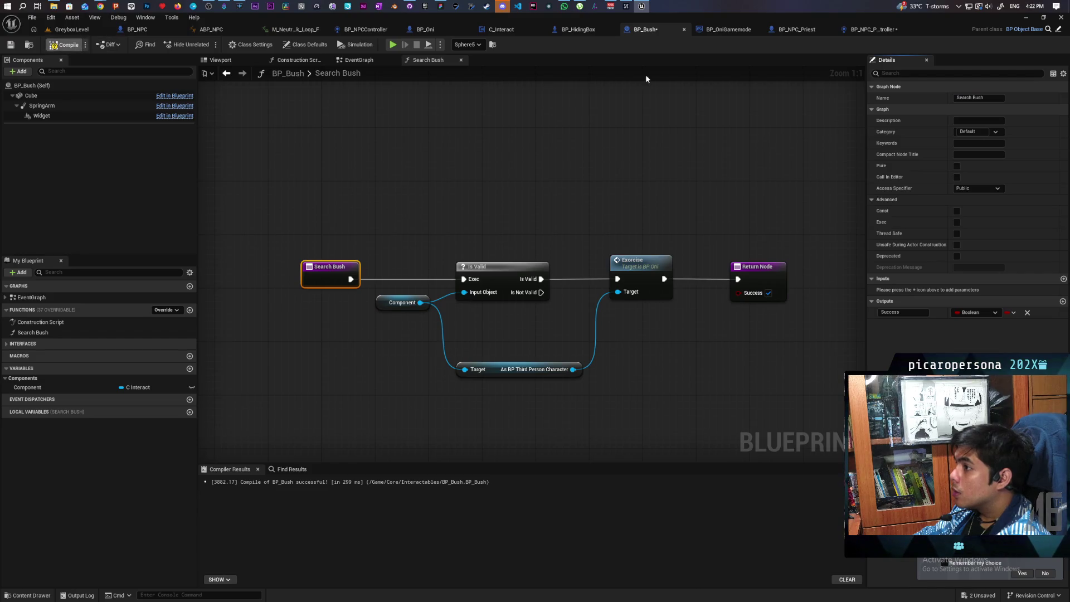
left_click(849, 28)
scroll(497, 170, "down", 3)
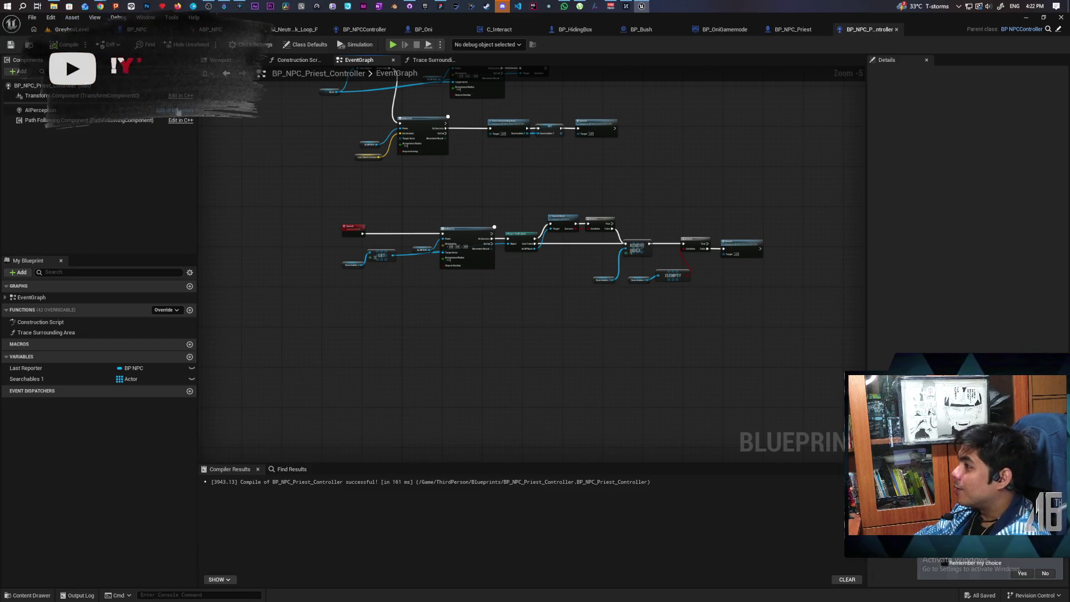
left_click(67, 29)
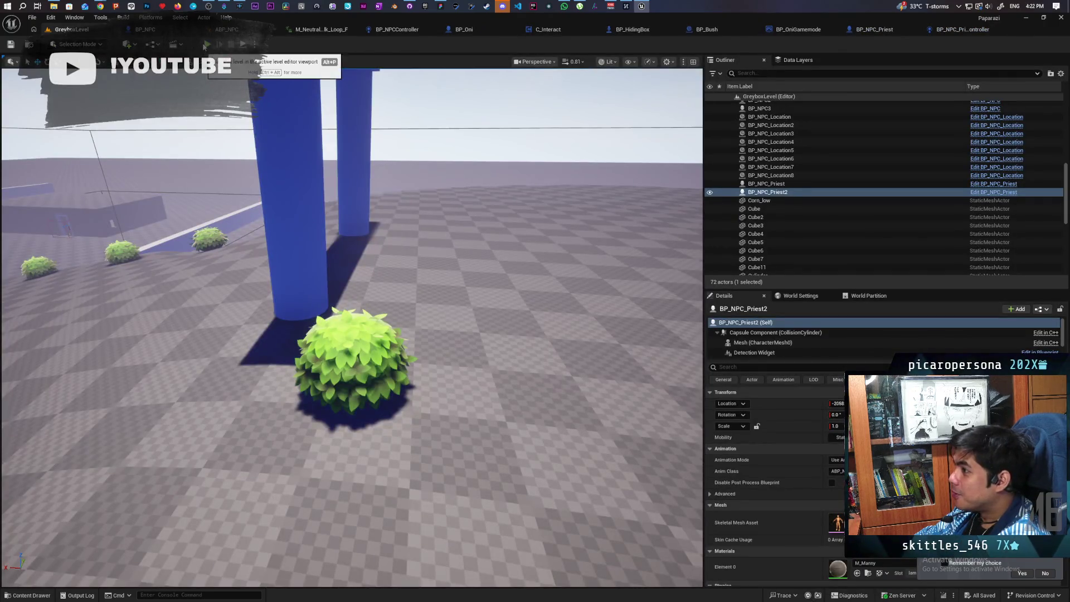
Step: Play GreyboxLevel, walk the purple character into a bush, hide with F, then leave it
left_click(206, 44)
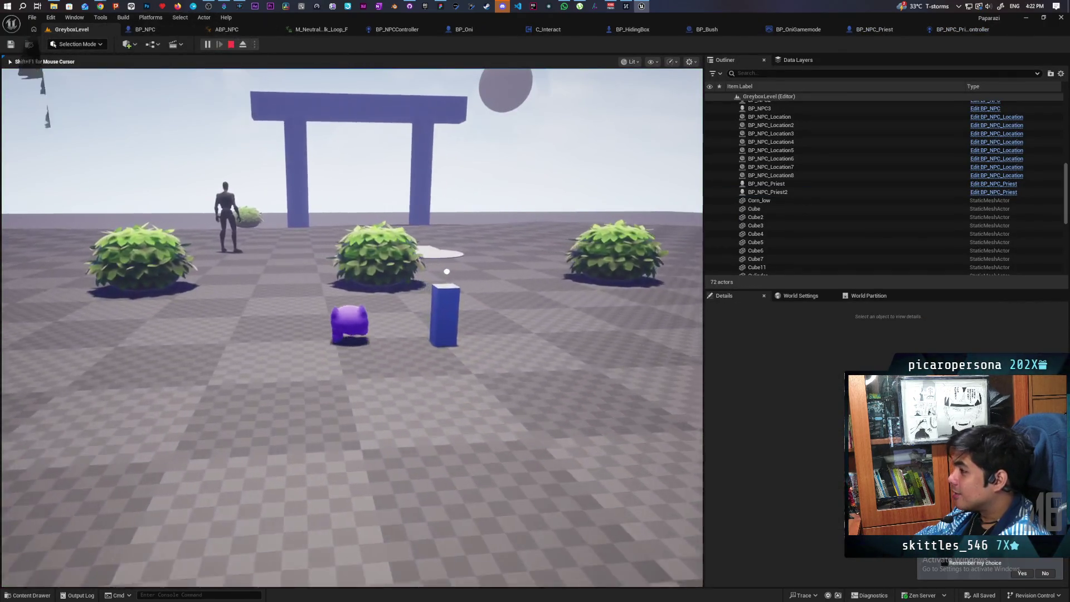
key("w")
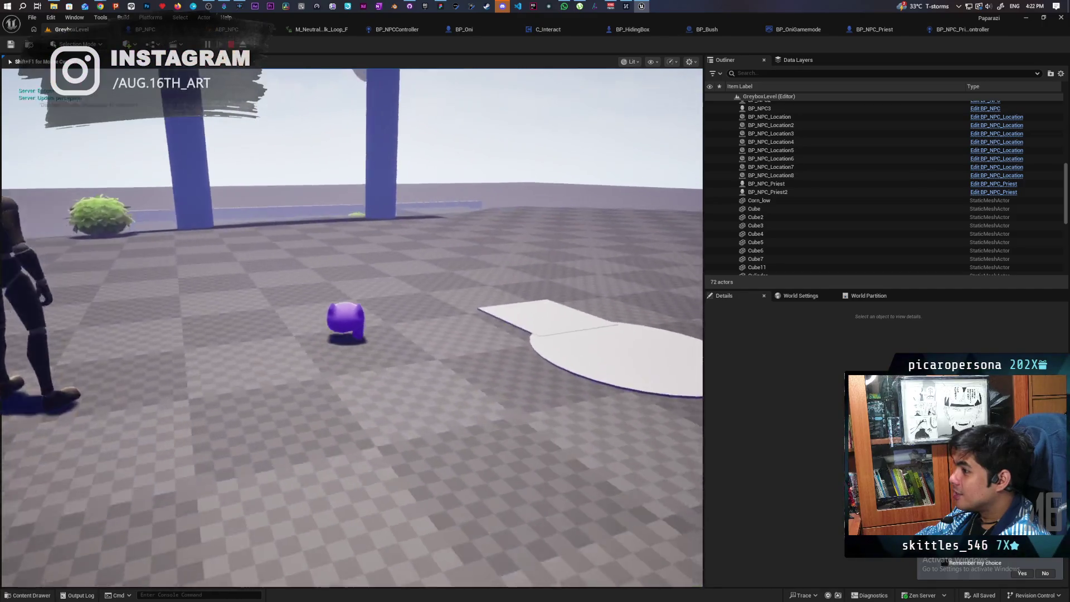
key("w")
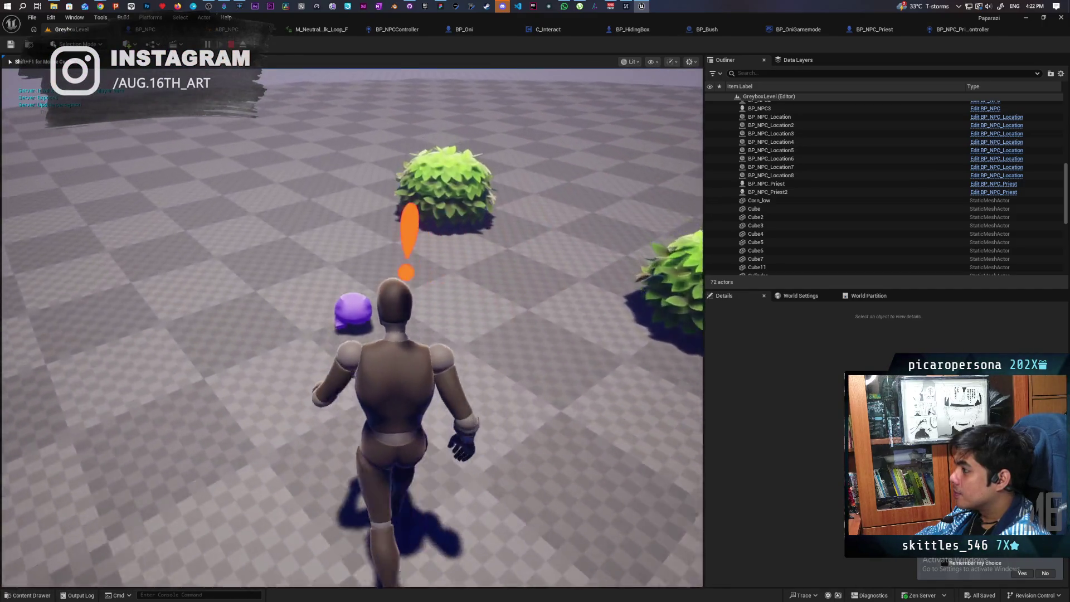
key("w")
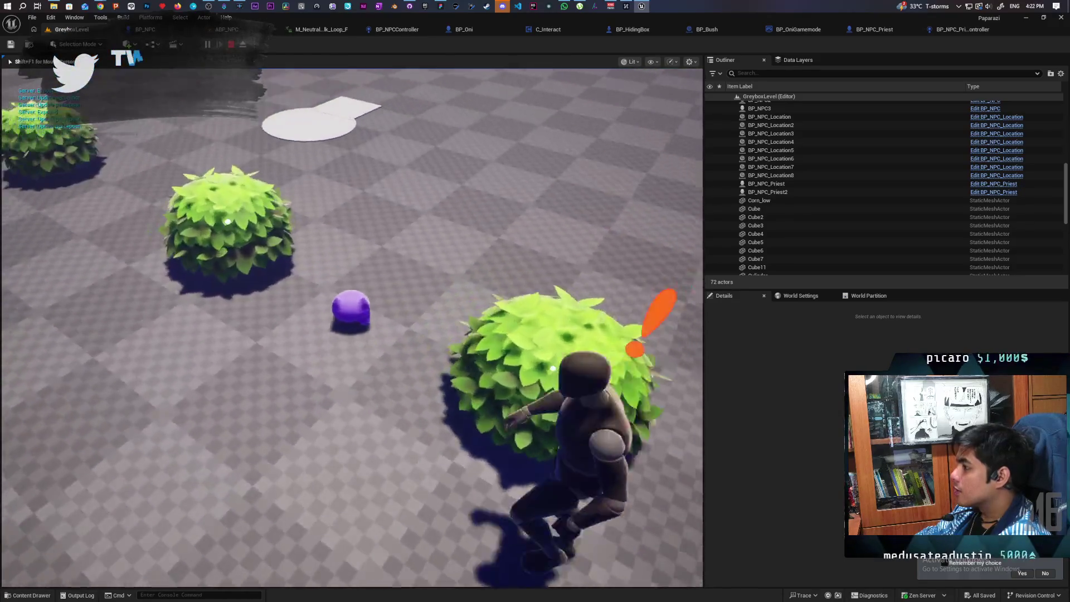
key("w")
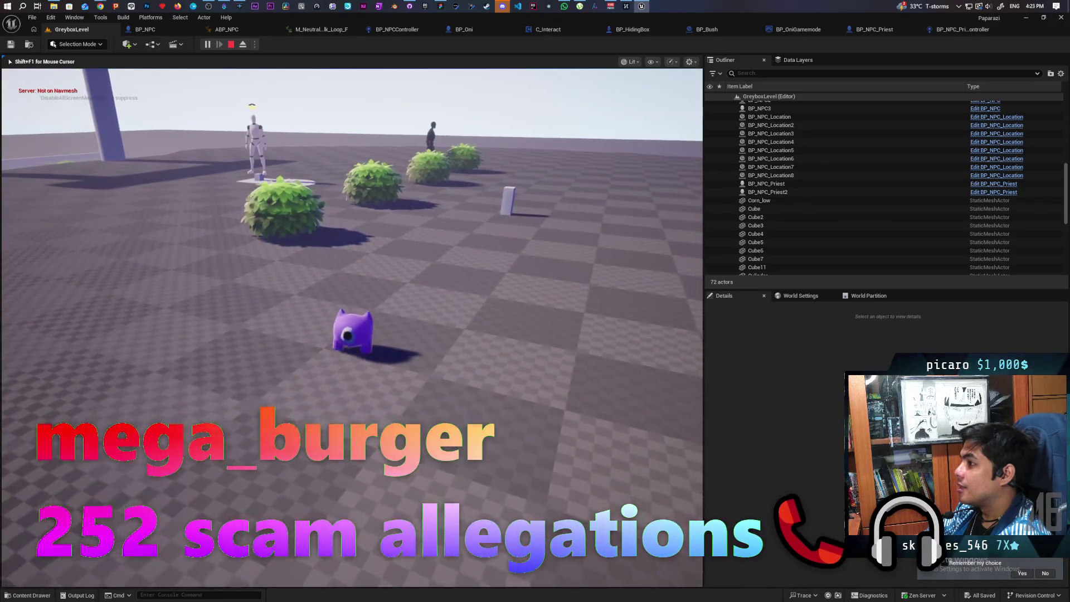
key("w")
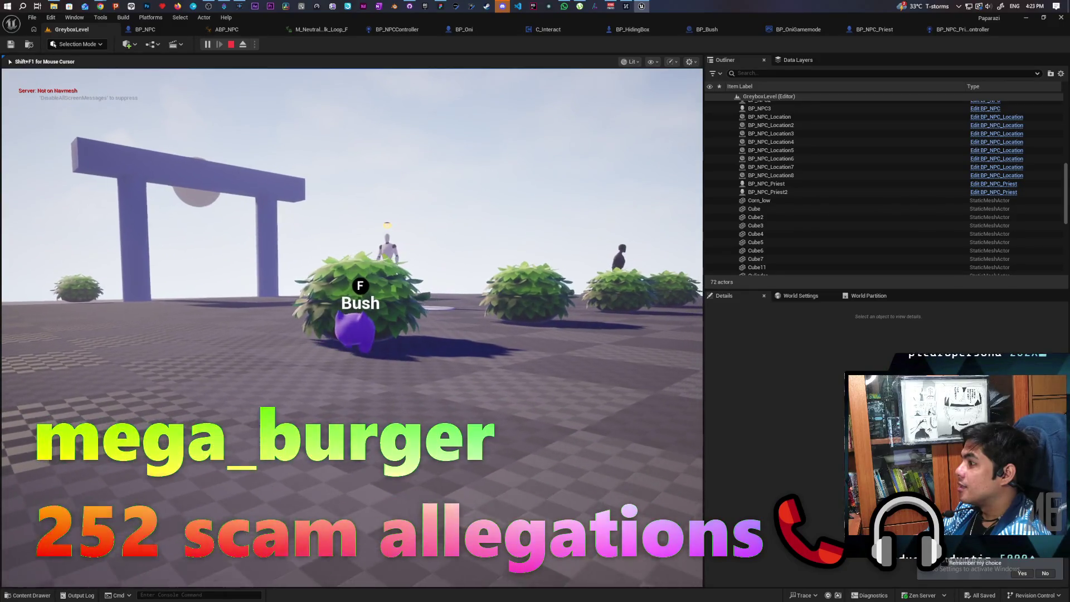
key("f")
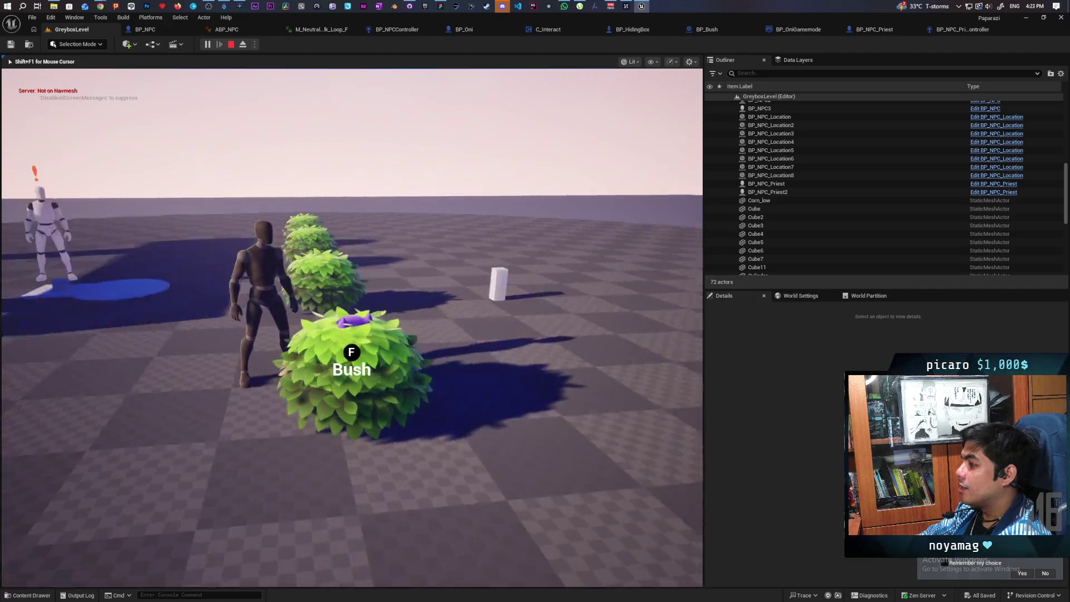
key("f")
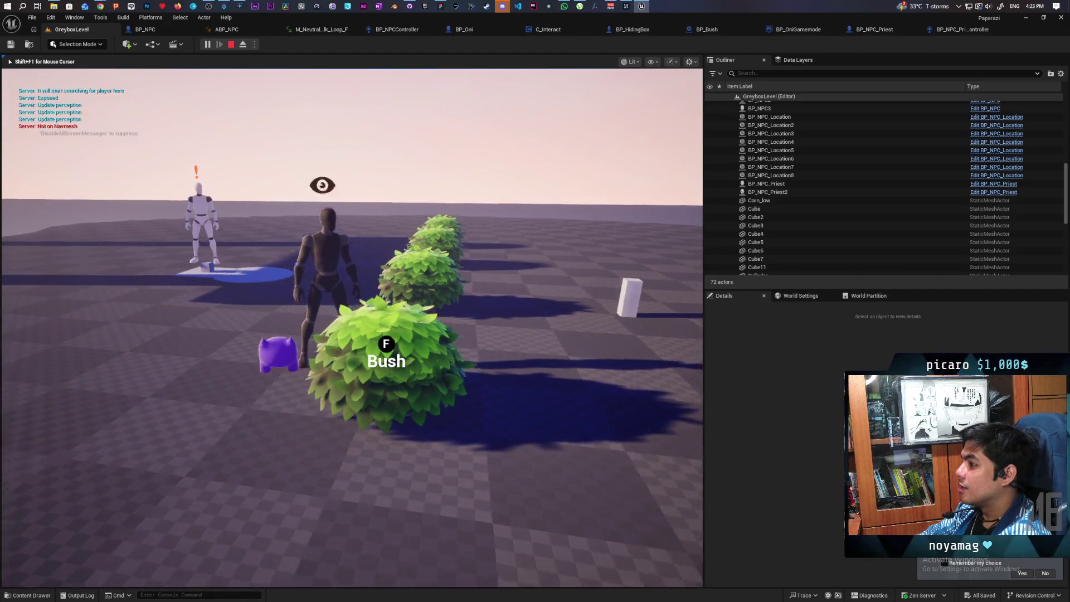